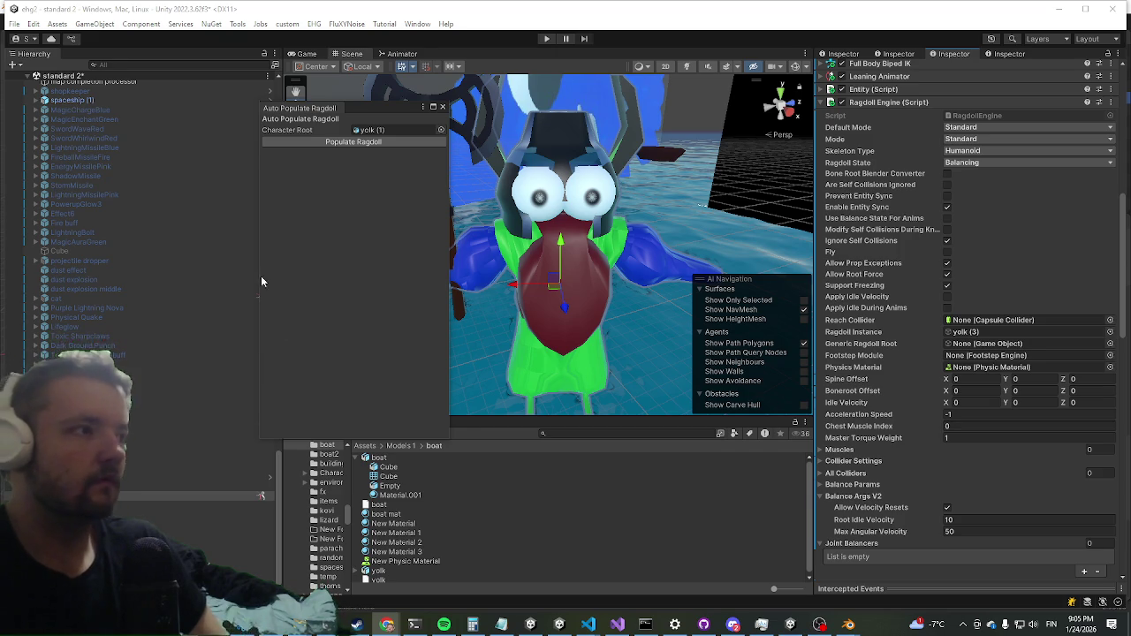
Close the floating Auto Populate Ragdoll window.
click(444, 107)
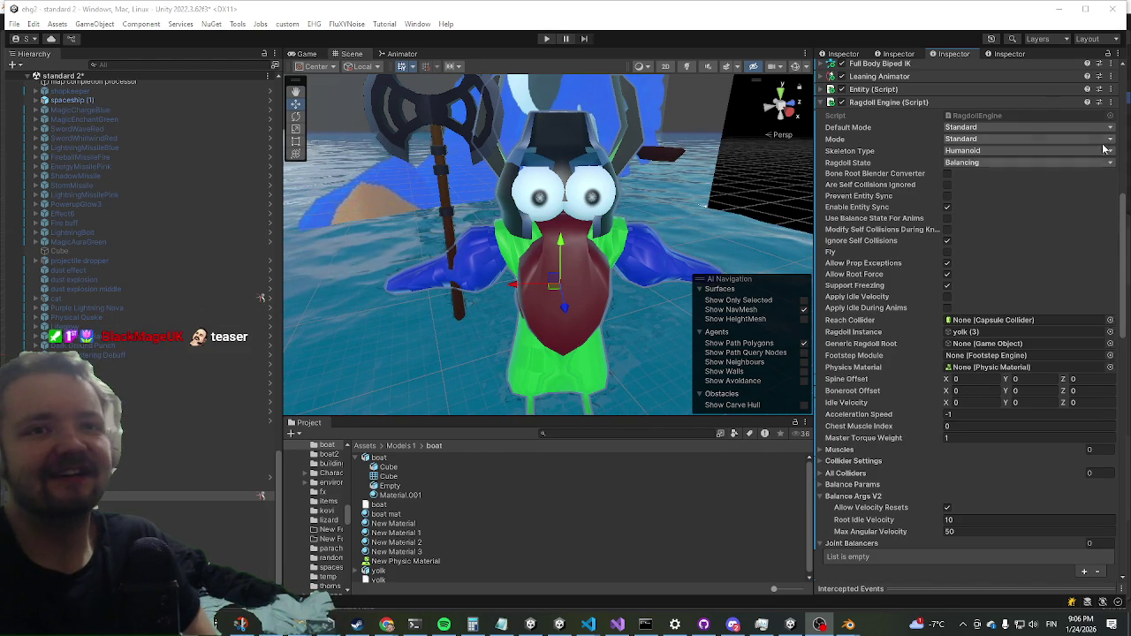
Collapse the Ragdoll Engine and Third Person Controller components and disable Legs Animator.
scroll(982, 246, up, 2)
scroll(981, 246, up, 10)
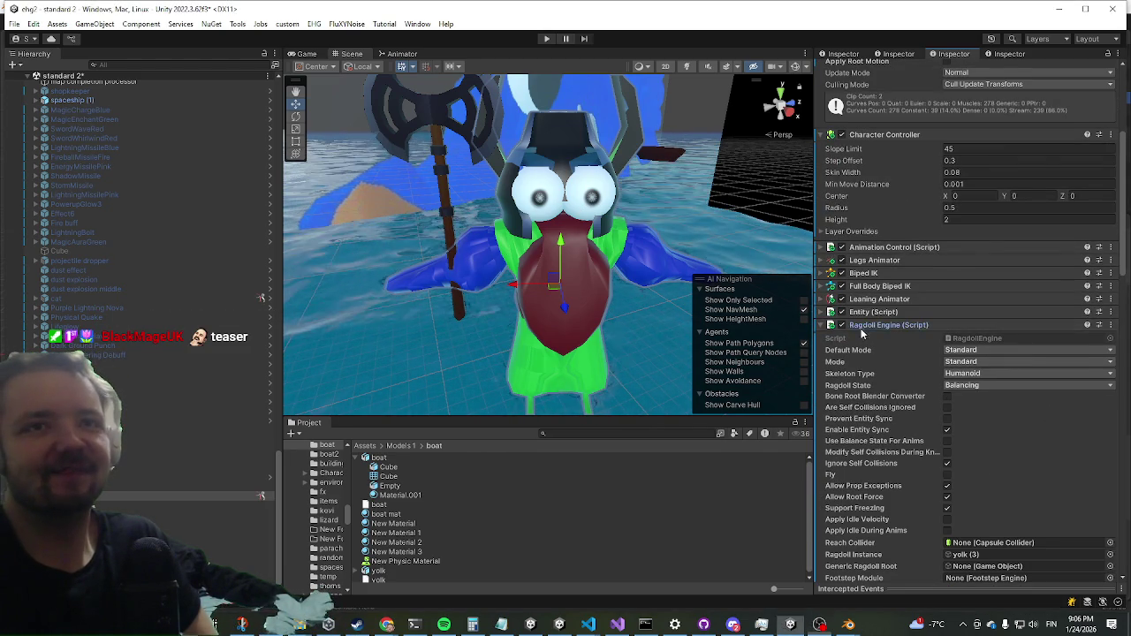
click(857, 329)
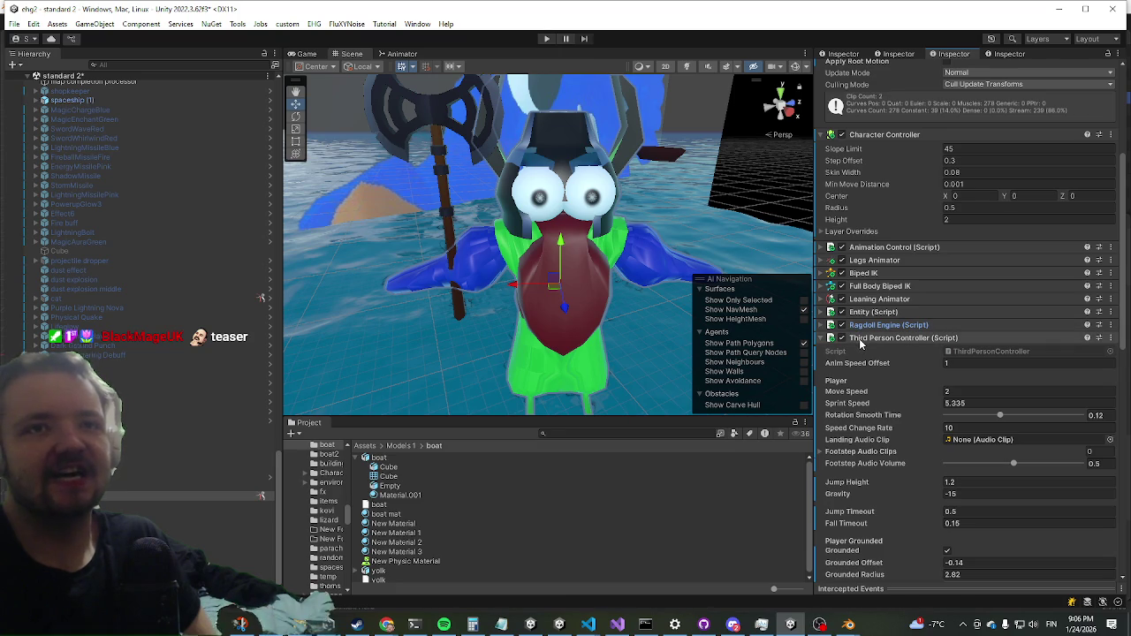
click(861, 341)
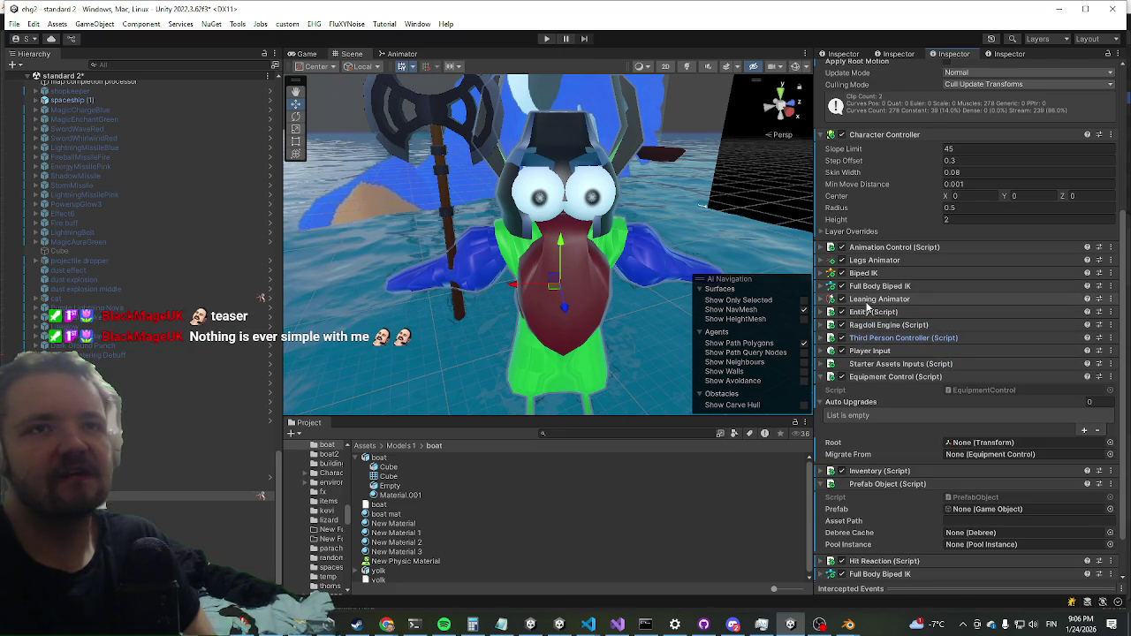
click(841, 261)
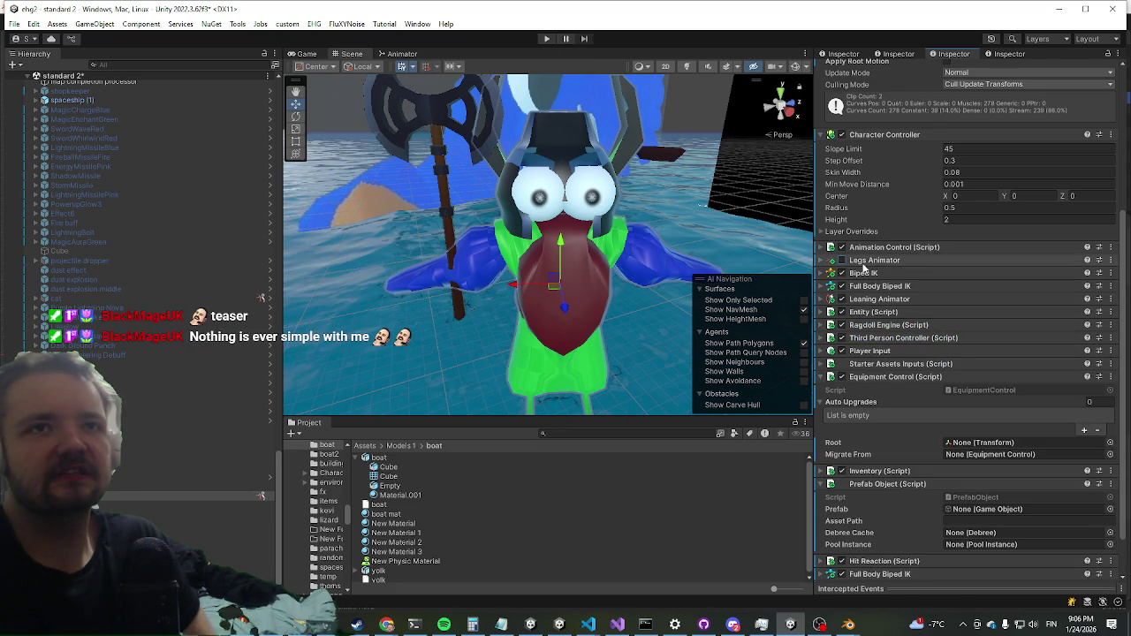
Collapse the Character Controller component and bring up the Animator Controller picker.
scroll(874, 265, up, 3)
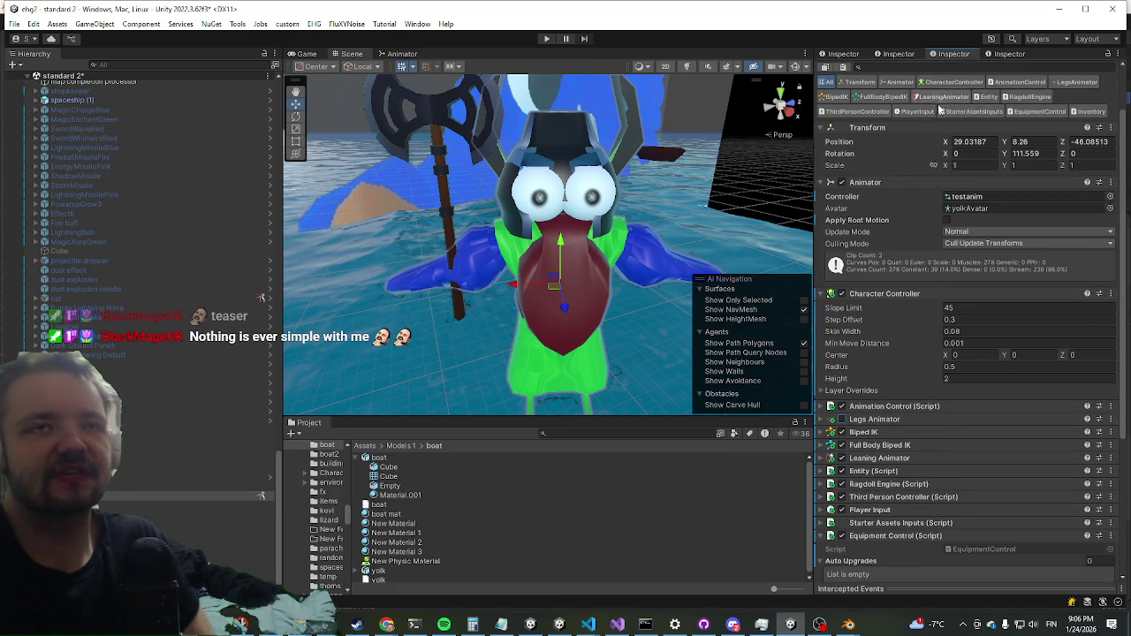
click(880, 296)
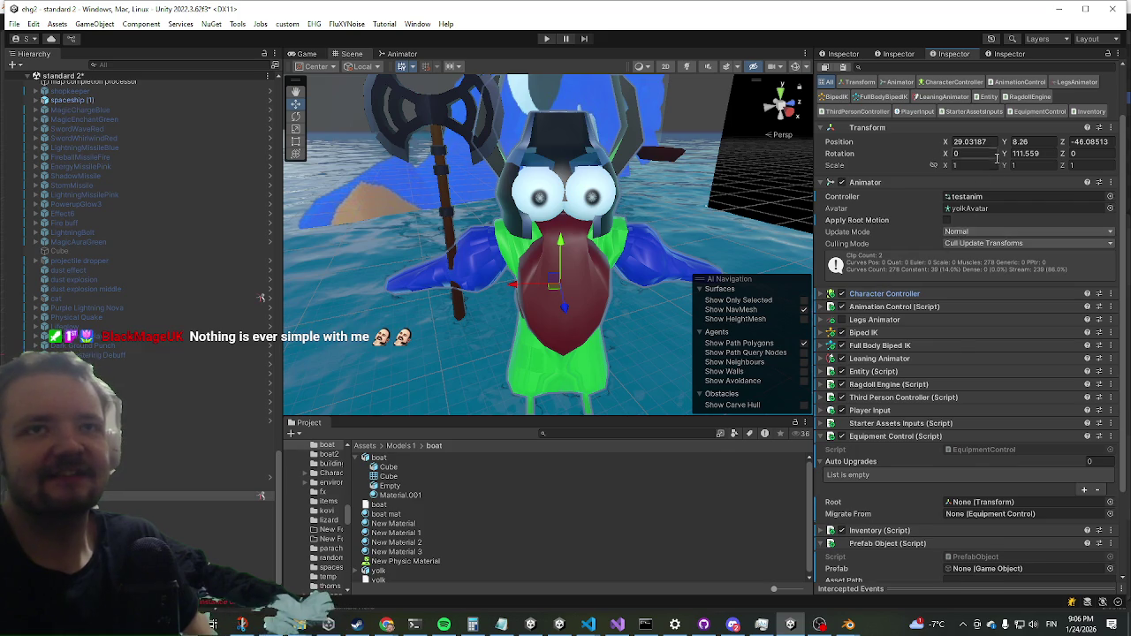
scroll(997, 158, down, 1)
scroll(1105, 248, up, 2)
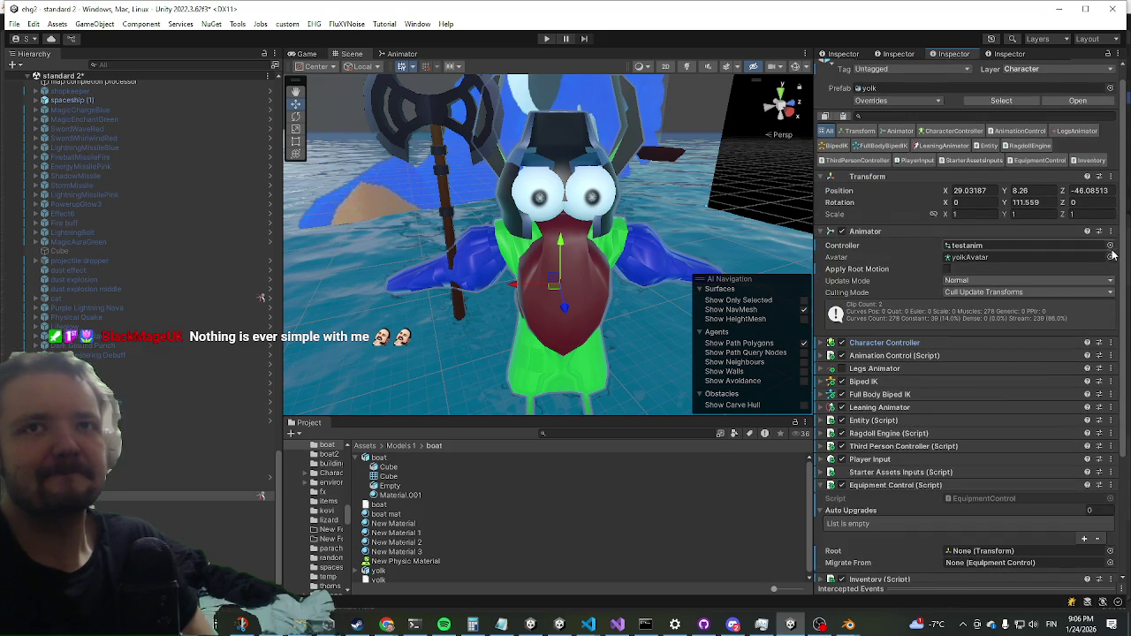
click(1111, 247)
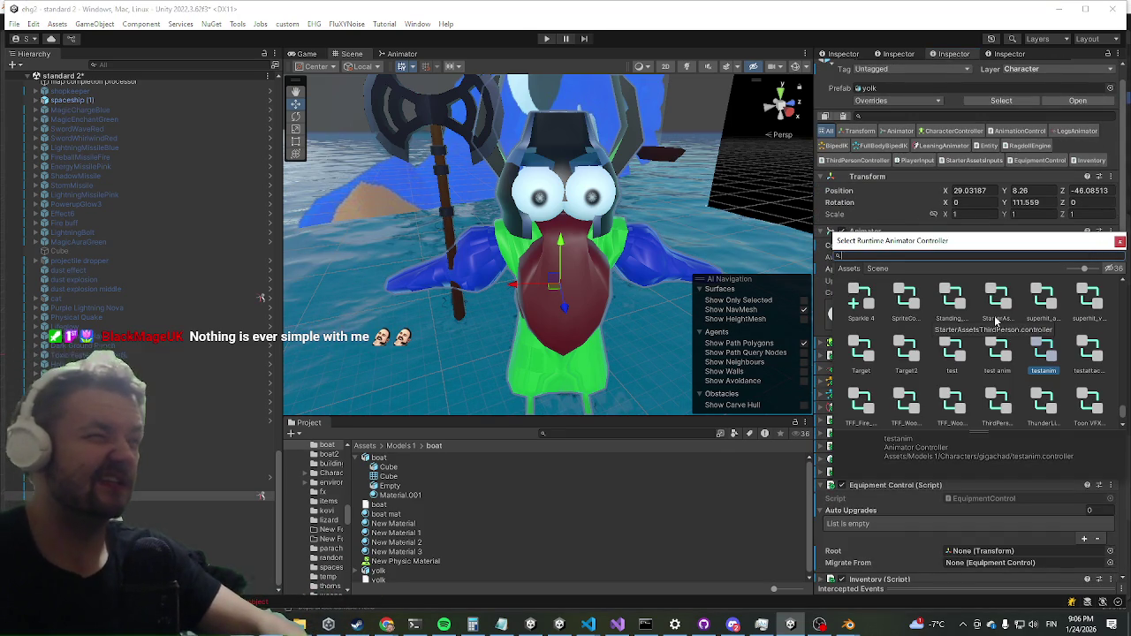
Check which animator controller asset mainchar Variant uses.
scroll(228, 447, up, 20)
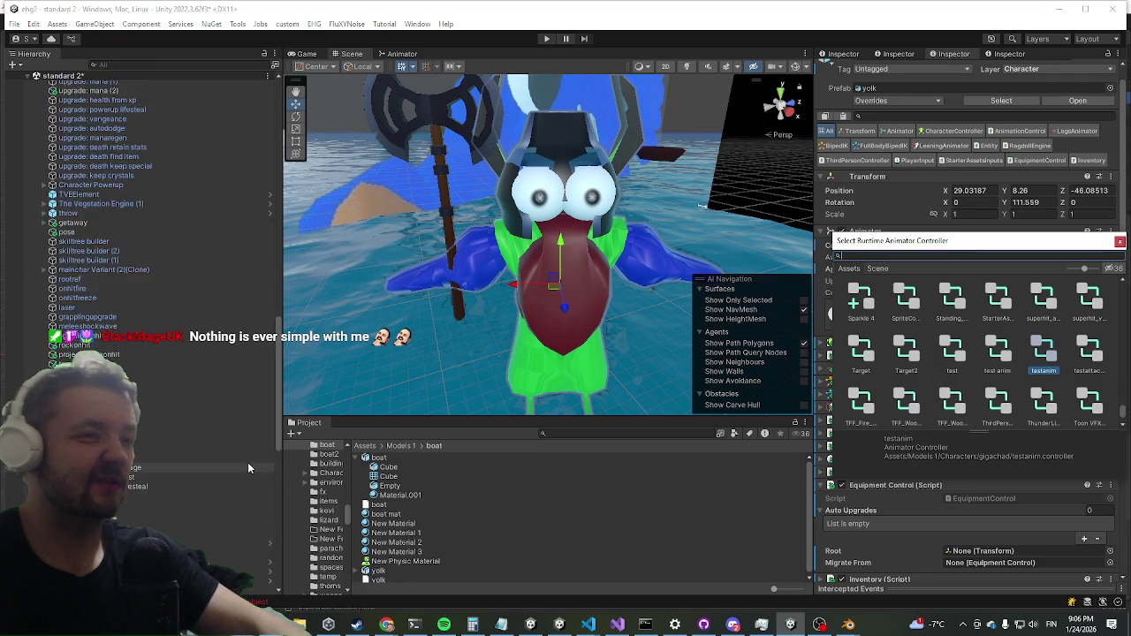
scroll(231, 261, up, 3)
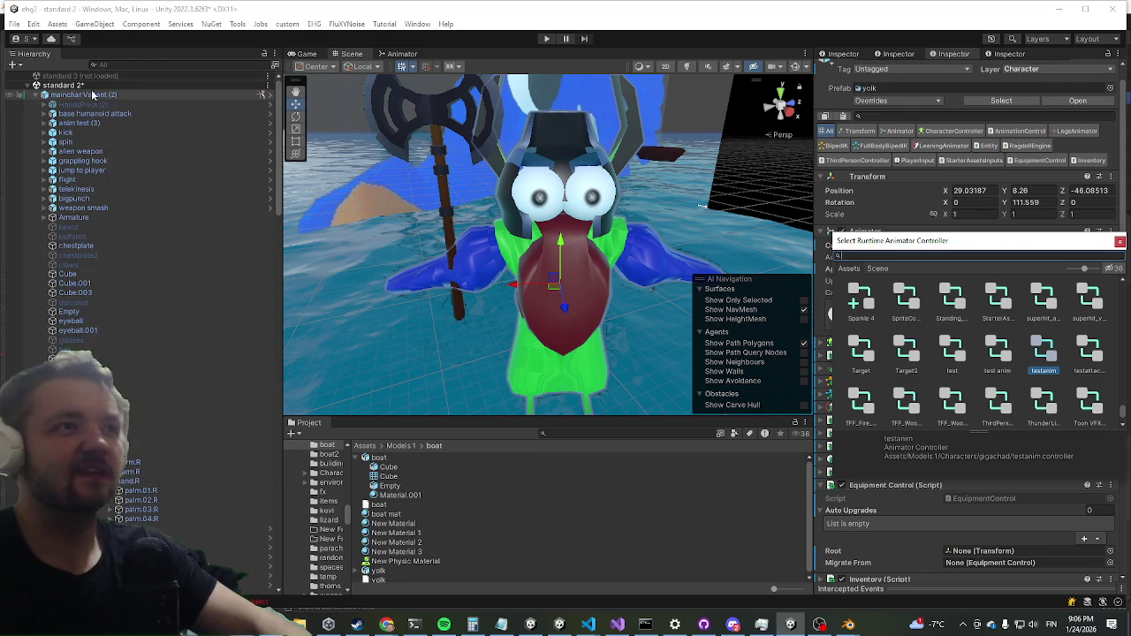
click(91, 95)
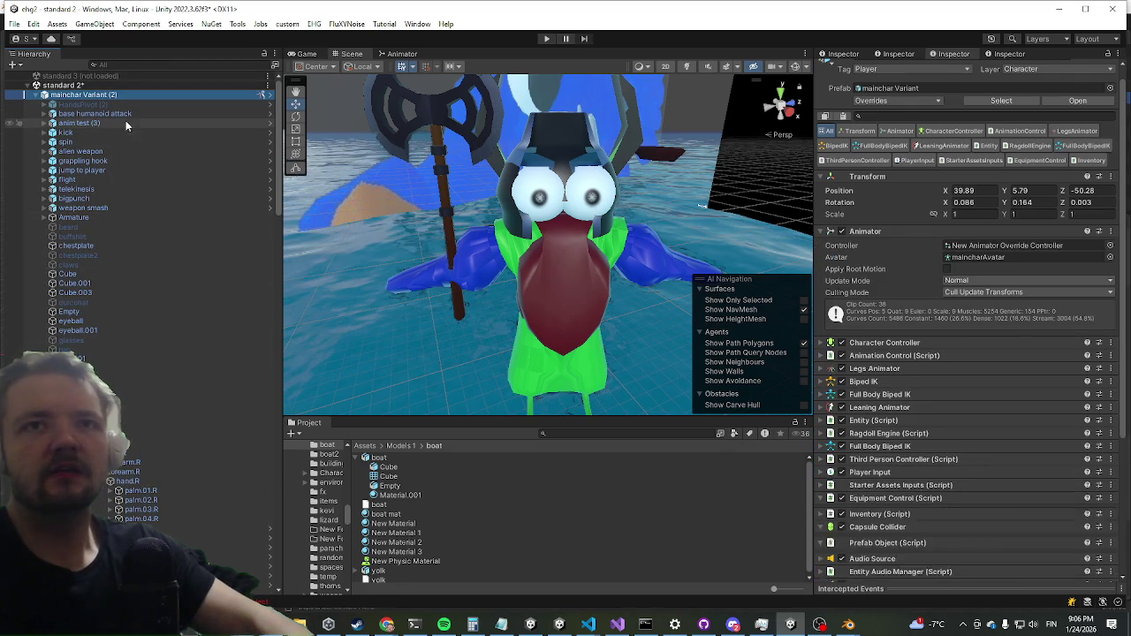
click(1037, 247)
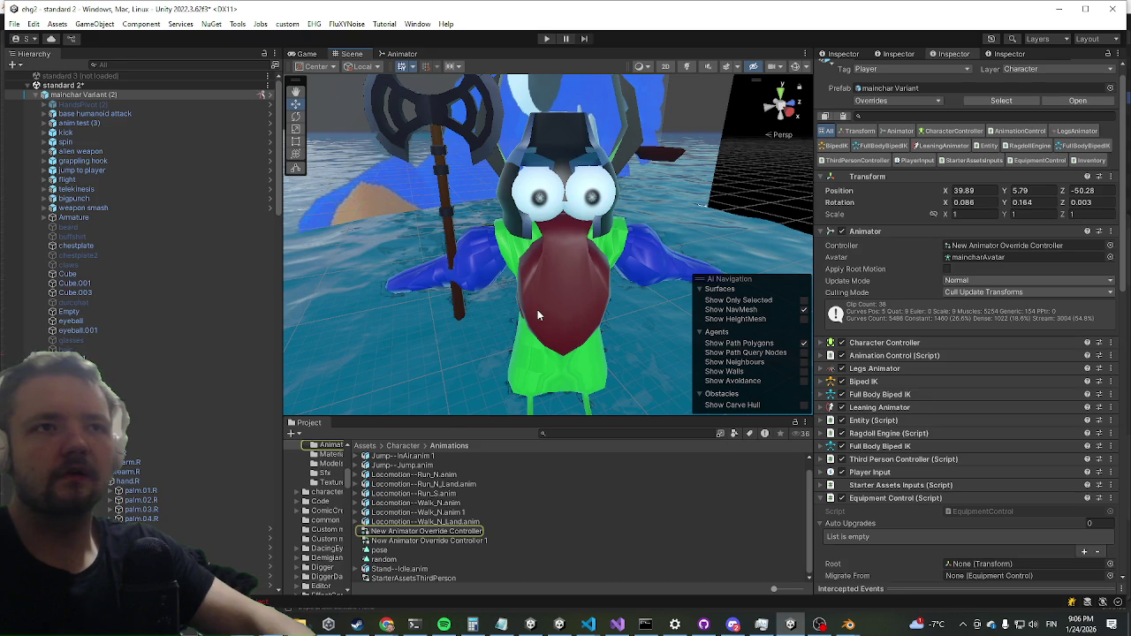
Assign New Animator Override Controller to yolk (2)'s Animator Controller field.
click(537, 310)
click(573, 262)
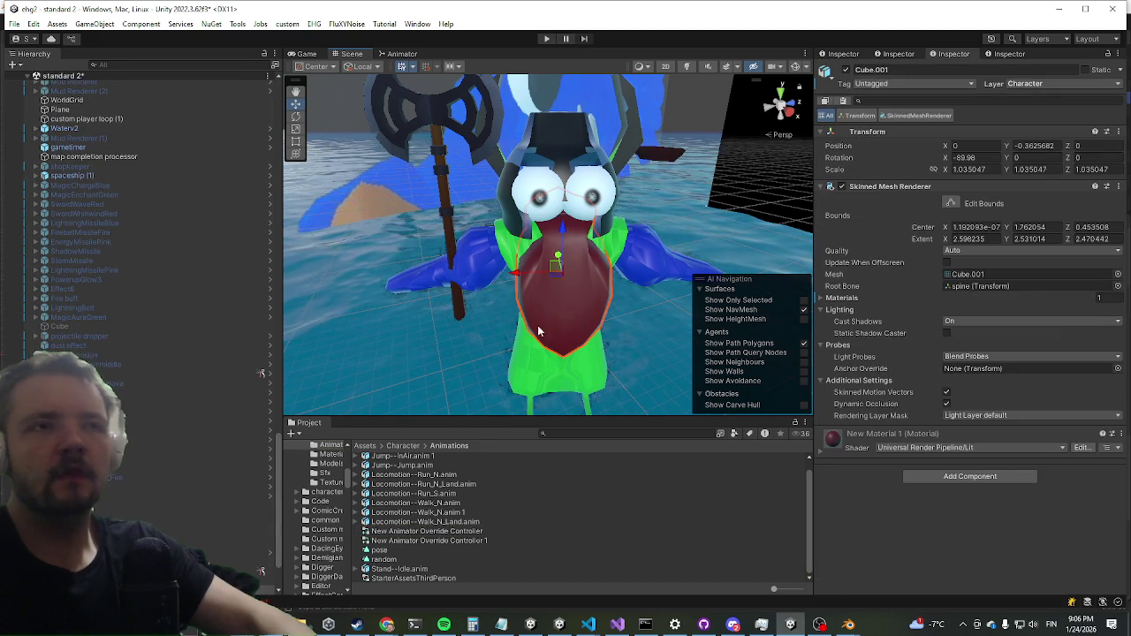
click(261, 495)
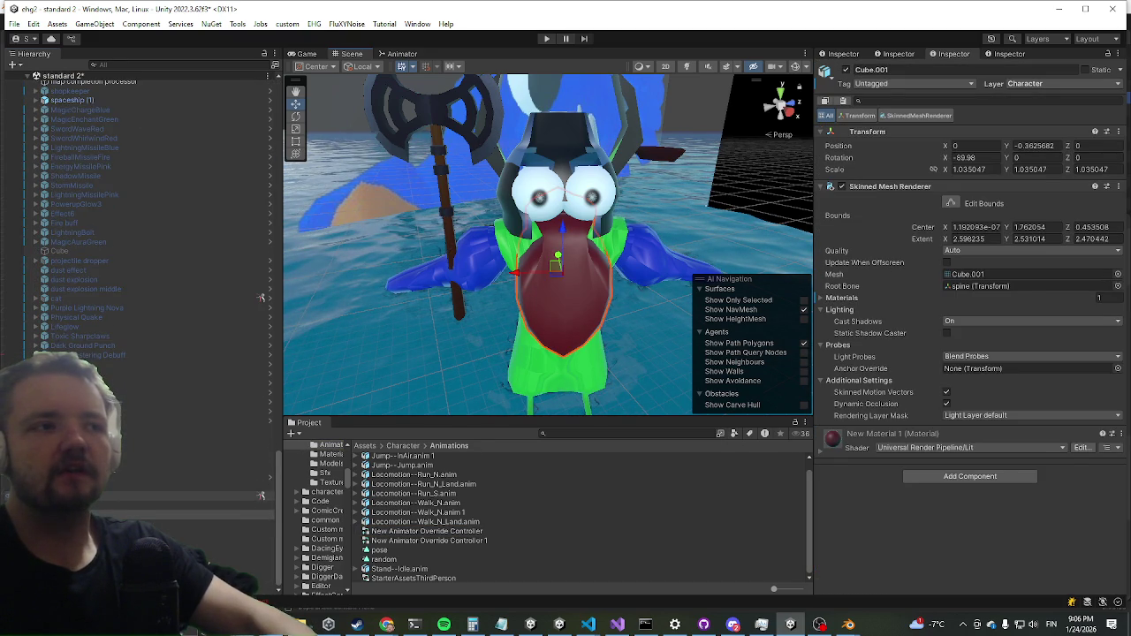
mouse_move(451, 537)
mouse_down()
mouse_move(671, 389)
mouse_move(984, 234)
mouse_move(985, 260)
mouse_up()
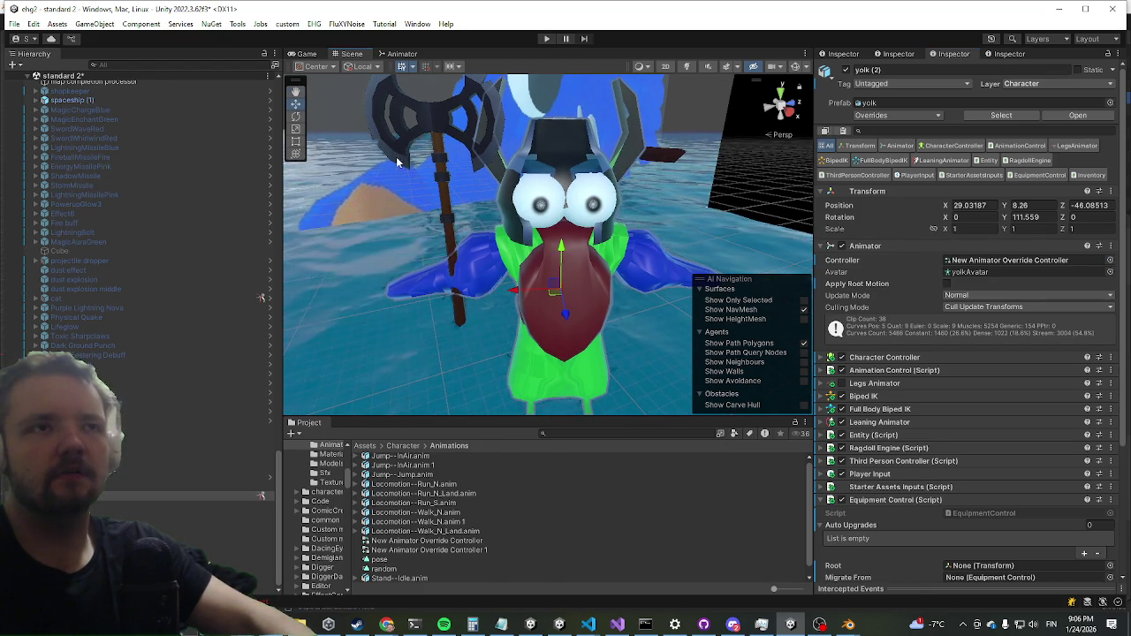
Scroll to the top of the Hierarchy and select mainchar Variant (2).
scroll(180, 388, up, 5)
scroll(180, 389, down, 10)
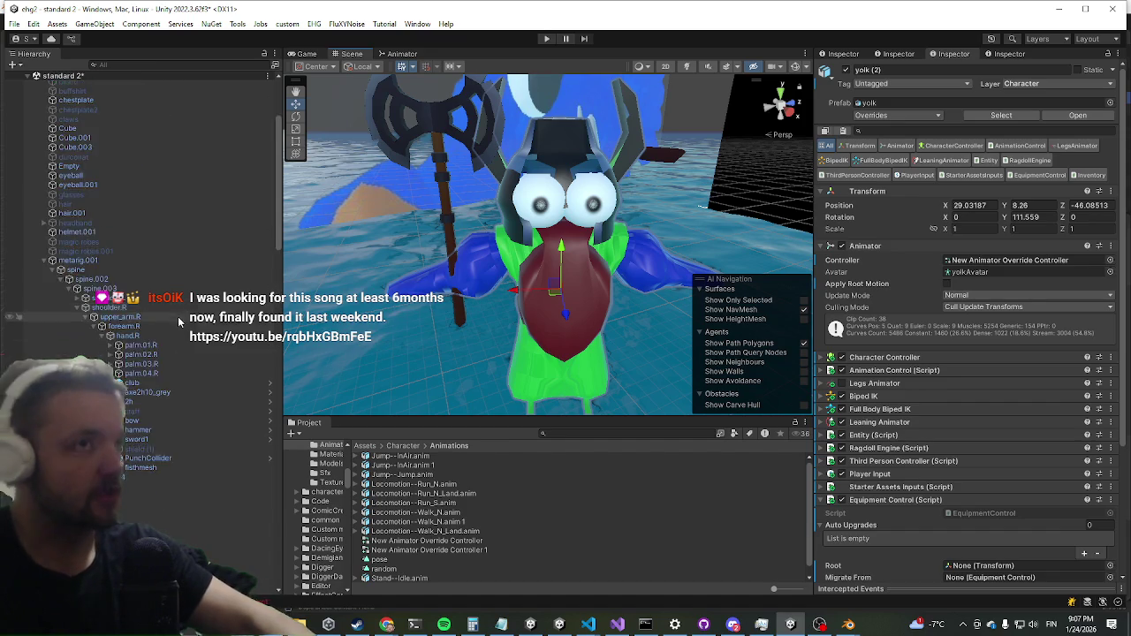
scroll(177, 312, up, 10)
click(106, 95)
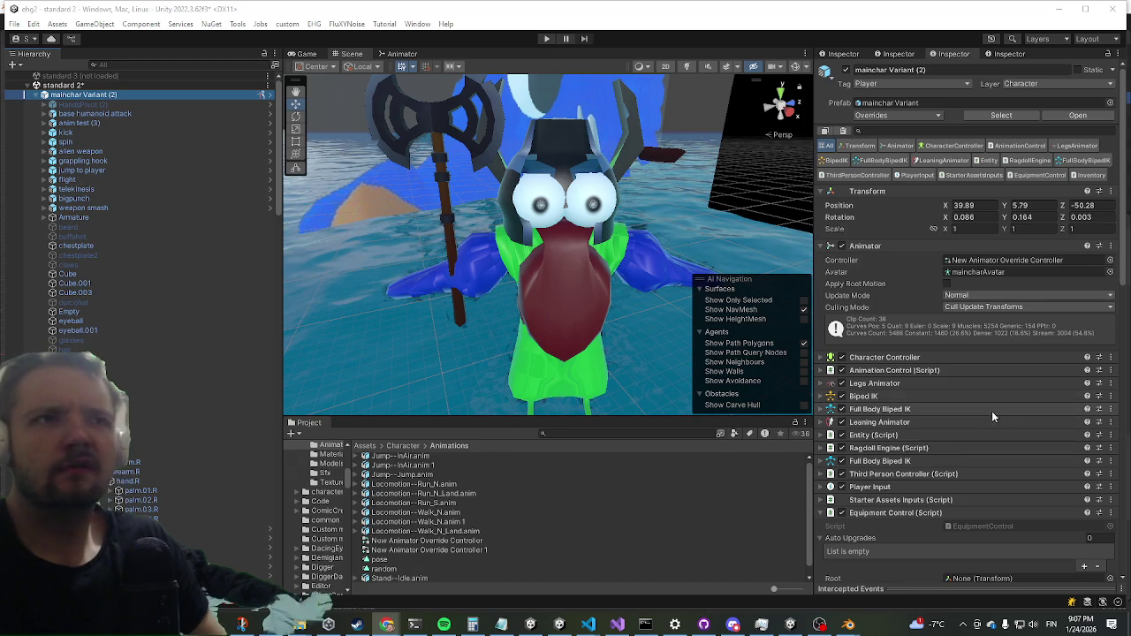
Scroll through mainchar Variant (2)'s Inspector components, then collapse it in the Hierarchy.
scroll(1000, 333, down, 2)
scroll(1002, 336, down, 3)
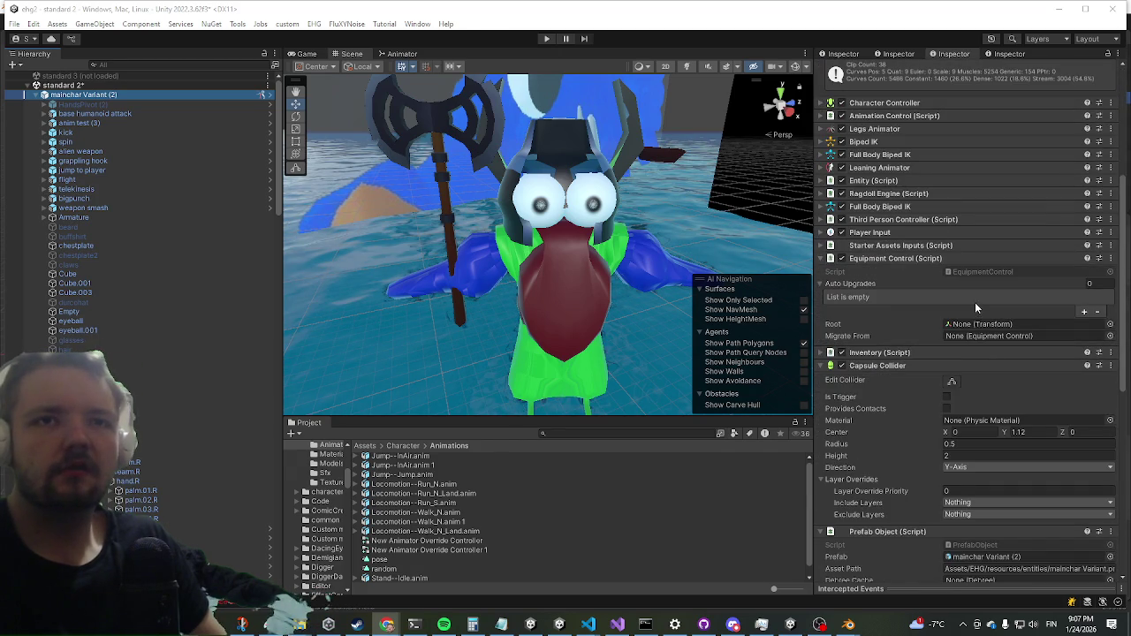
scroll(963, 287, down, 3)
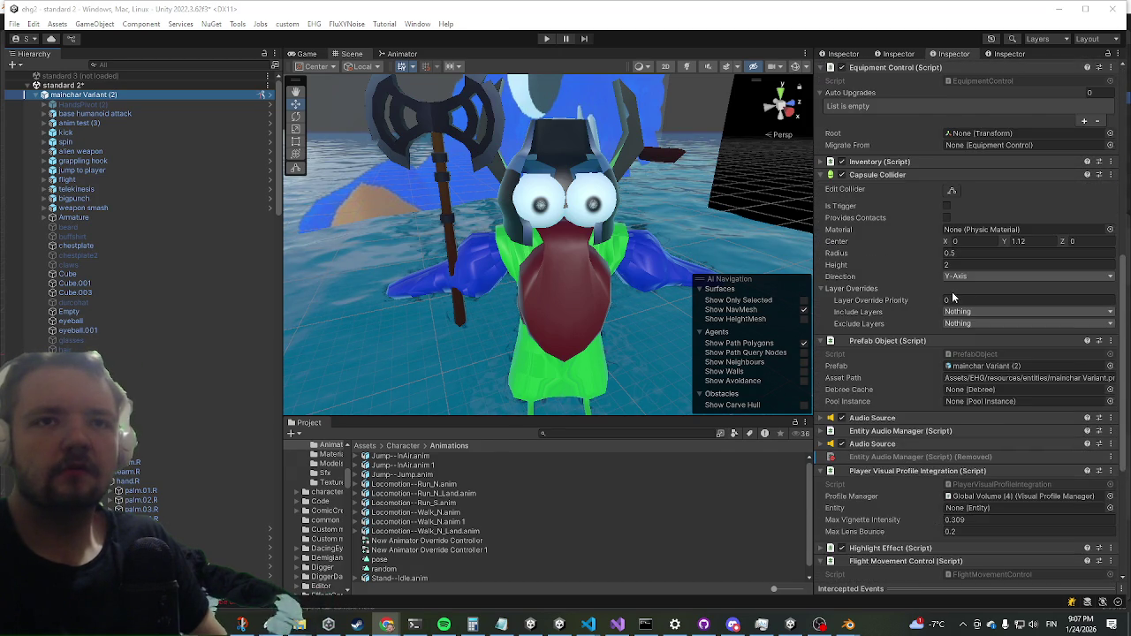
scroll(946, 299, down, 3)
scroll(944, 300, down, 2)
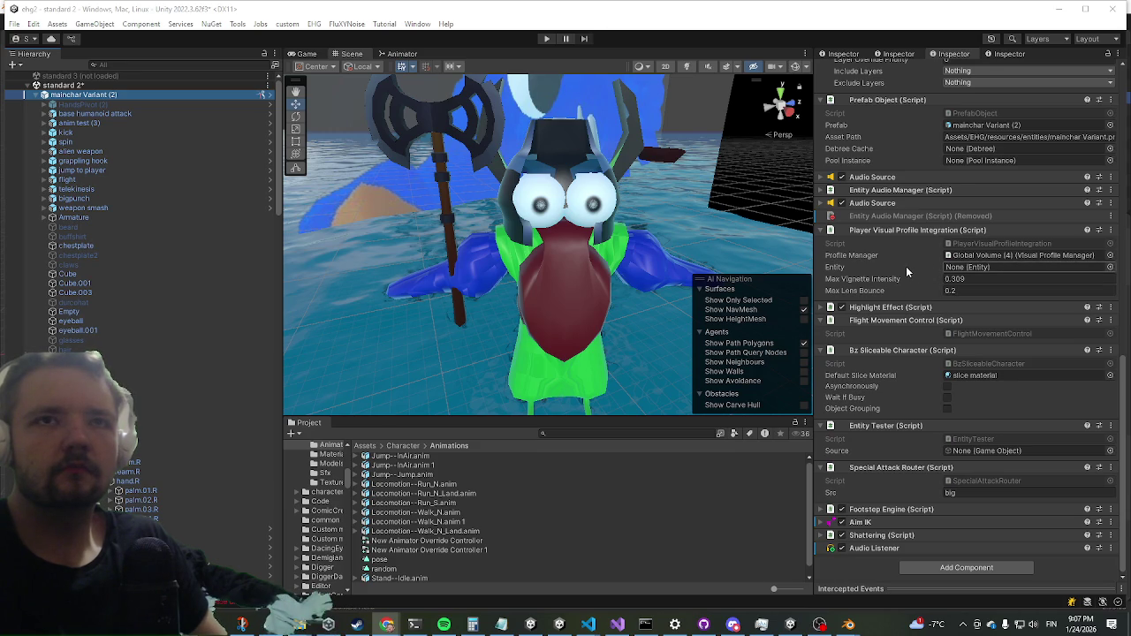
scroll(911, 261, up, 4)
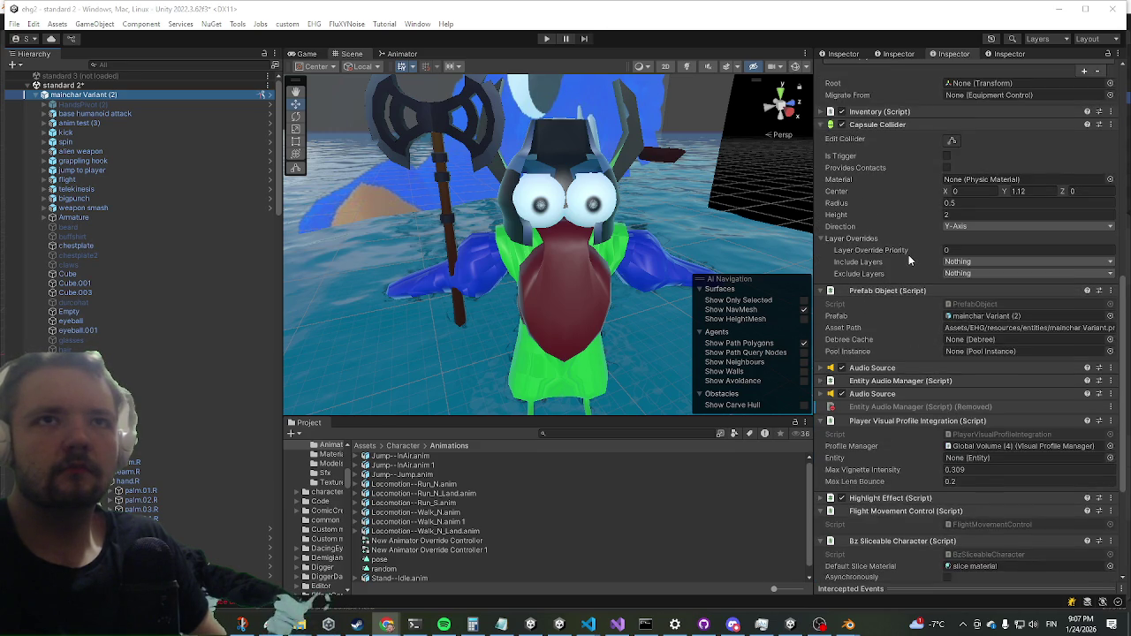
scroll(910, 259, up, 8)
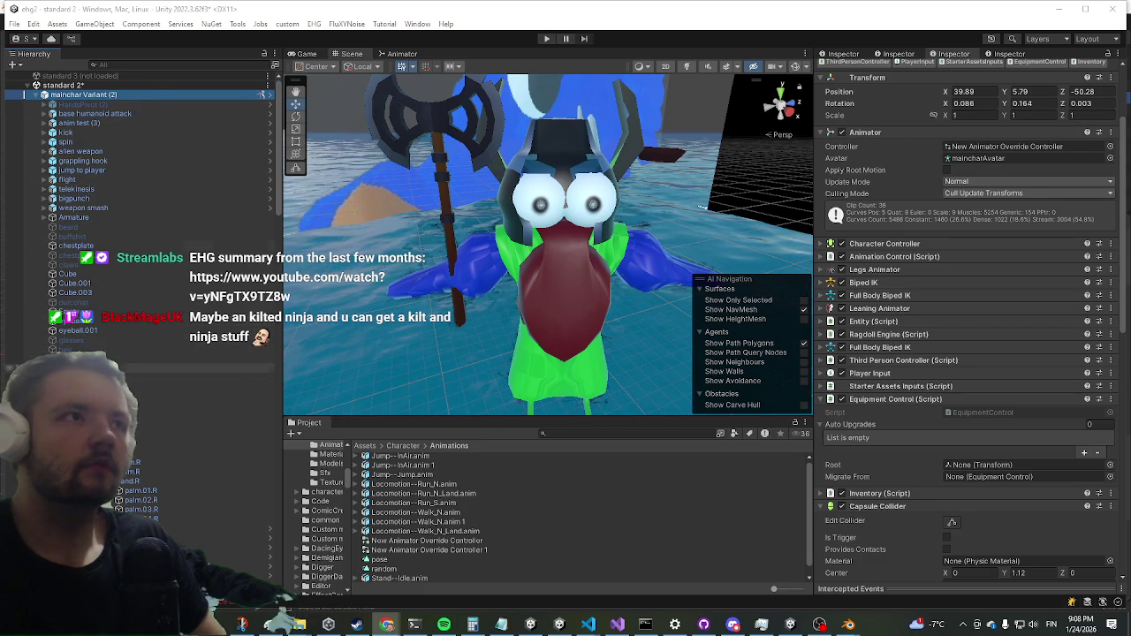
click(37, 96)
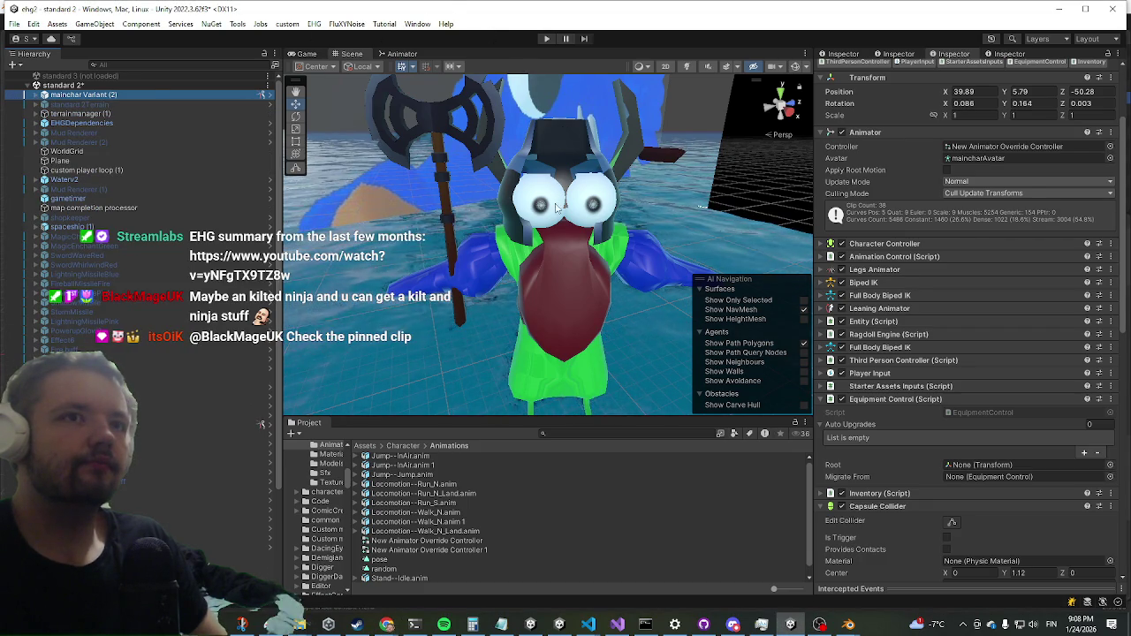
Run a ragdoll setup command from a component header's context menu on mainchar Variant (2).
right_click(915, 348)
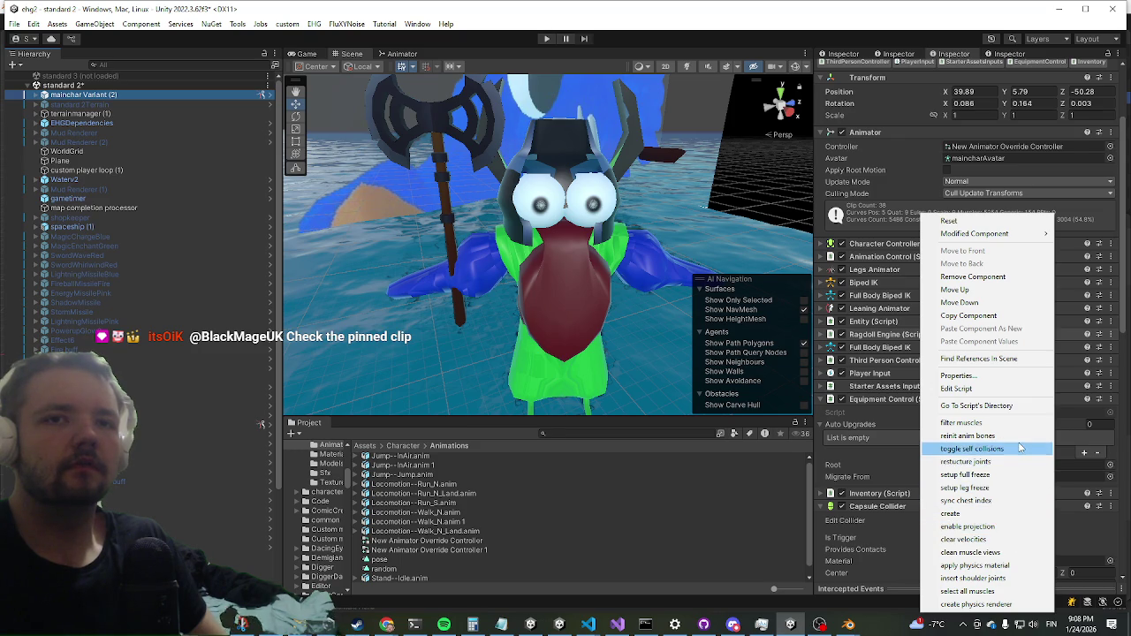
click(988, 525)
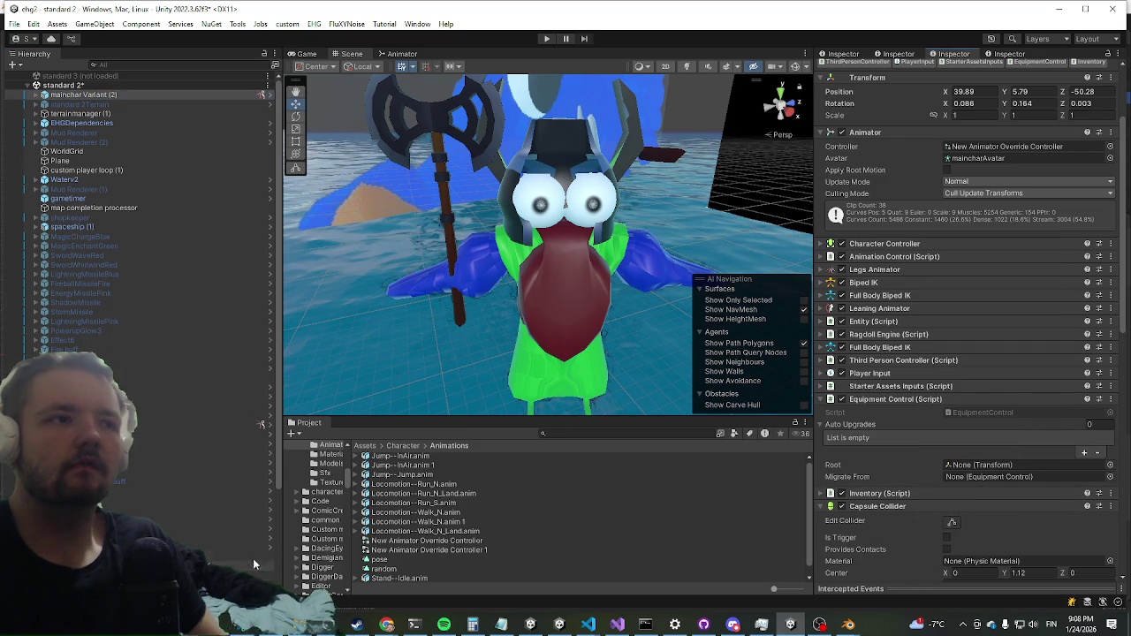
scroll(224, 442, down, 3)
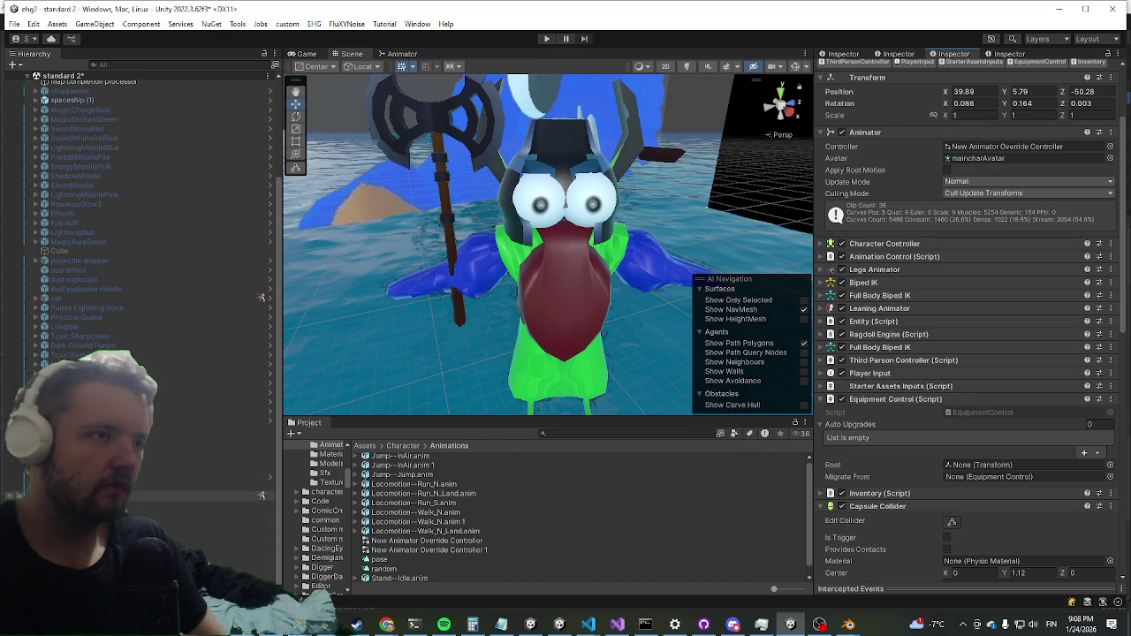
click(128, 496)
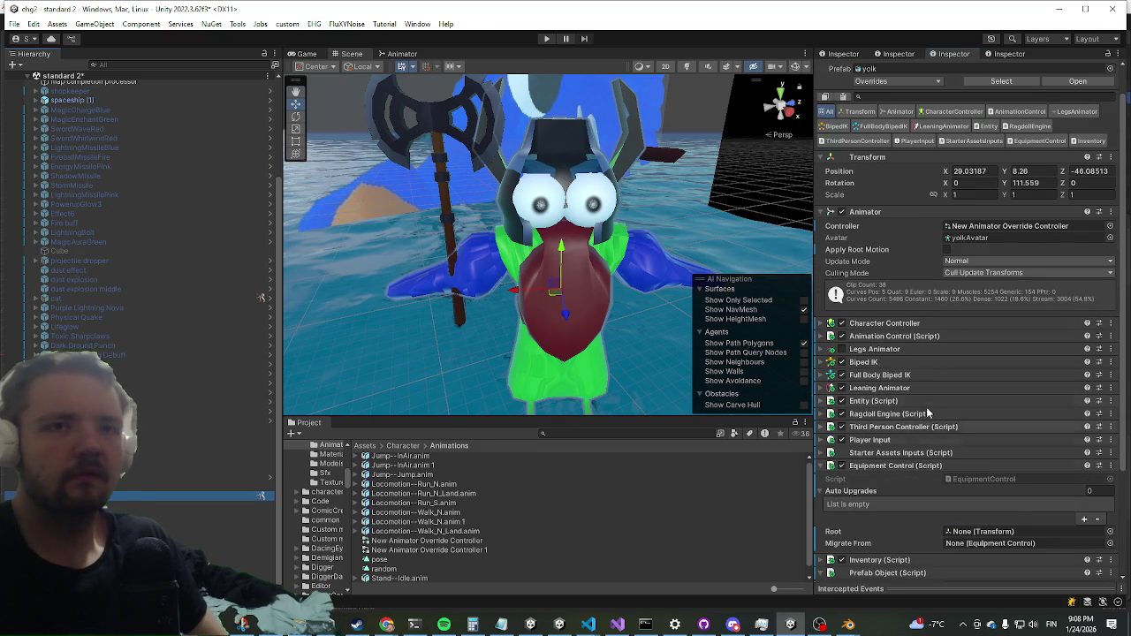
click(177, 506)
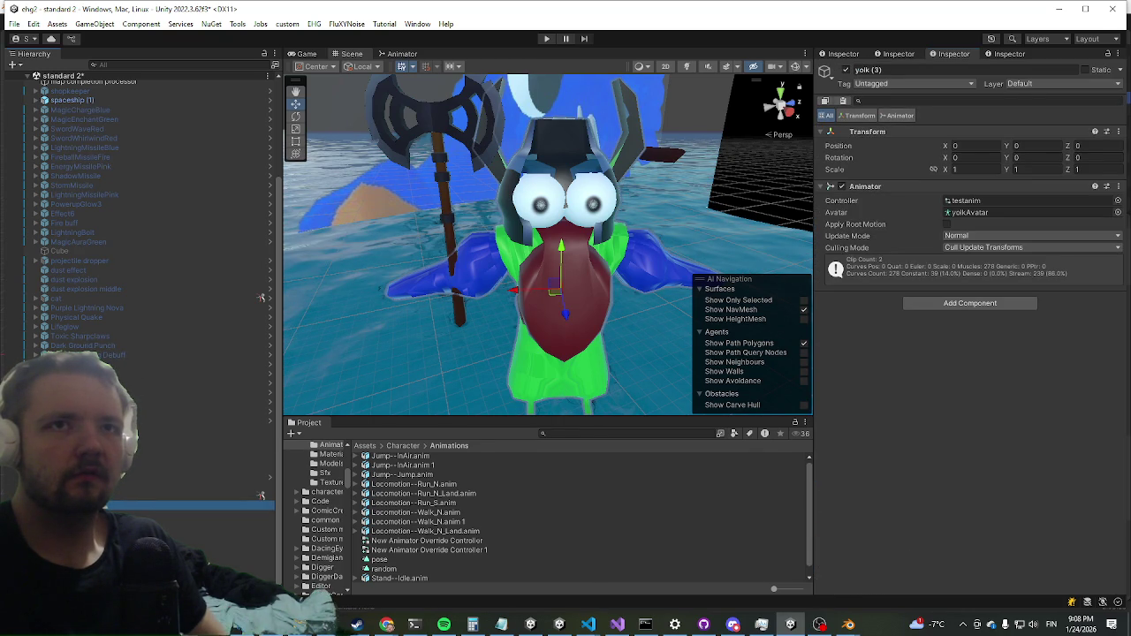
click(177, 496)
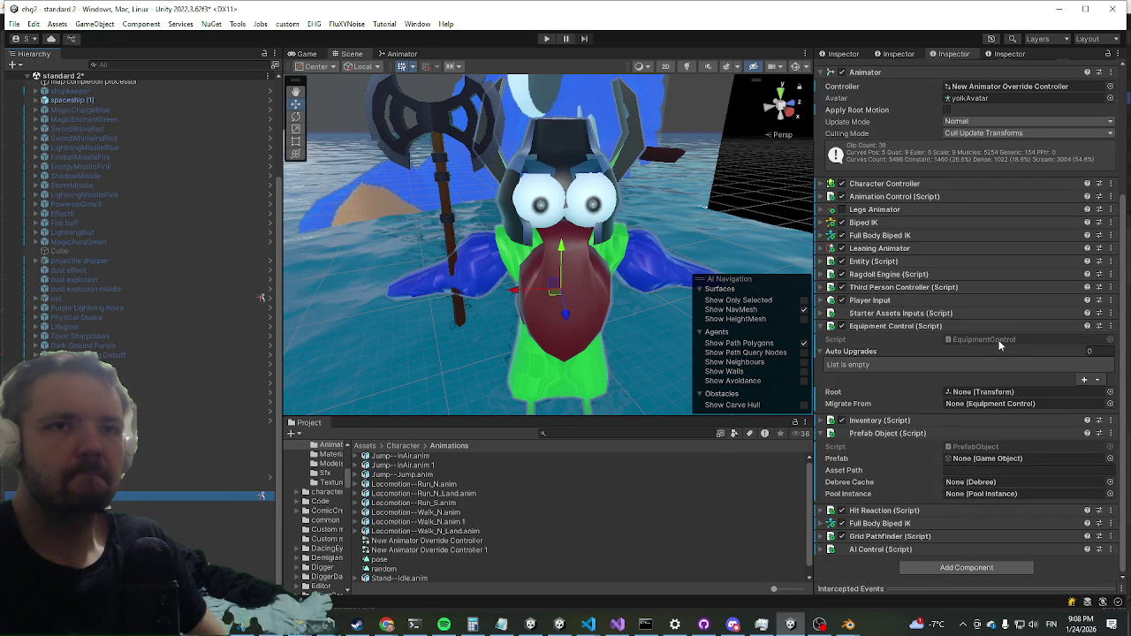
click(902, 277)
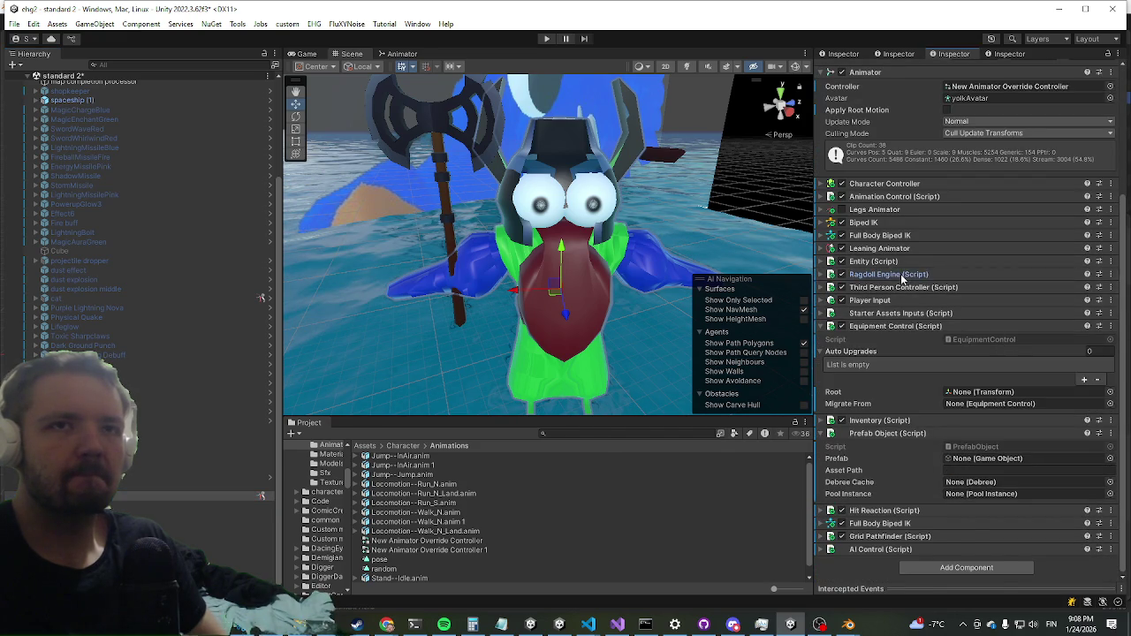
click(902, 277)
scroll(901, 277, down, 5)
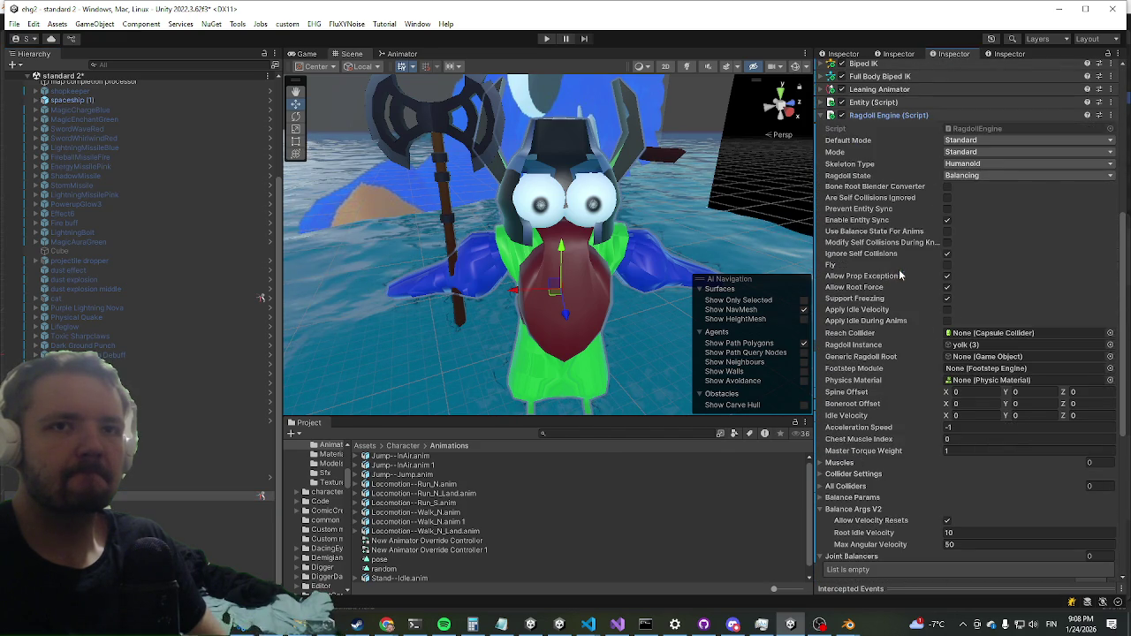
click(977, 348)
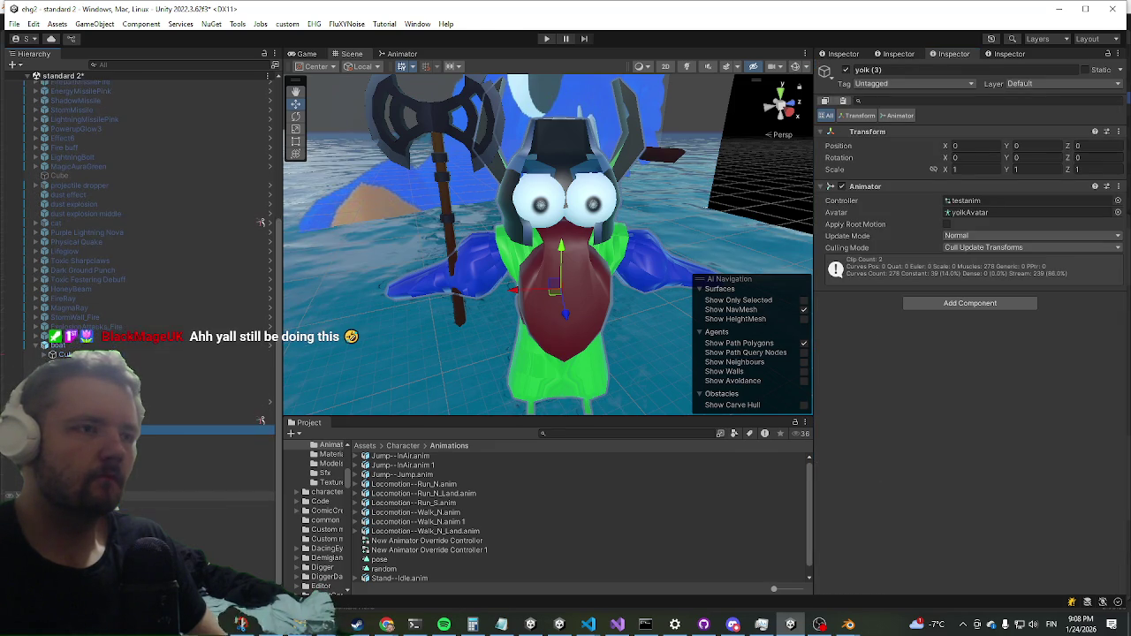
Delete Helmet.001 from the yolk rig, then multi-select four of the yolk's meshes.
click(221, 496)
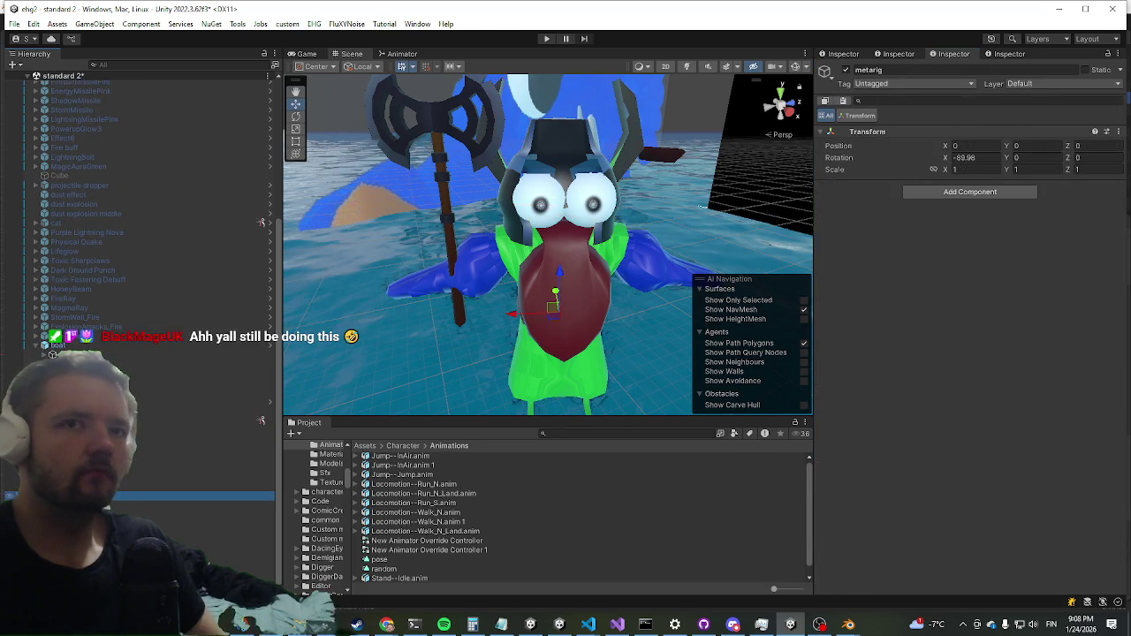
click(221, 486)
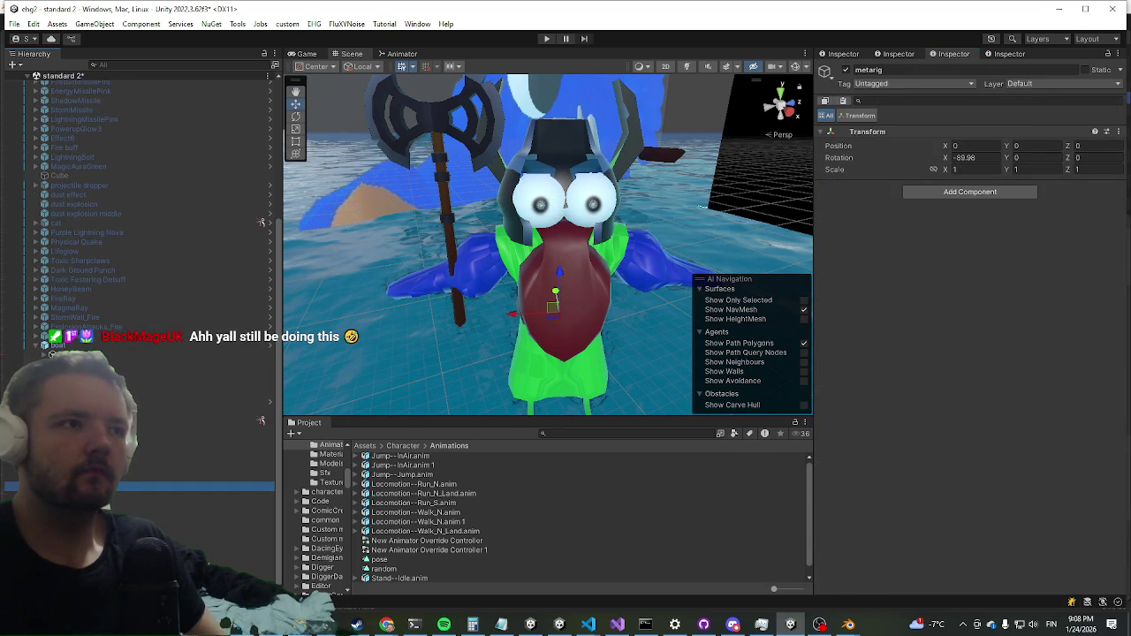
right_click(76, 487)
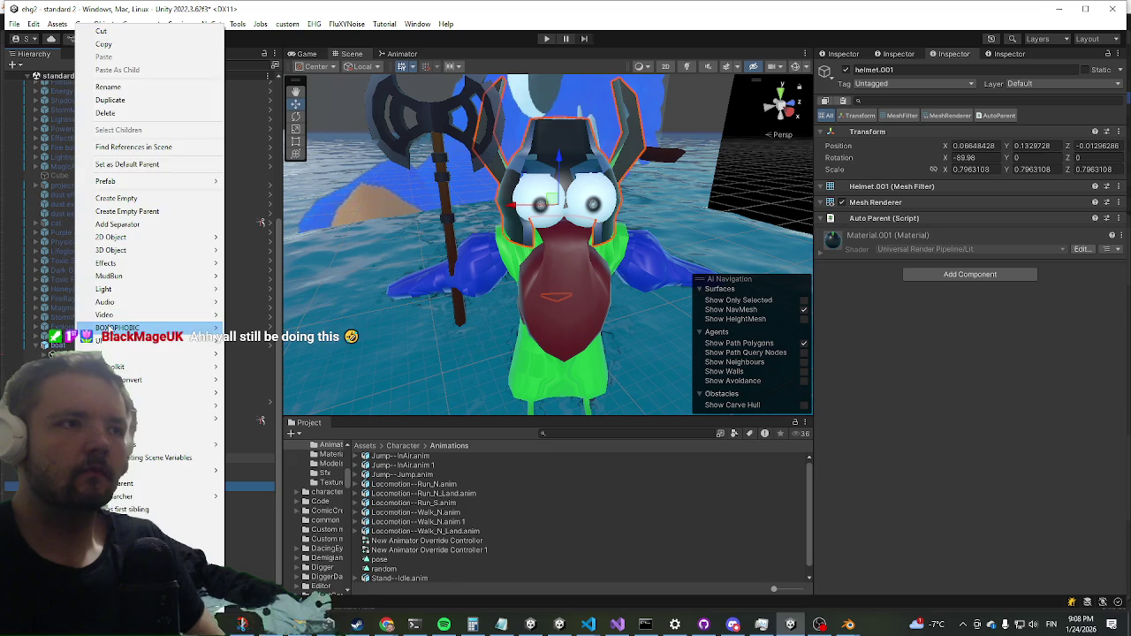
click(126, 113)
click(221, 477)
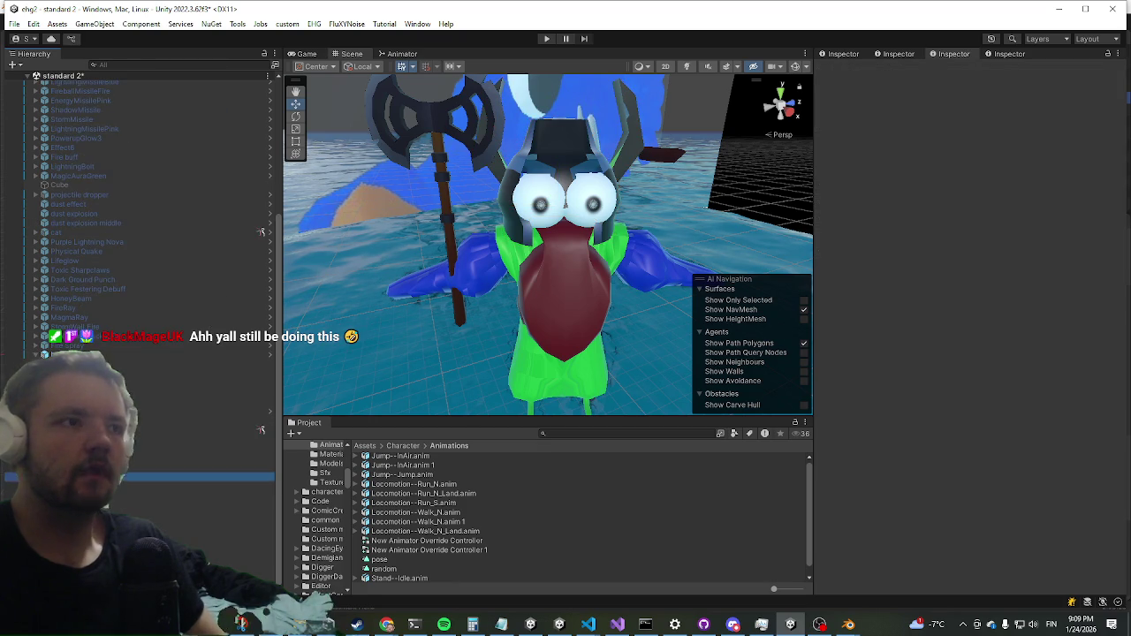
shift+click(221, 448)
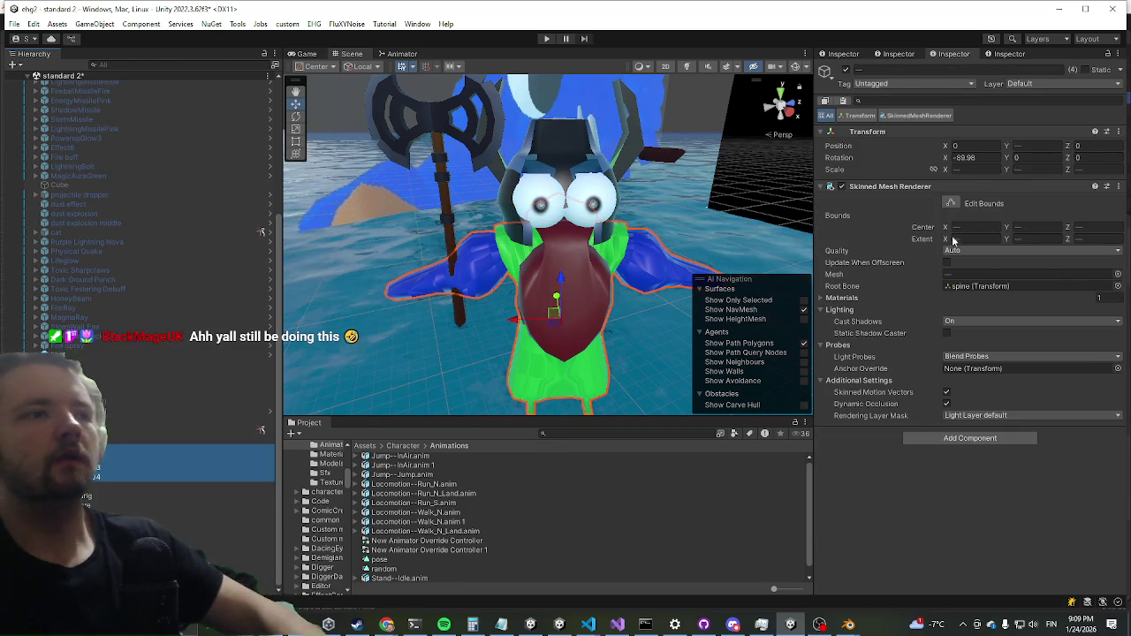
Disable the four meshes' Skinned Mesh Renderer, then inspect the spine bones' colliders, rigidbodies and joint.
click(841, 186)
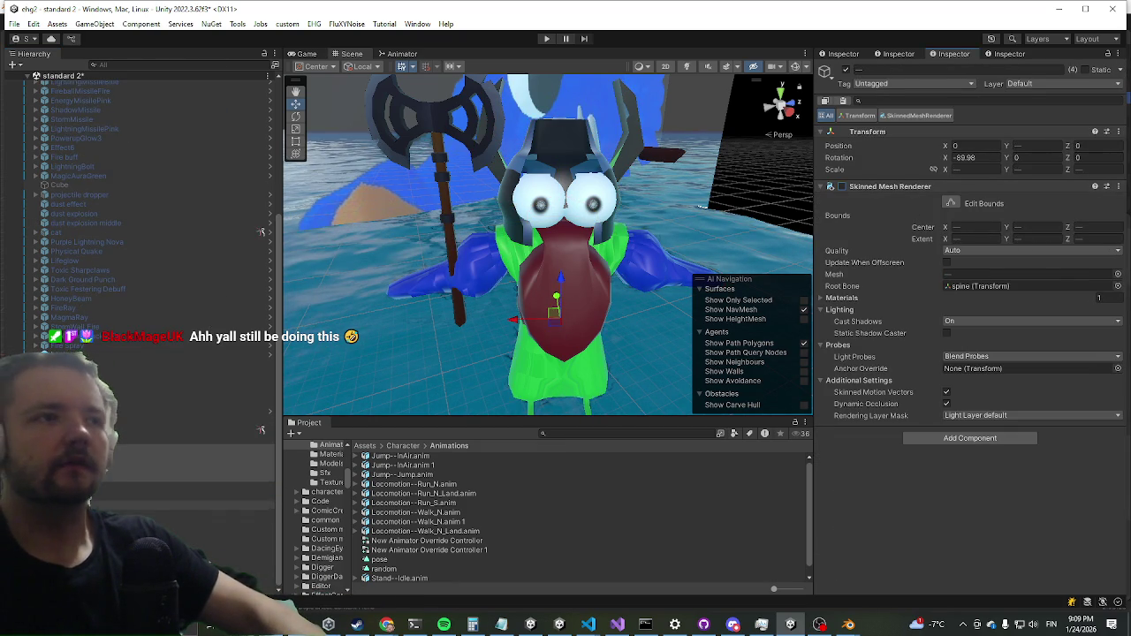
click(221, 464)
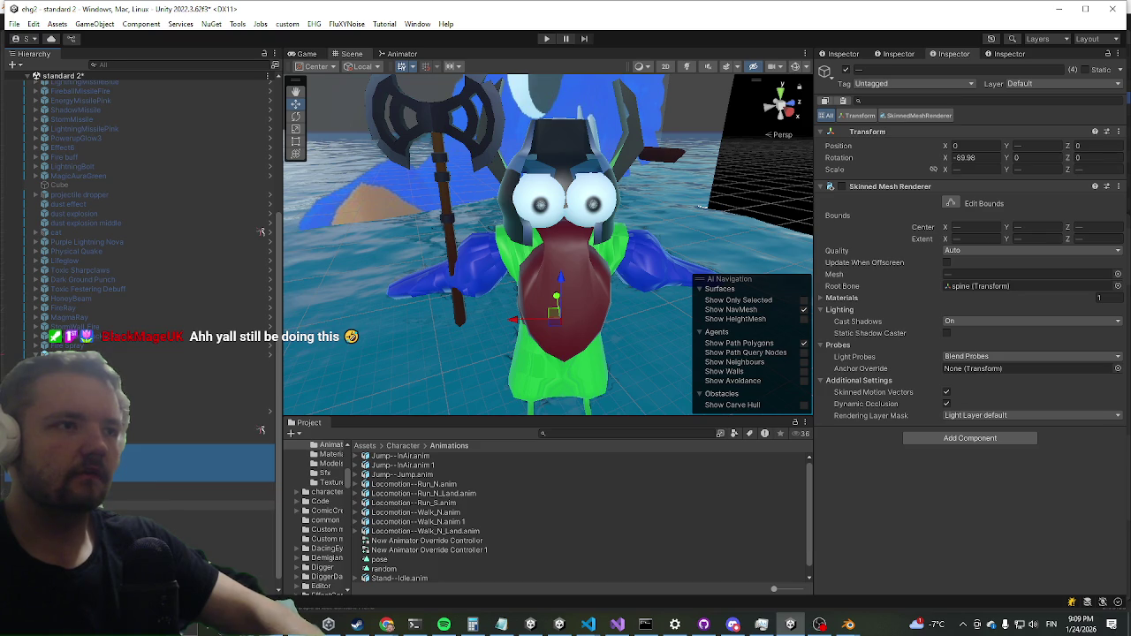
click(221, 496)
click(221, 506)
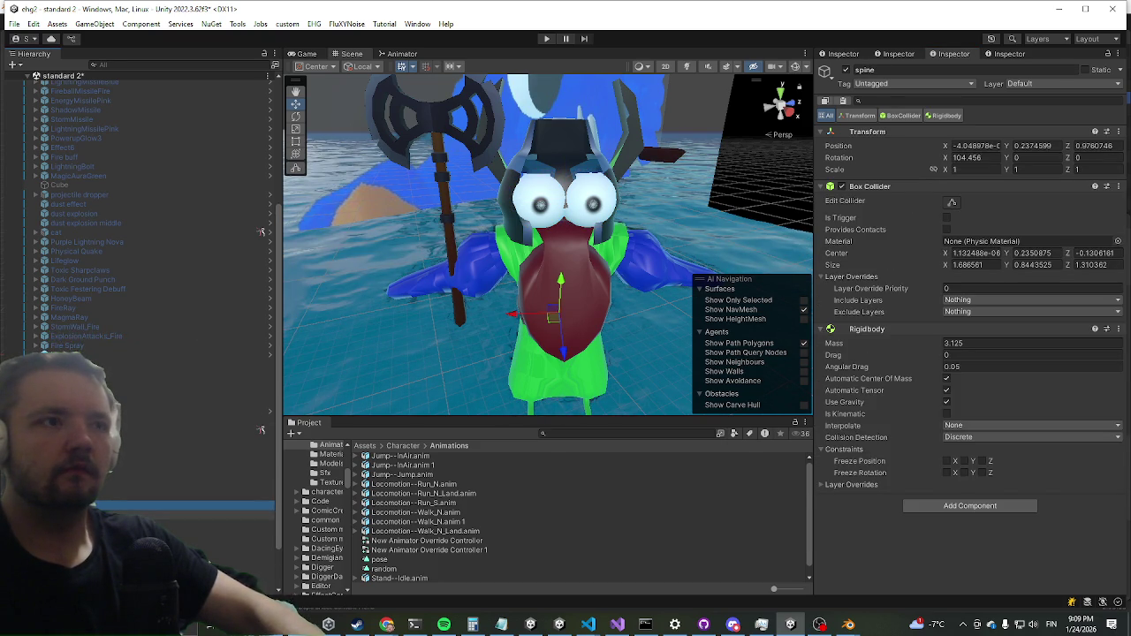
click(221, 534)
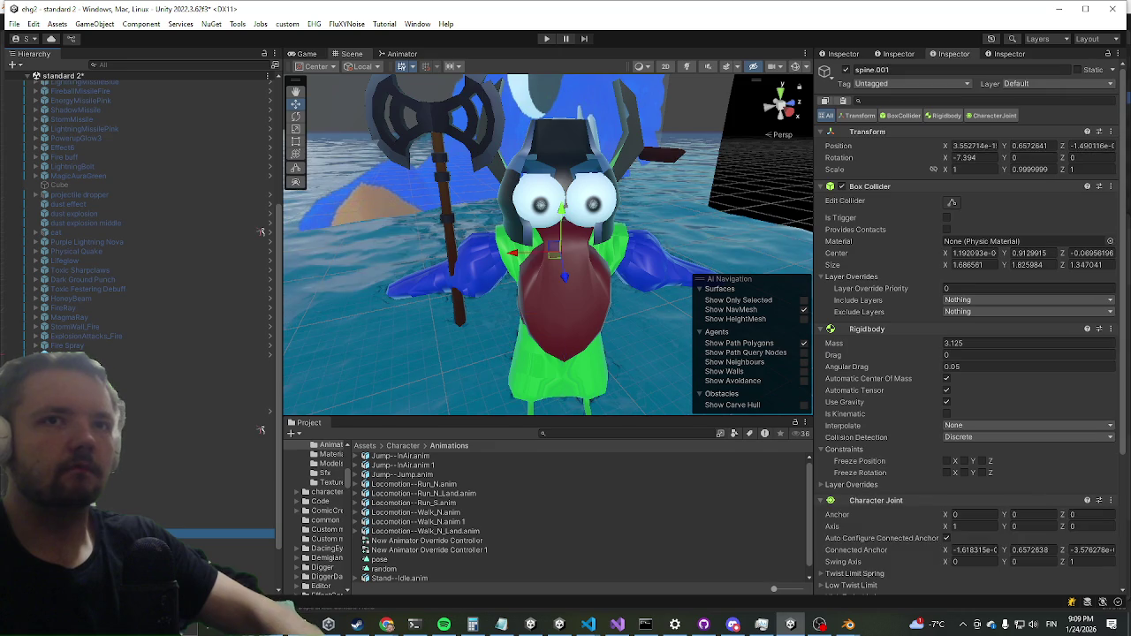
scroll(964, 419, down, 5)
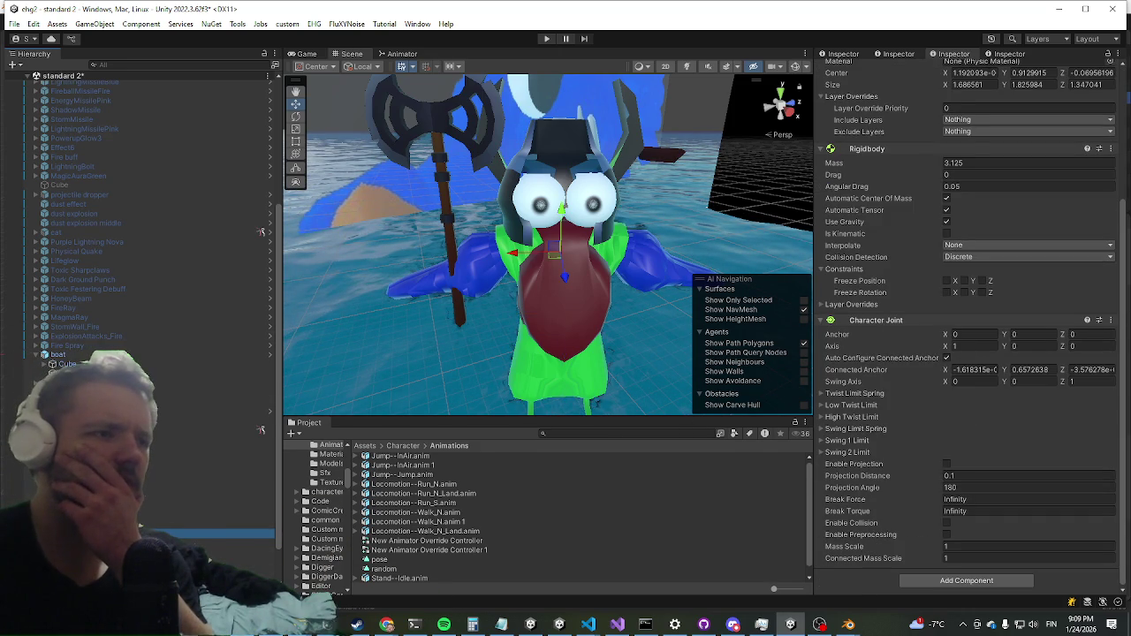
click(212, 439)
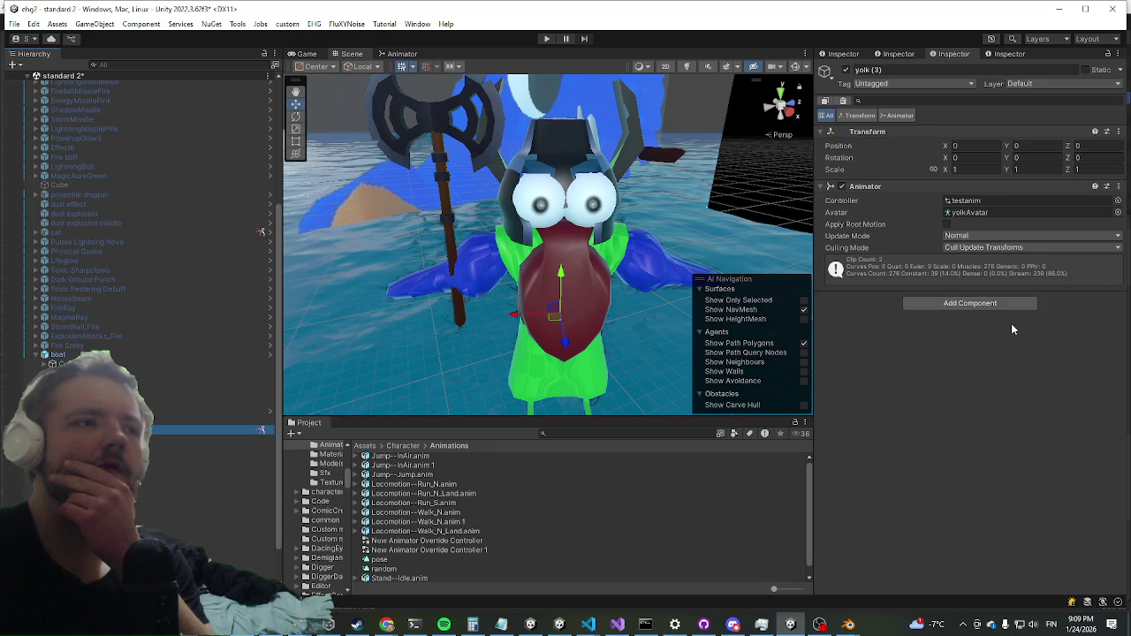
scroll(1052, 272, down, 5)
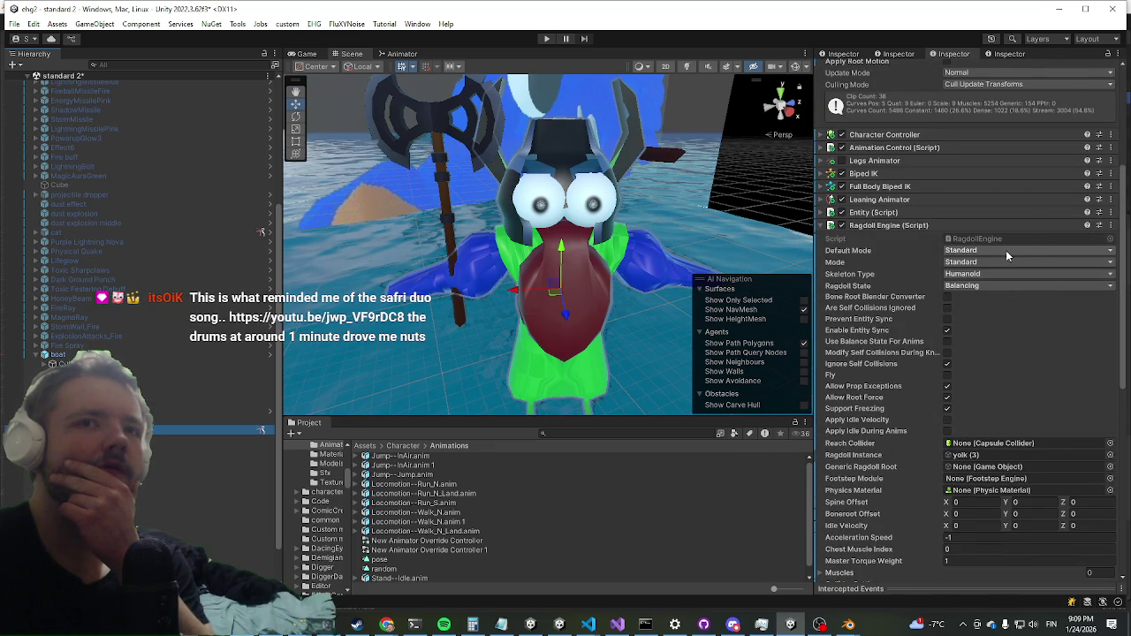
scroll(1006, 251, down, 3)
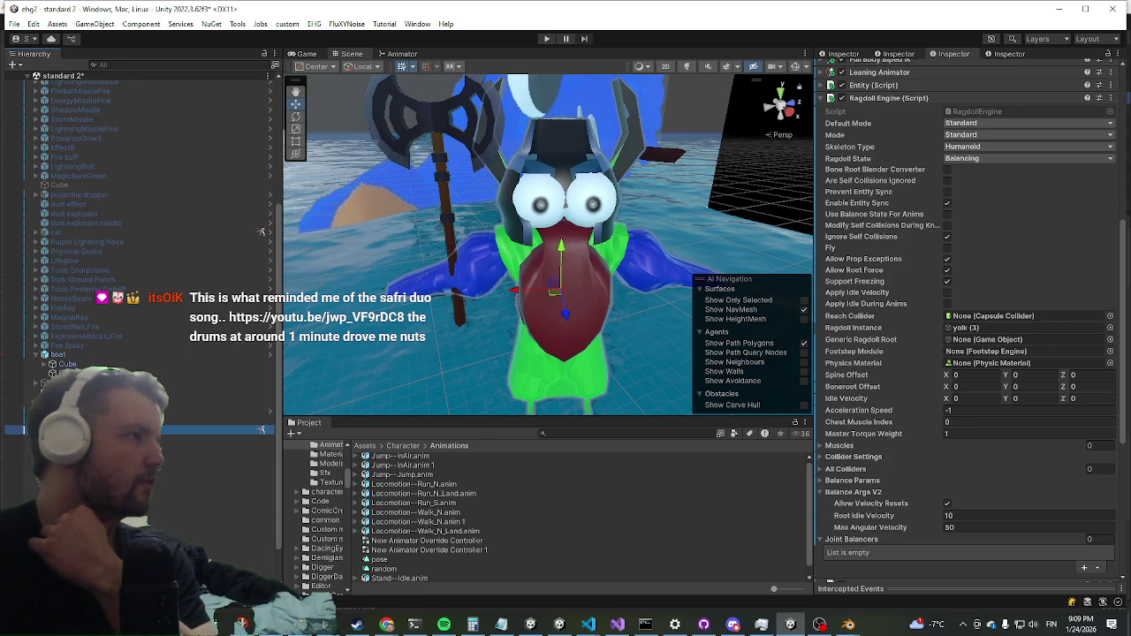
scroll(262, 231, down, 10)
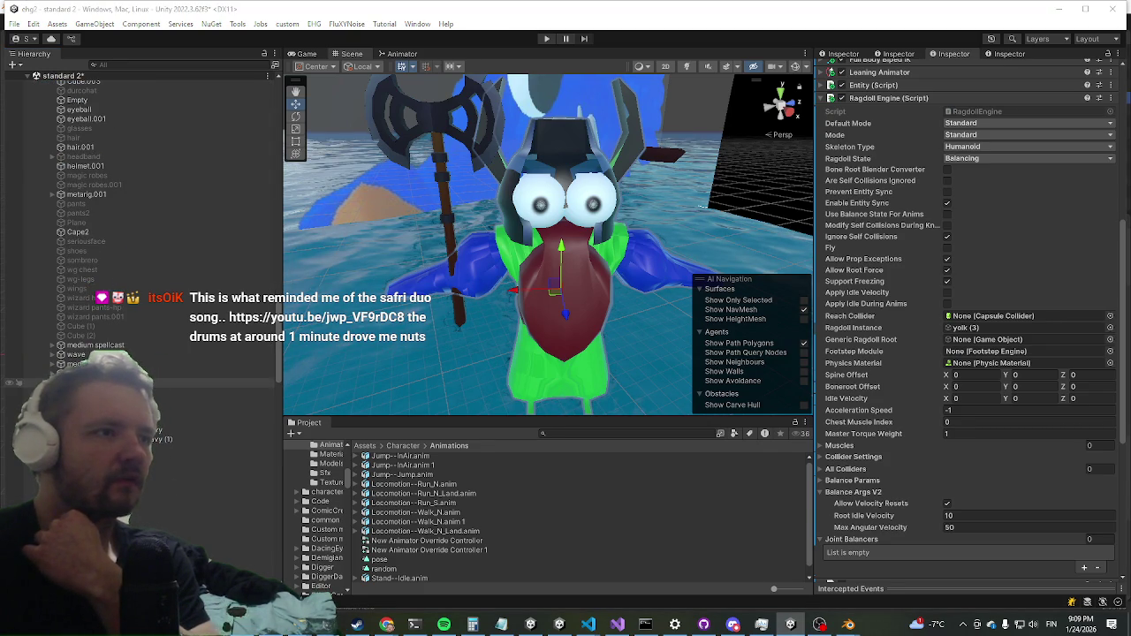
scroll(262, 232, up, 8)
scroll(142, 232, down, 8)
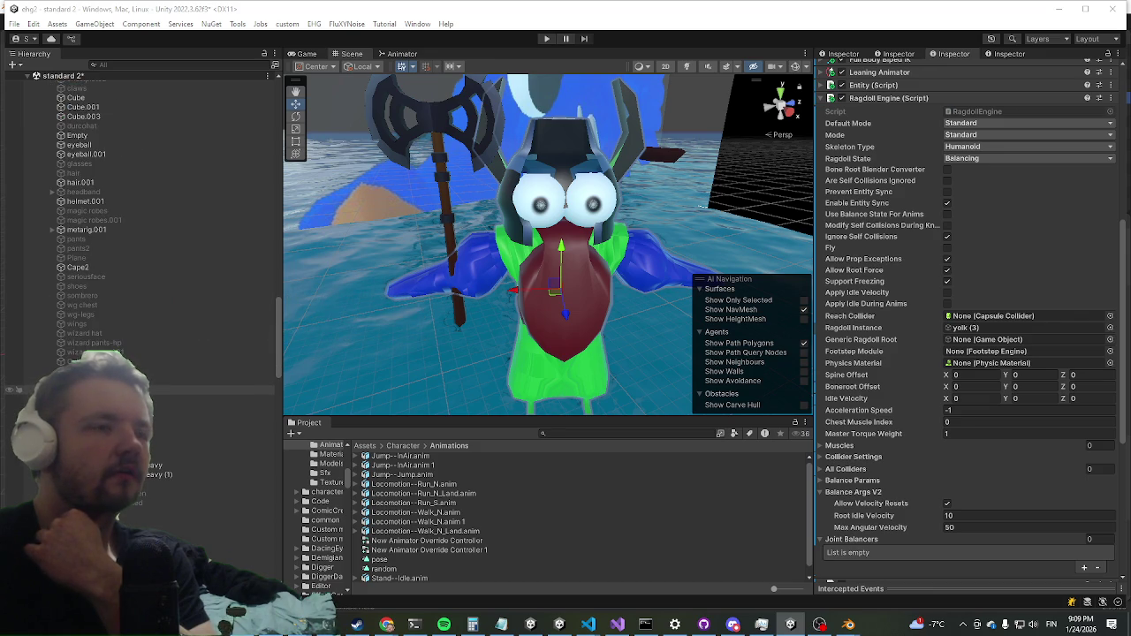
scroll(141, 221, up, 10)
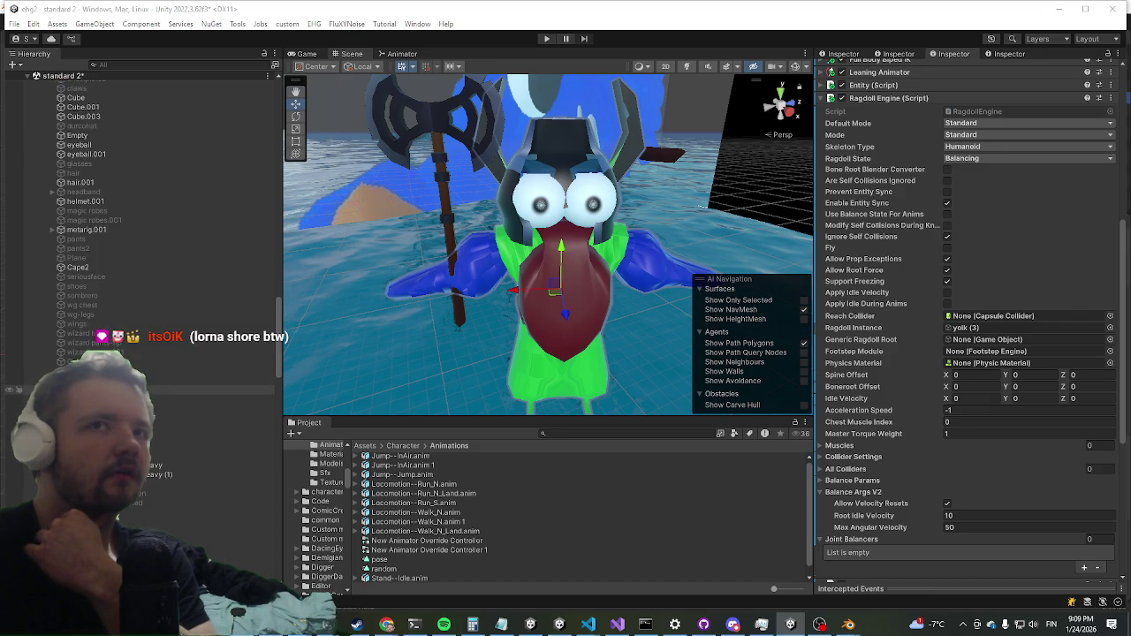
scroll(262, 93, down, 5)
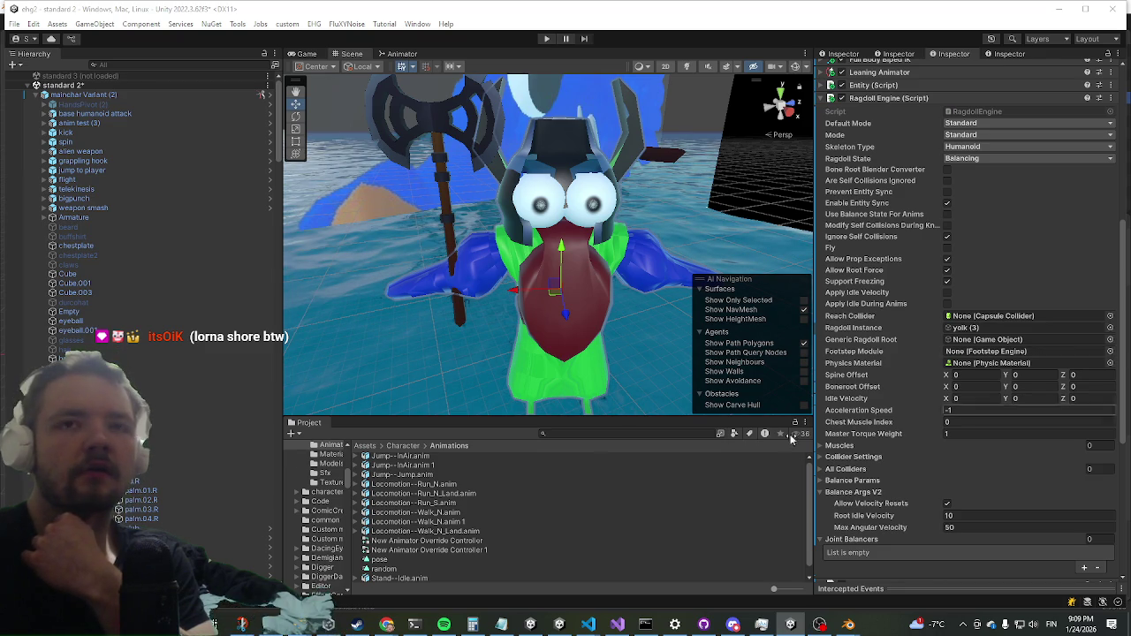
Select mainchar Variant (2) and ping its Ragdoll Instance in the Ragdoll Engine.
click(141, 94)
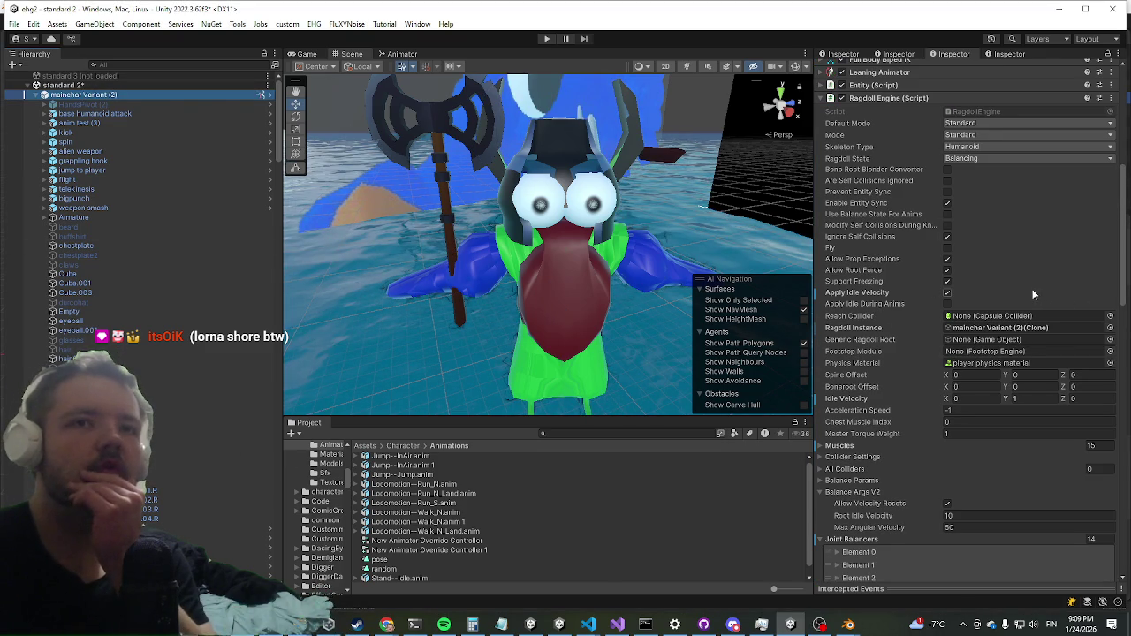
click(981, 329)
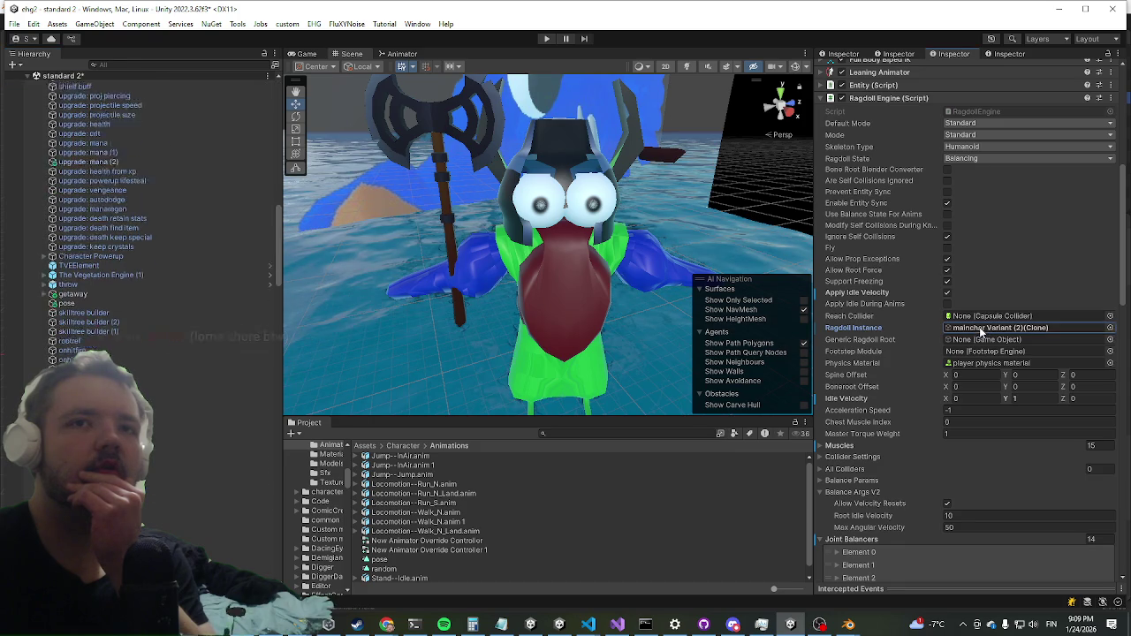
scroll(79, 292, up, 10)
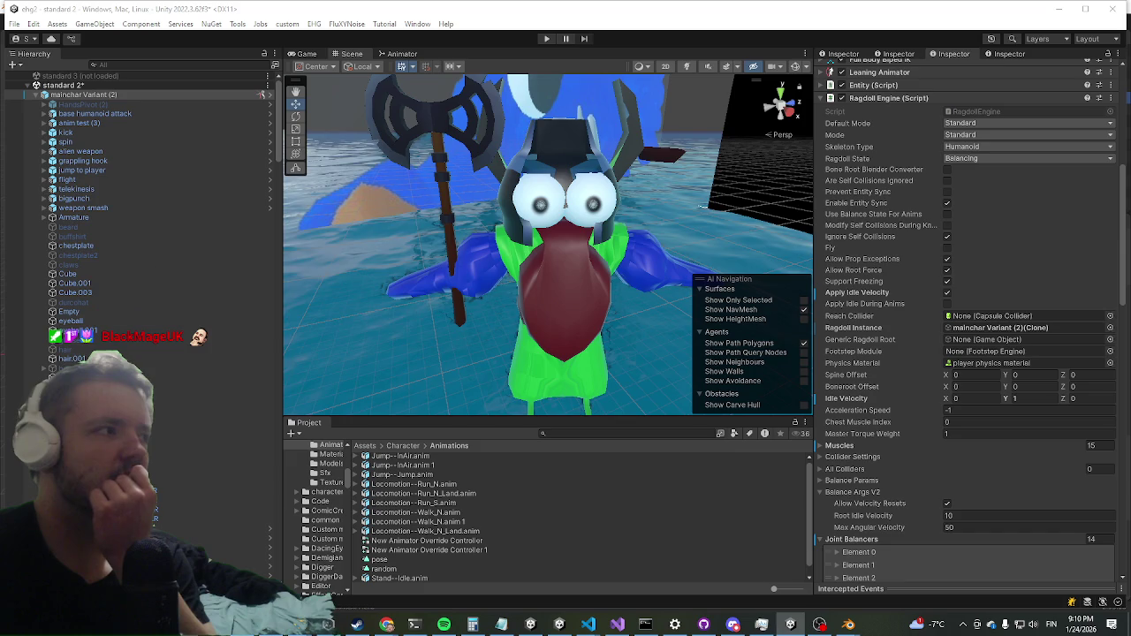
Quit Unity without saving, close yolk.blend in Blender, and switch to Unity Hub.
click(1113, 11)
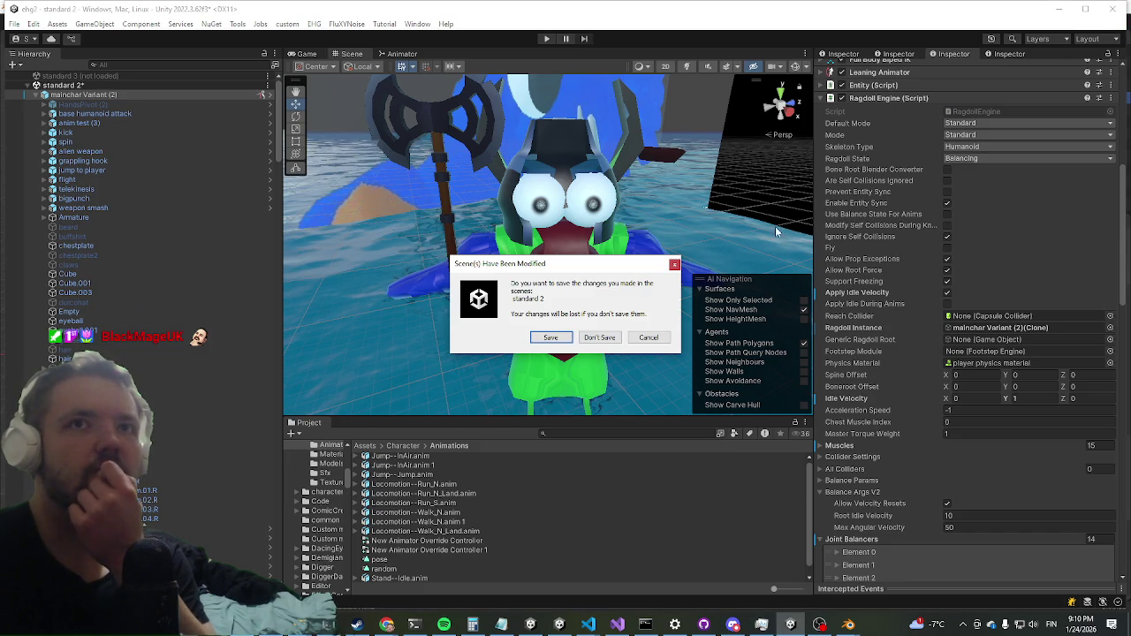
click(600, 338)
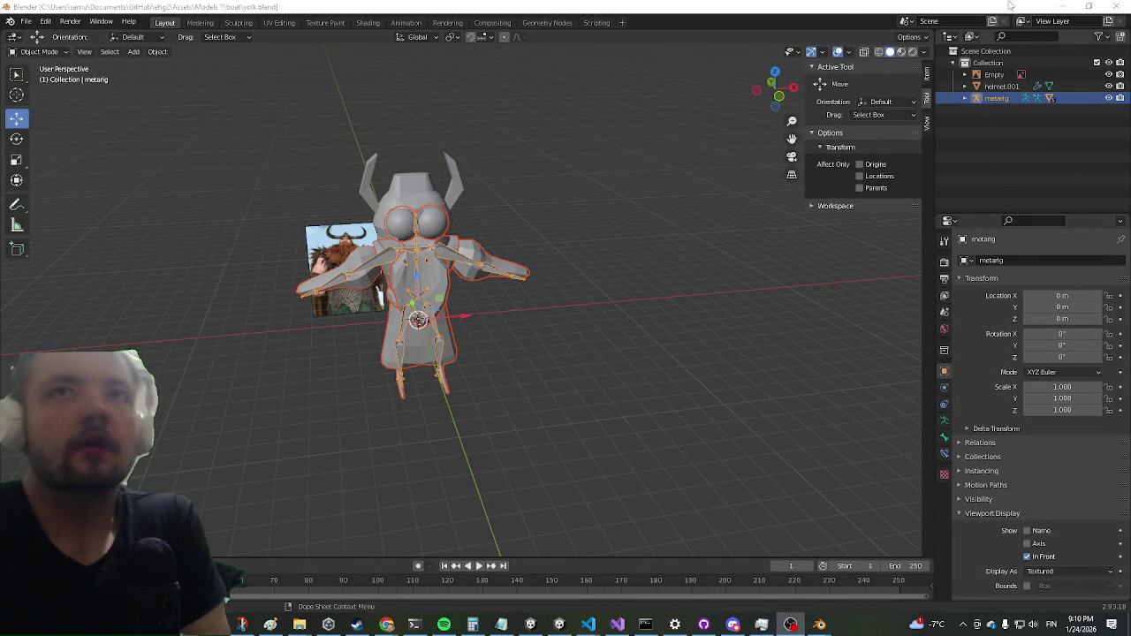
click(1118, 7)
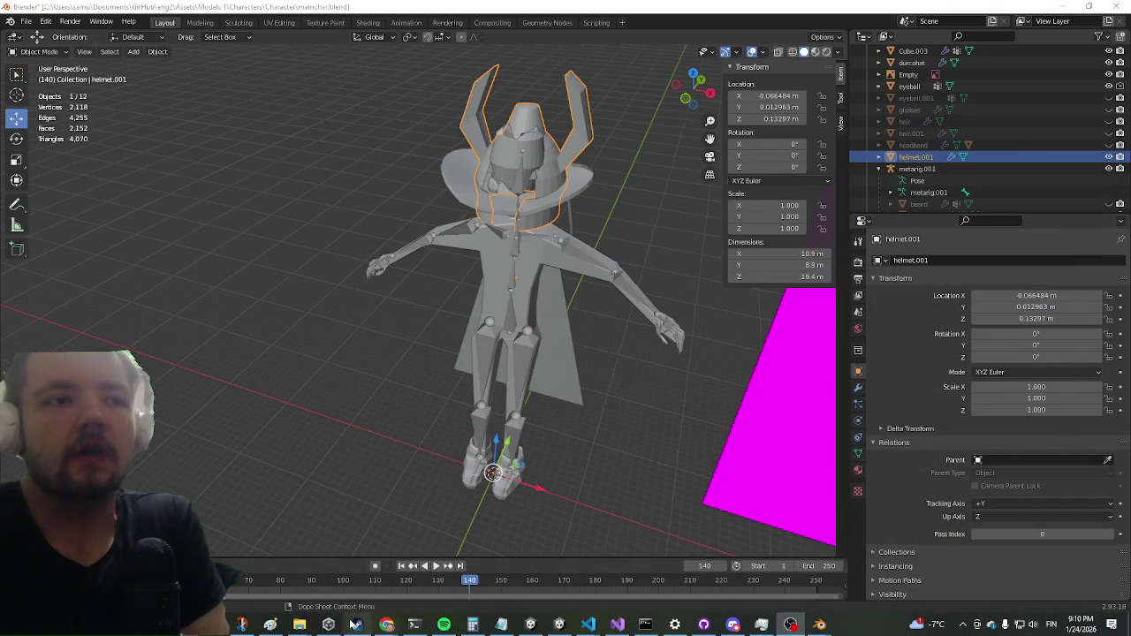
click(329, 623)
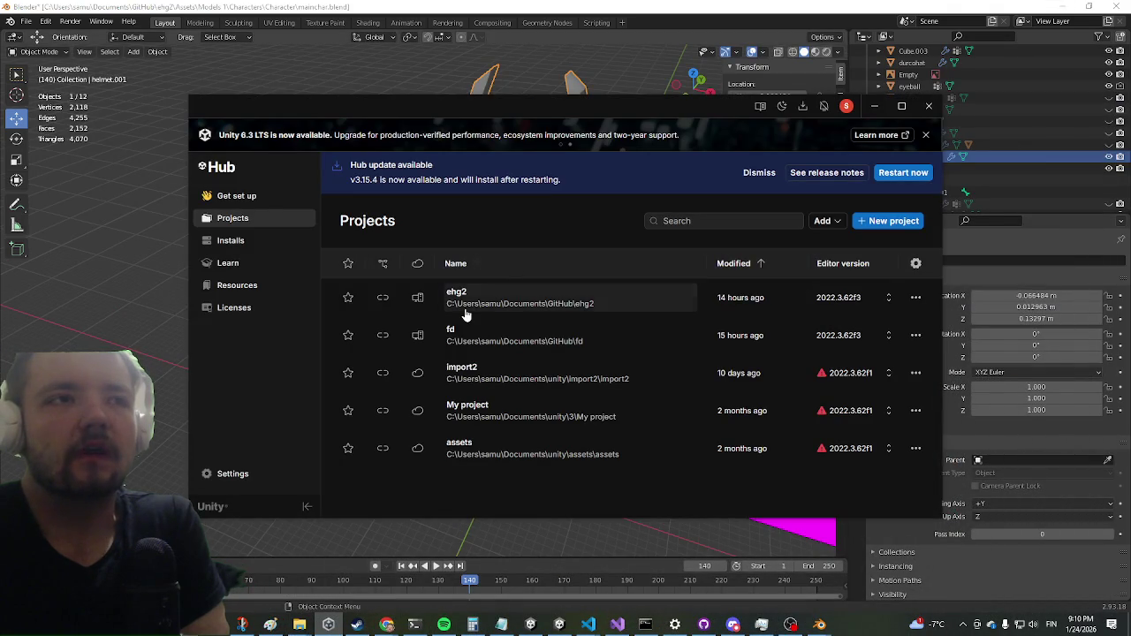
Launch the ehg2 project from Unity Hub's Projects list.
click(495, 305)
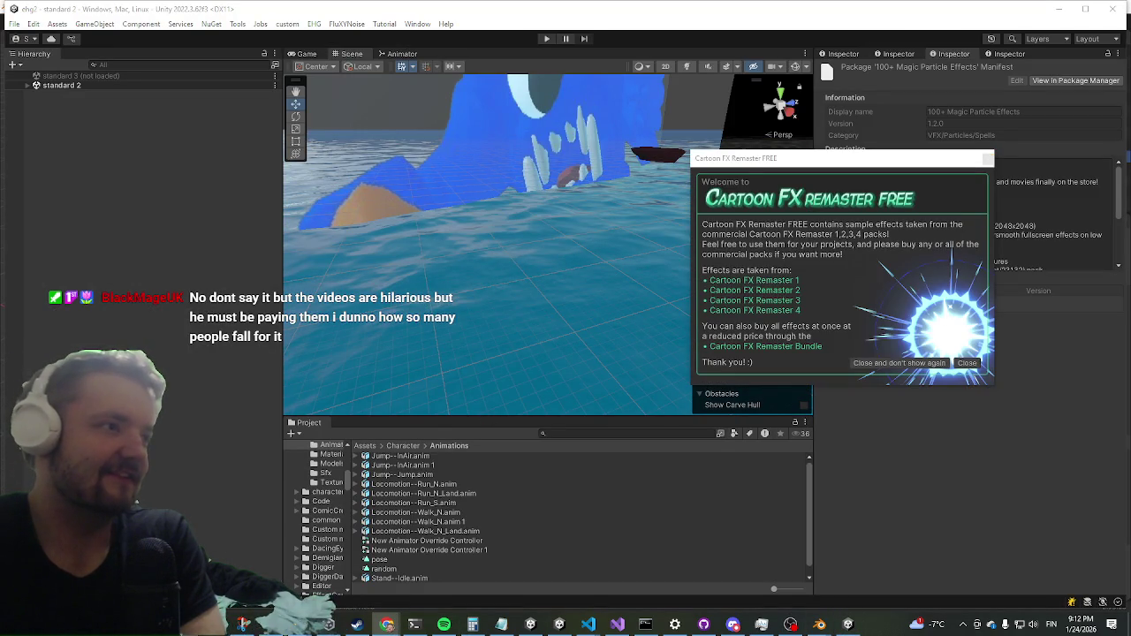
Close the Cartoon FX popup, expand standard 2, and search Assets for 'yolk' to pick the model.
click(989, 160)
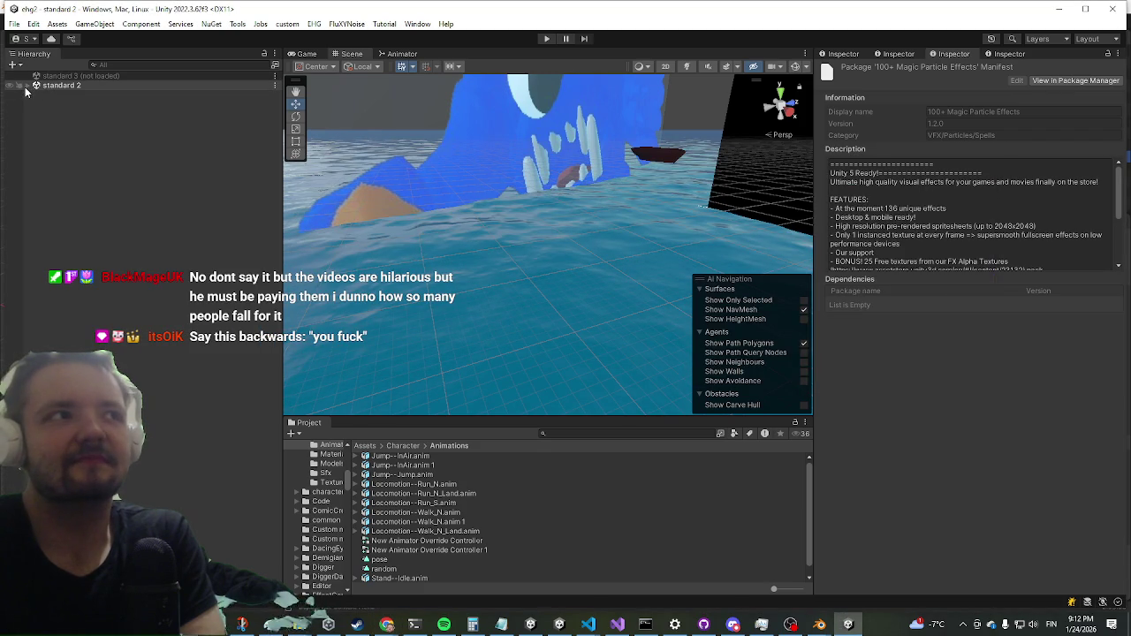
click(29, 86)
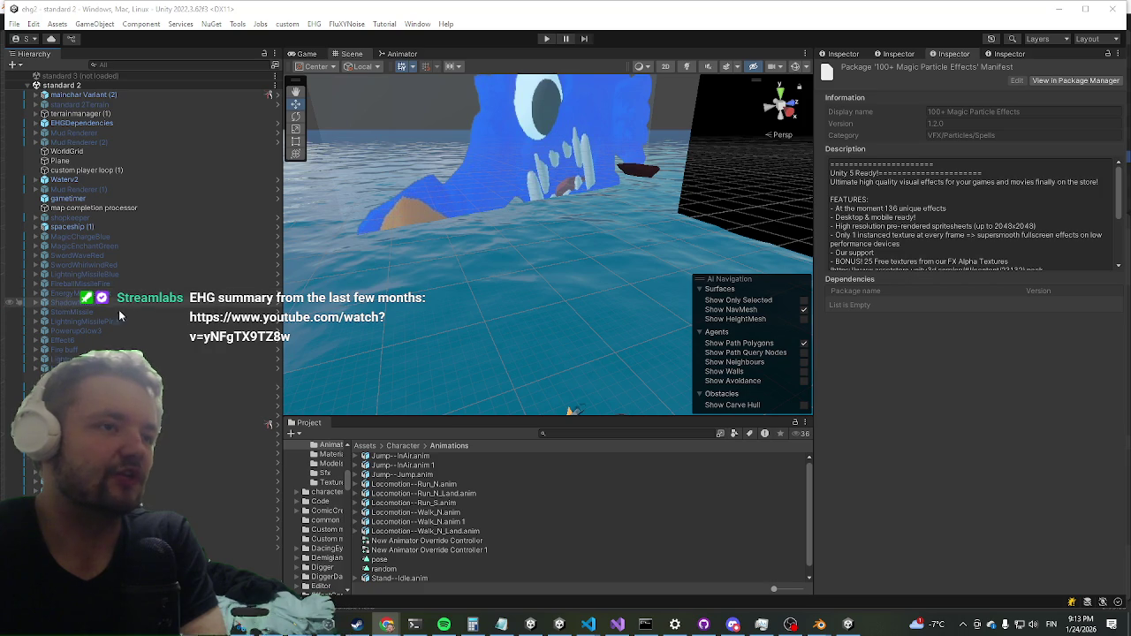
click(369, 445)
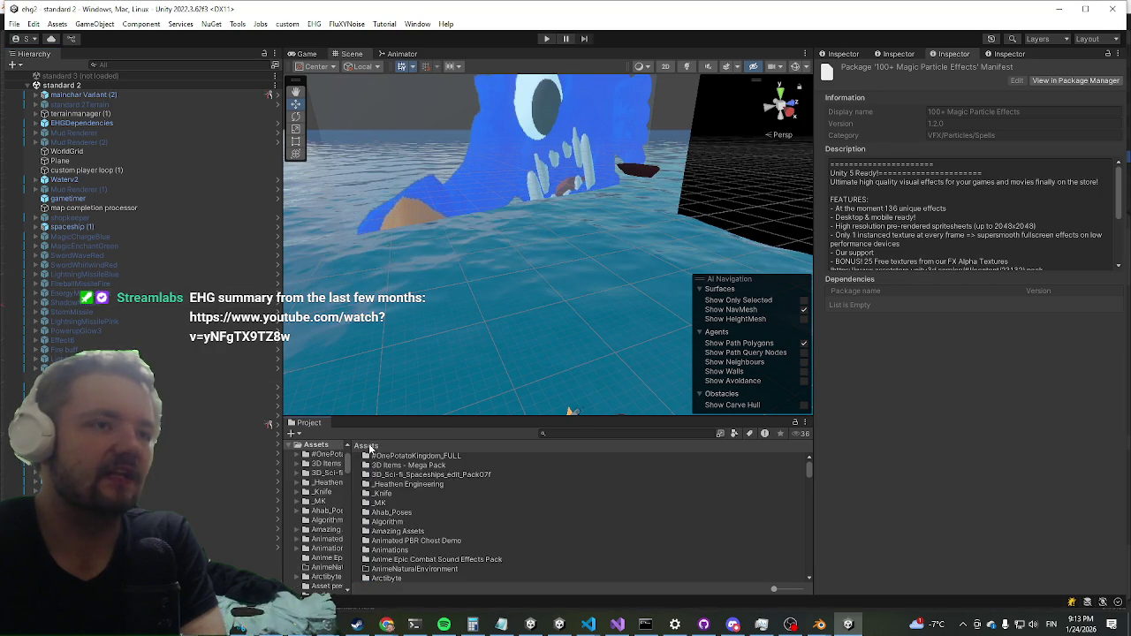
scroll(521, 495, down, 5)
scroll(508, 524, down, 10)
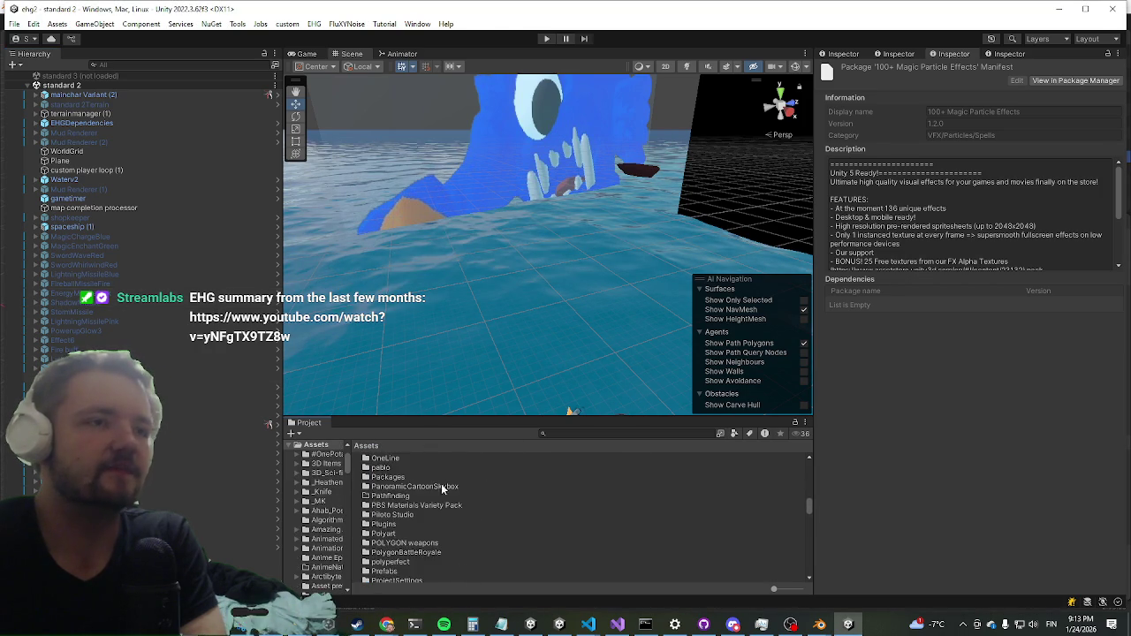
scroll(409, 487, down, 5)
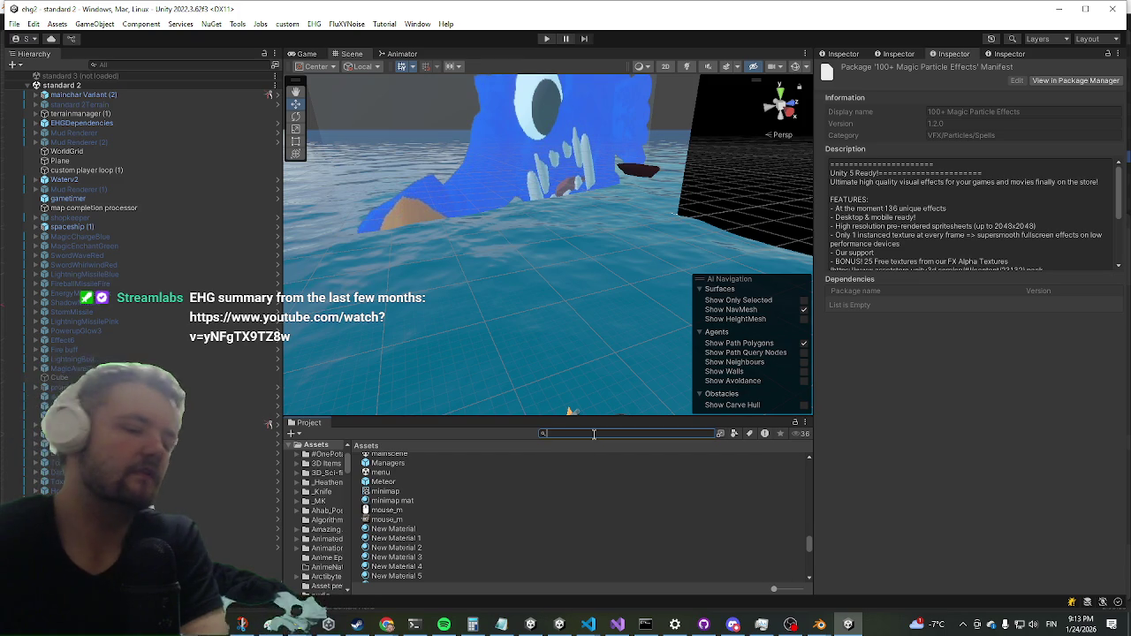
text(yolk)
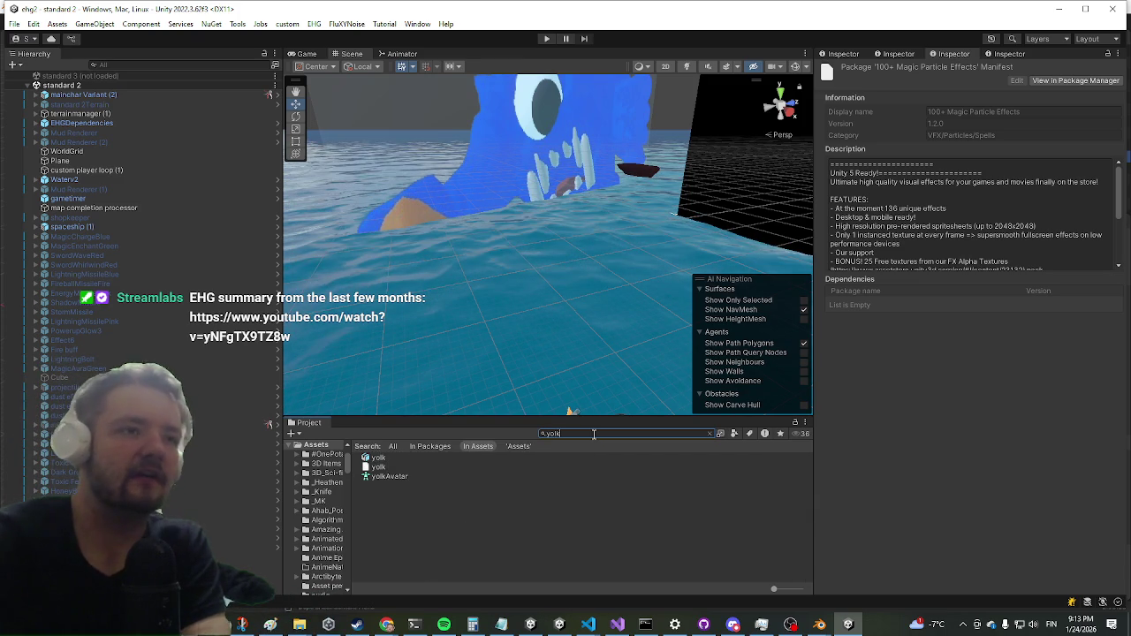
click(375, 467)
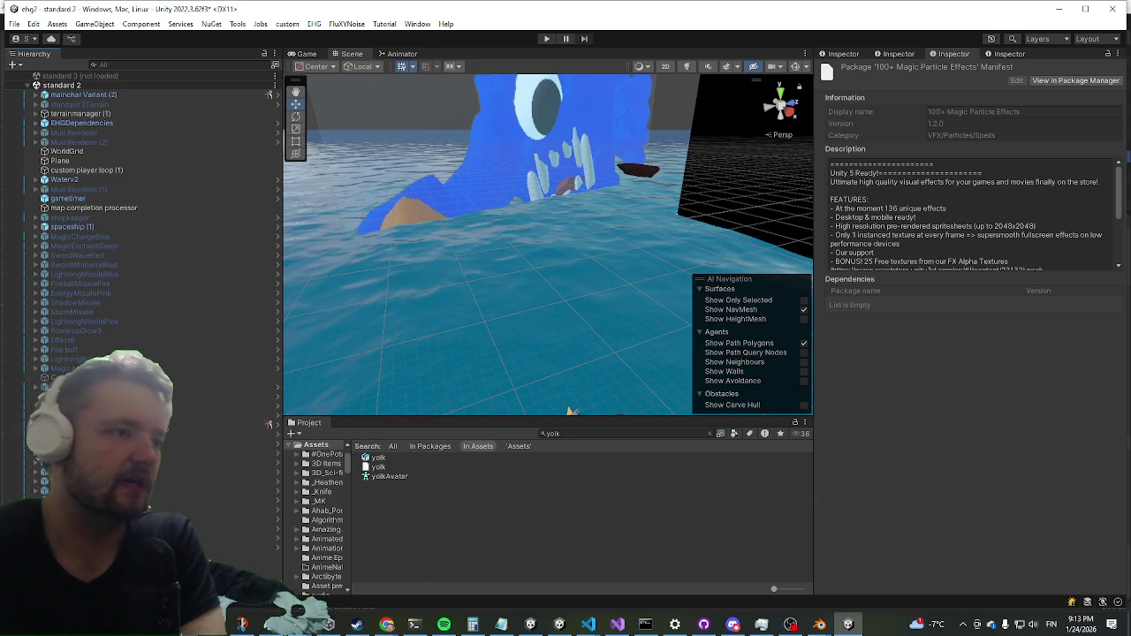
Drag the yolk model into the scene, leaving its Animator controller unassigned, and frame it.
drag(375, 466, 680, 196)
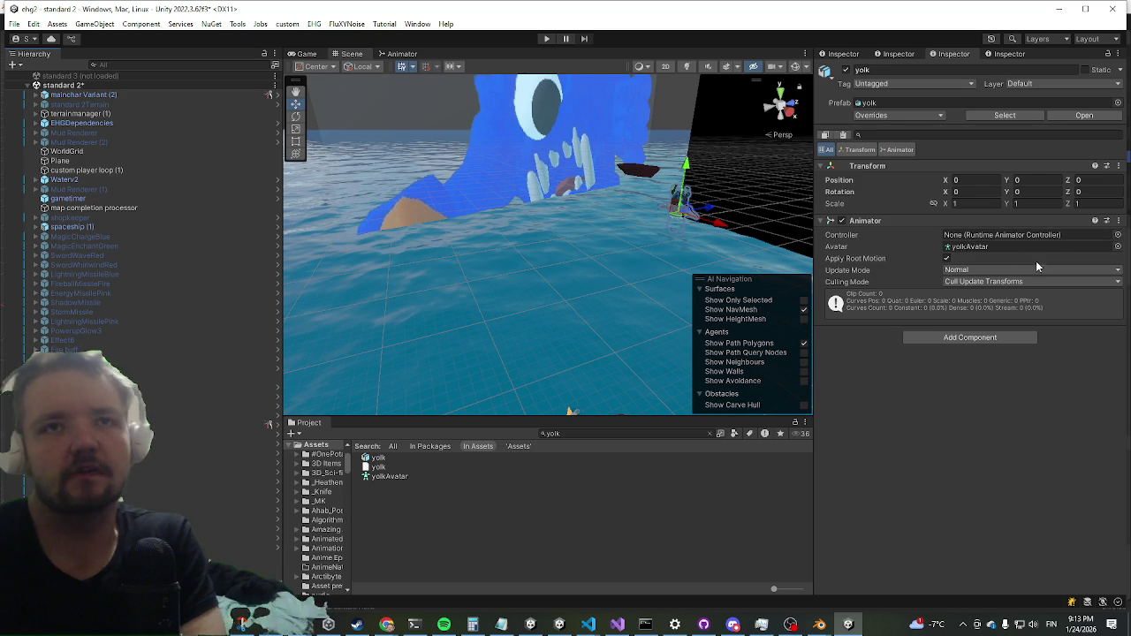
click(1118, 235)
mouse_move(1041, 221)
mouse_down()
mouse_move(484, 140)
mouse_move(557, 148)
mouse_up()
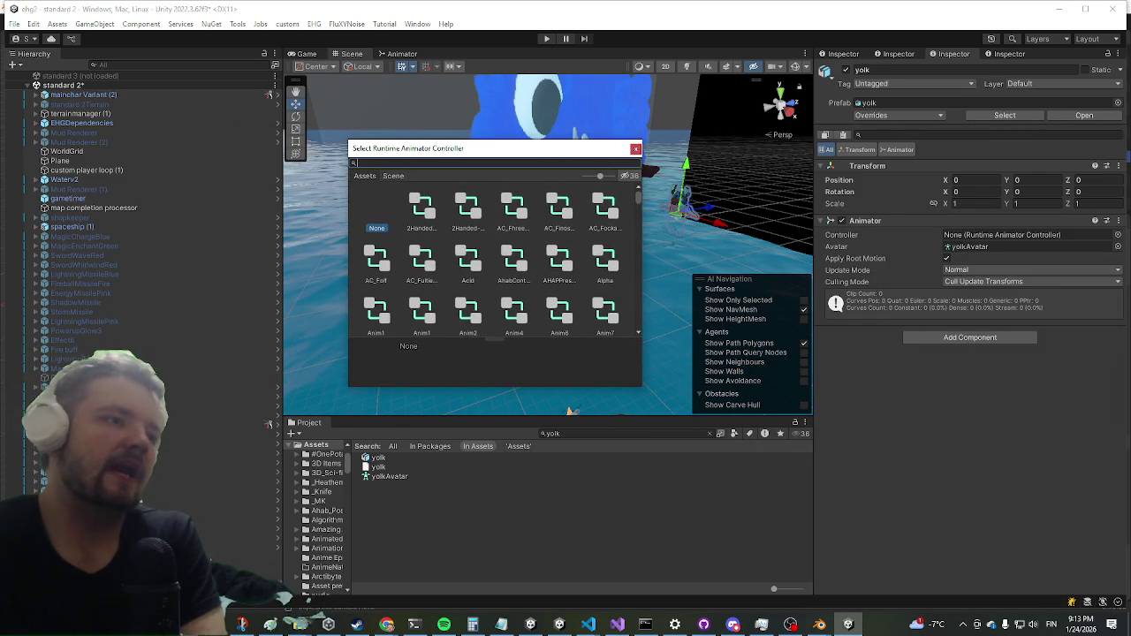
click(572, 410)
key(f)
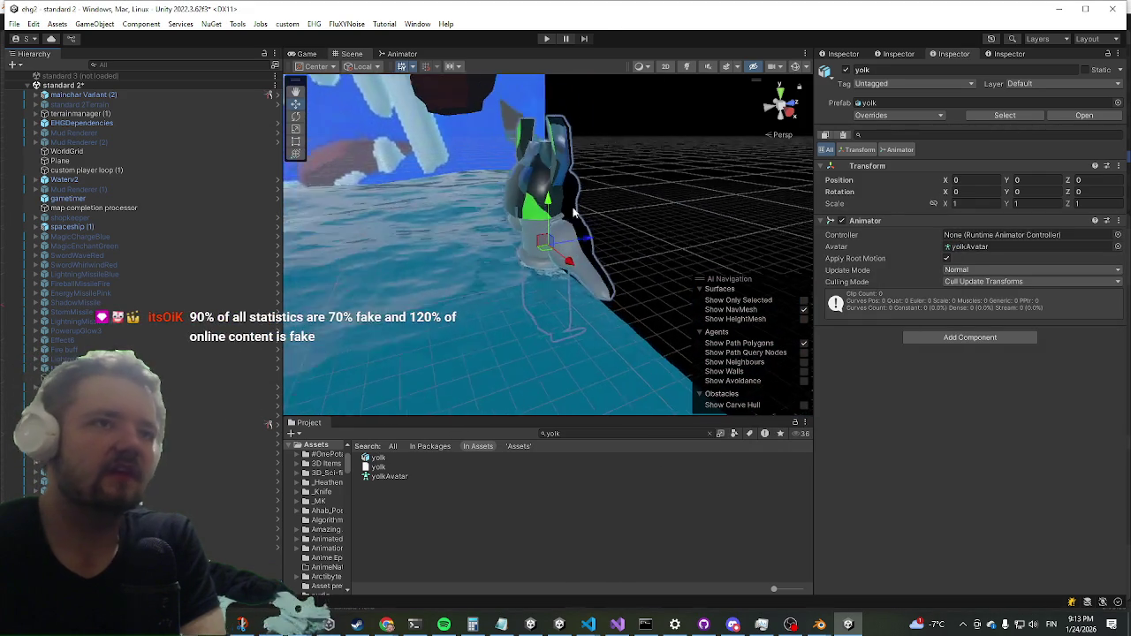
Rotate yolk about 110° around Y and move it to -0.86, 3.43, -1.75.
key(e)
mouse_move(520, 265)
mouse_down()
mouse_move(349, 270)
mouse_move(256, 177)
mouse_up()
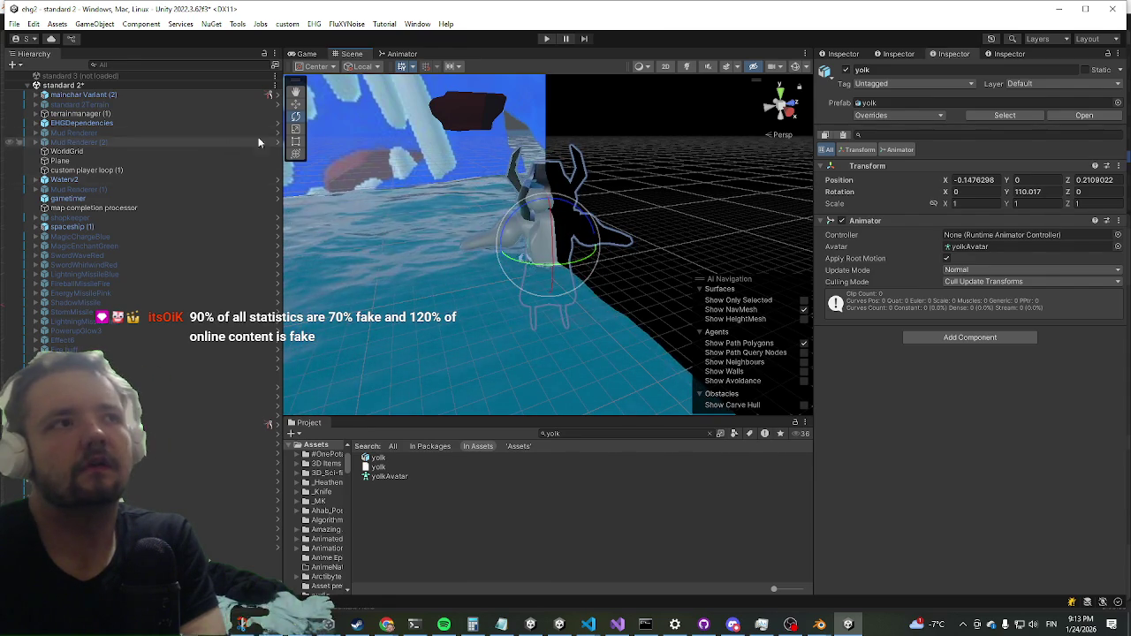
click(296, 104)
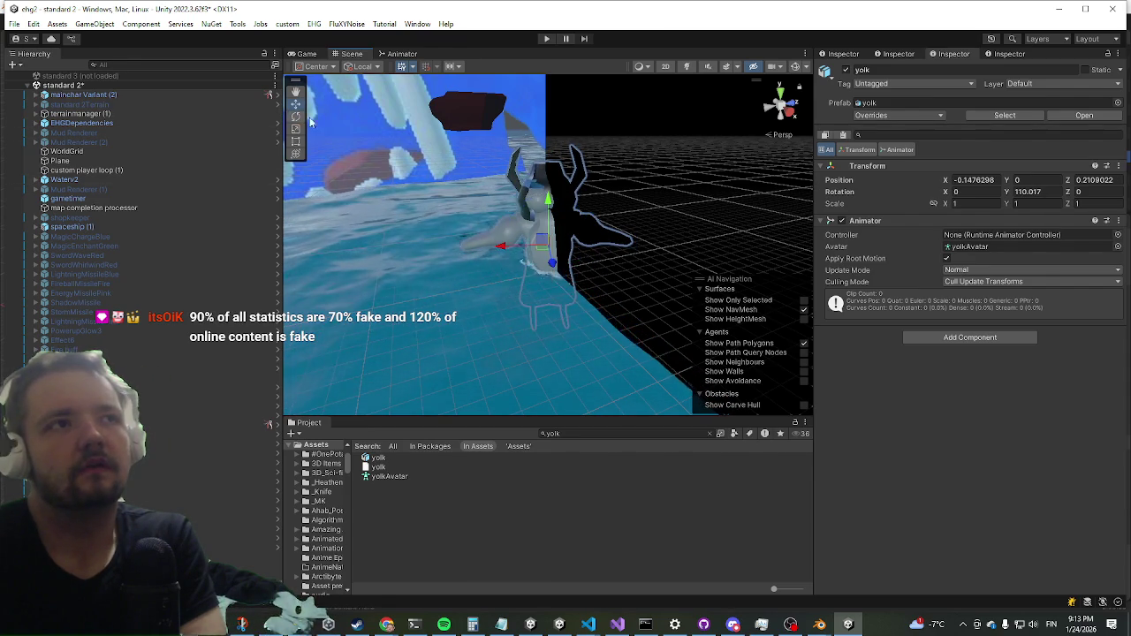
drag(548, 212, 546, 159)
drag(503, 199, 465, 192)
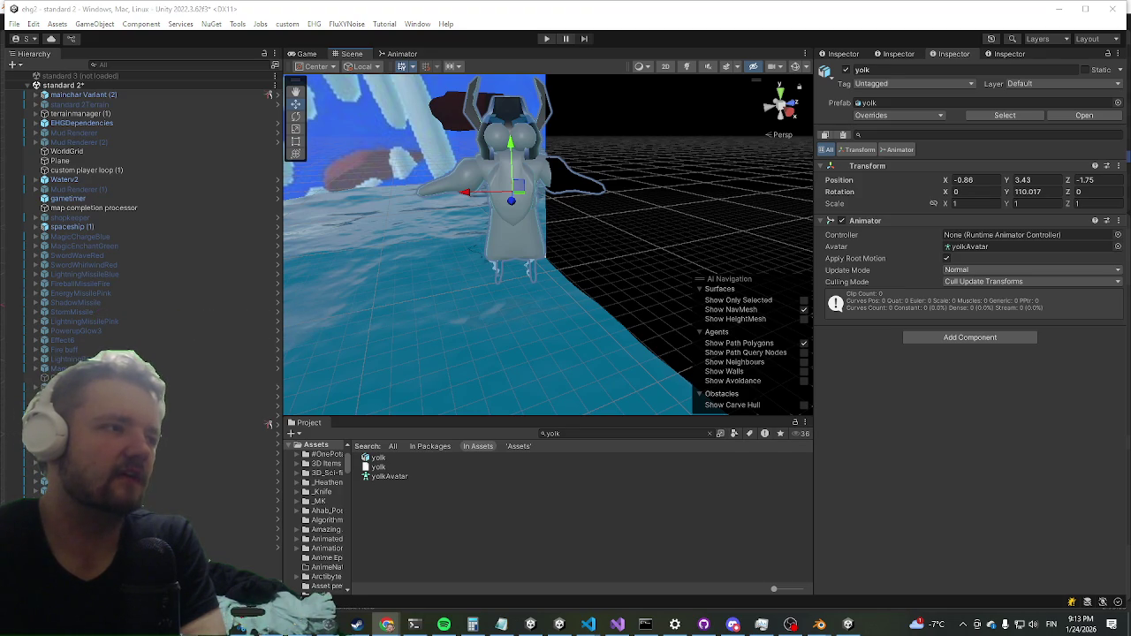
mouse_move(435, 307)
mouse_down()
mouse_move(548, 371)
mouse_move(543, 314)
mouse_move(496, 268)
mouse_up()
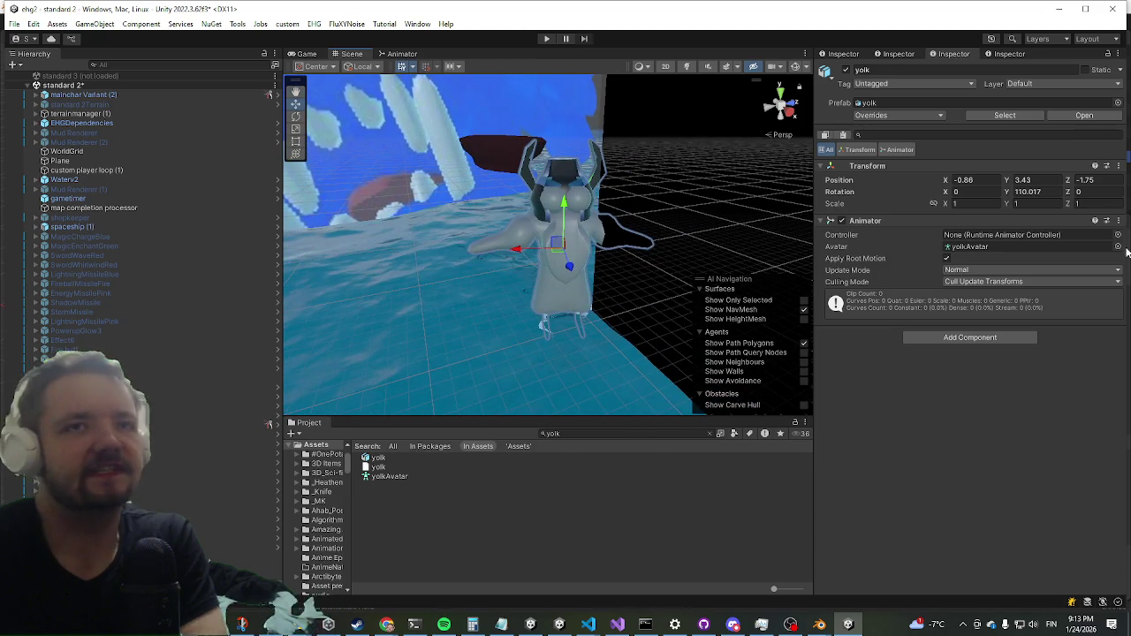
Assign mainchar Variant (2)'s New Animator Override Controller to yolk's Animator Controller slot.
click(78, 95)
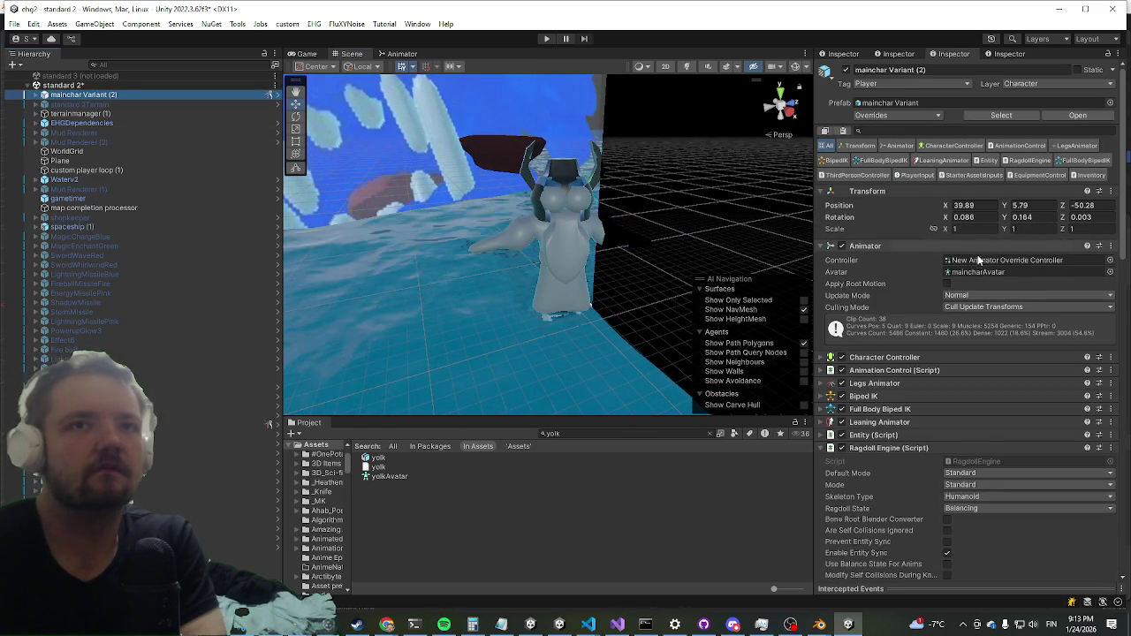
click(975, 260)
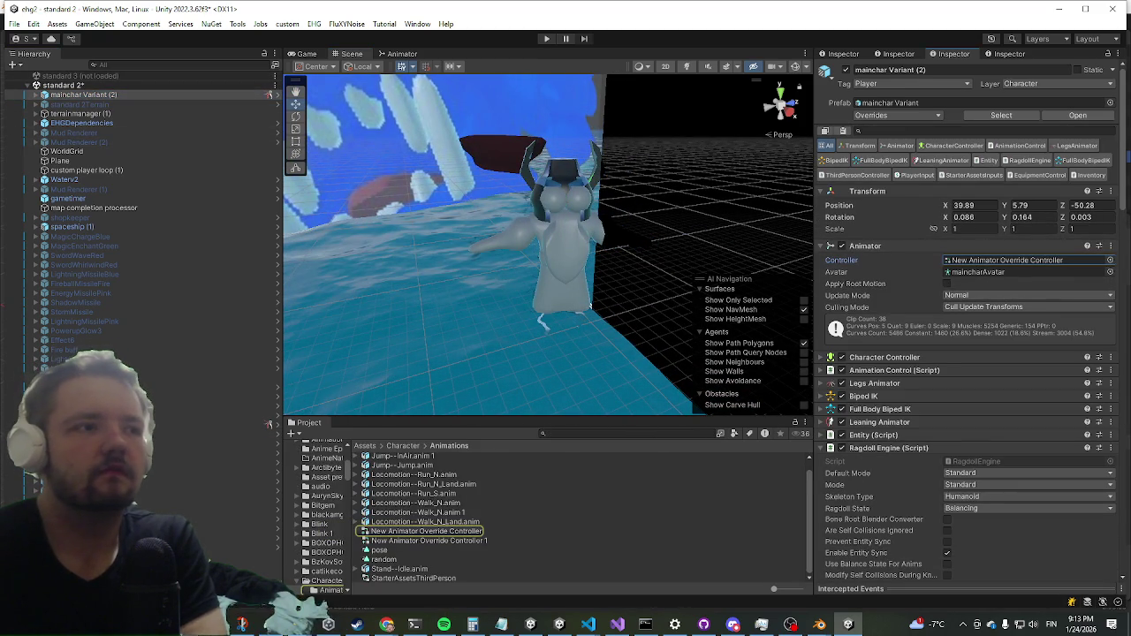
click(555, 235)
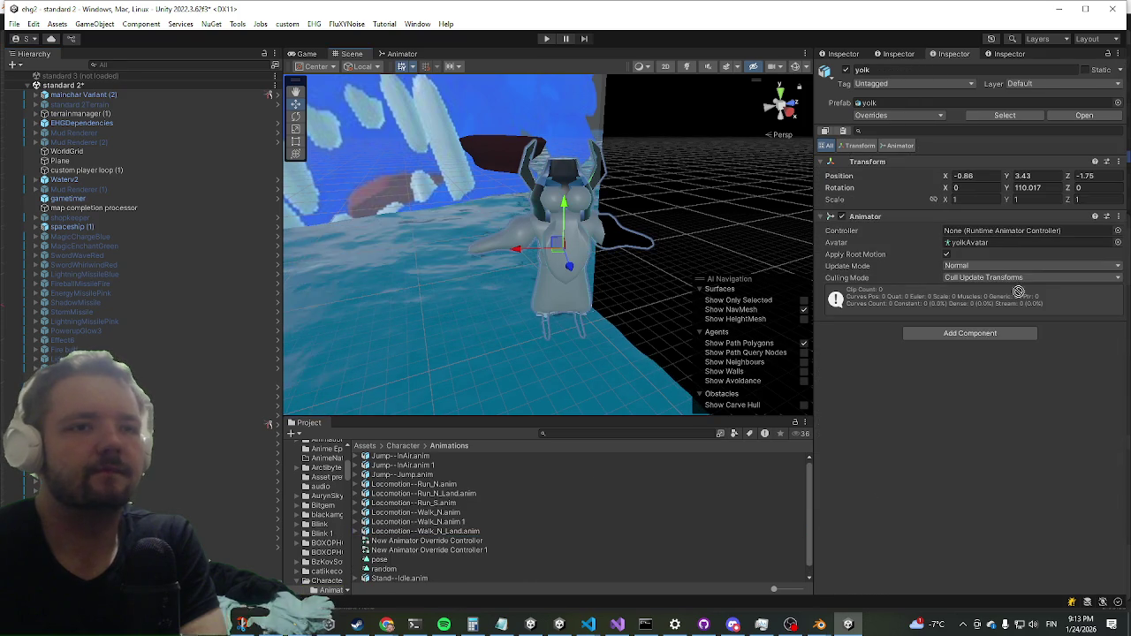
drag(1018, 239, 1010, 239)
scroll(557, 295, up, 3)
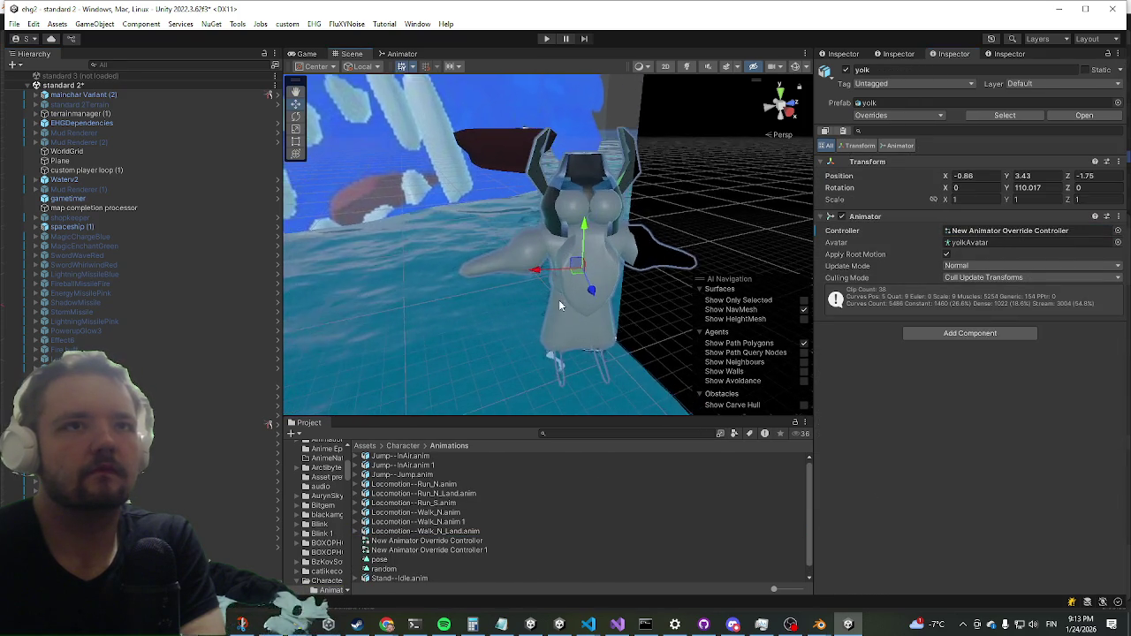
Check the yolk model's Humanoid rig, then reveal it in the Assets/Models 1/boat folder.
click(598, 320)
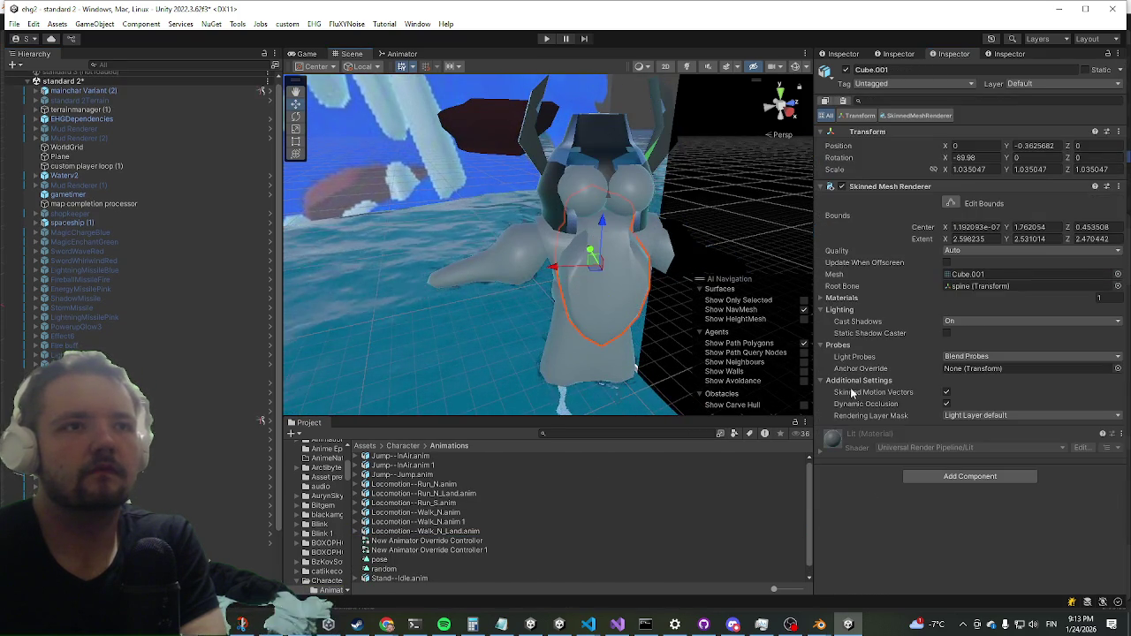
click(556, 434)
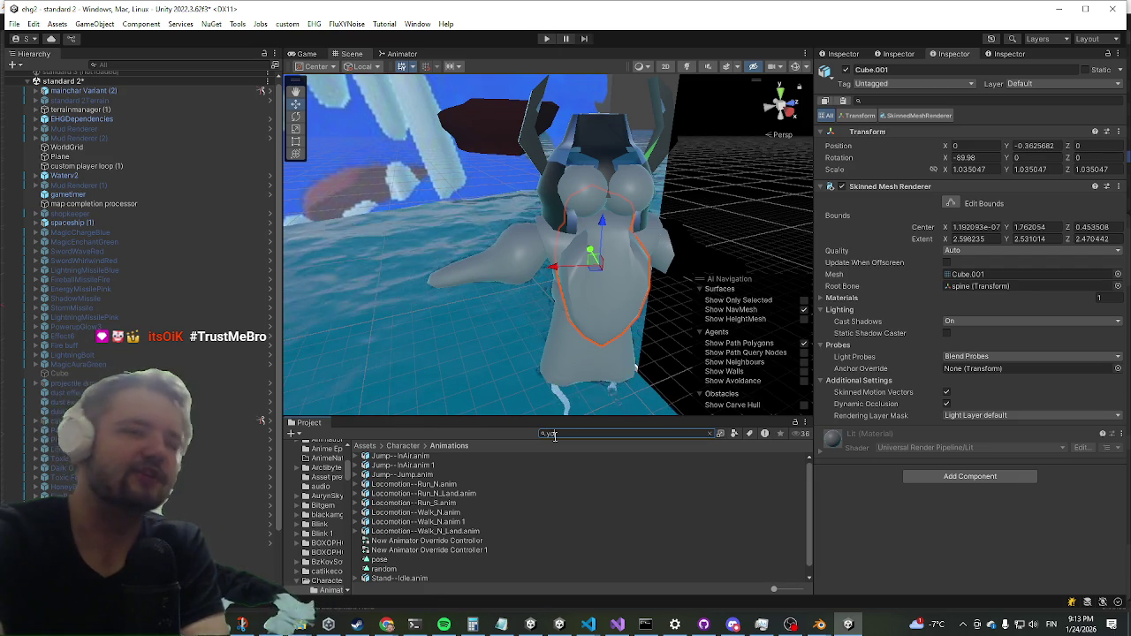
text(yolk)
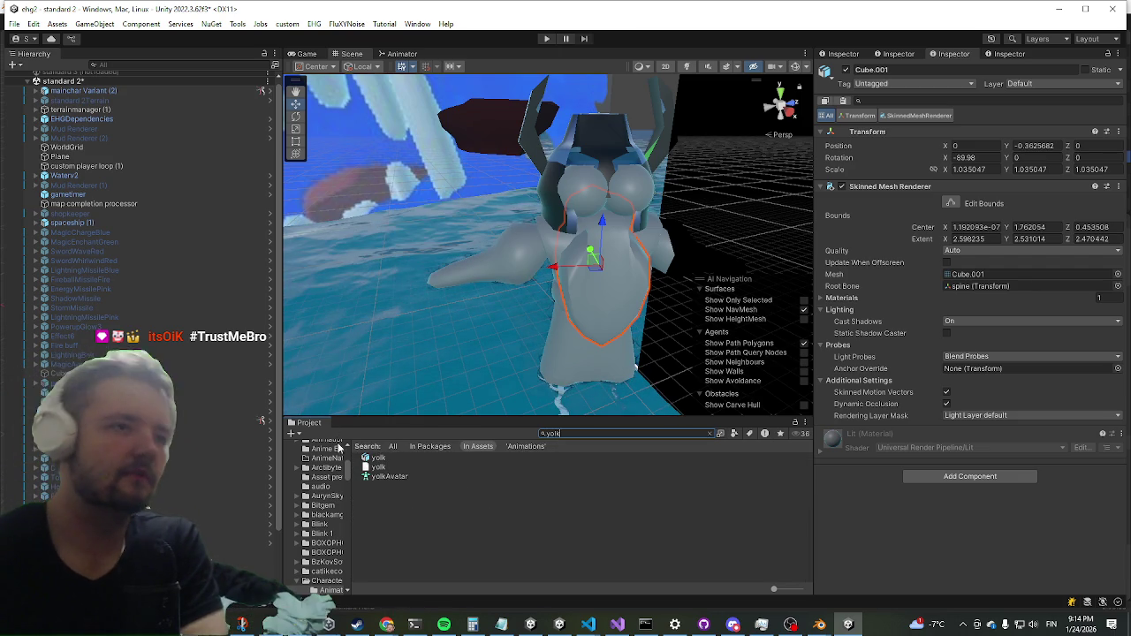
click(378, 467)
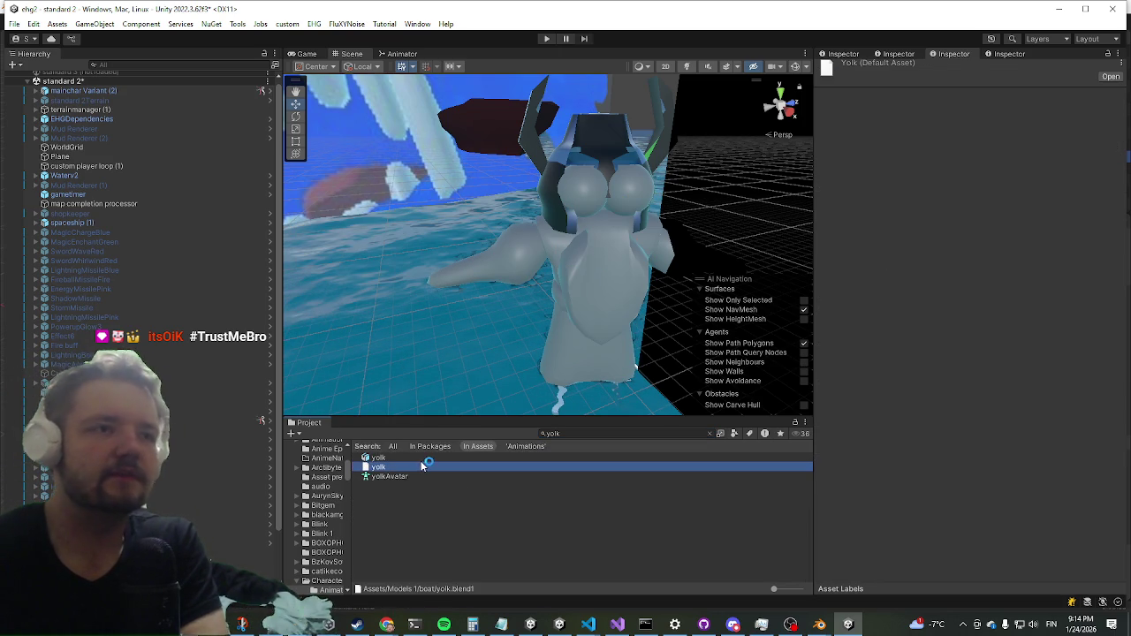
click(689, 435)
key(Escape)
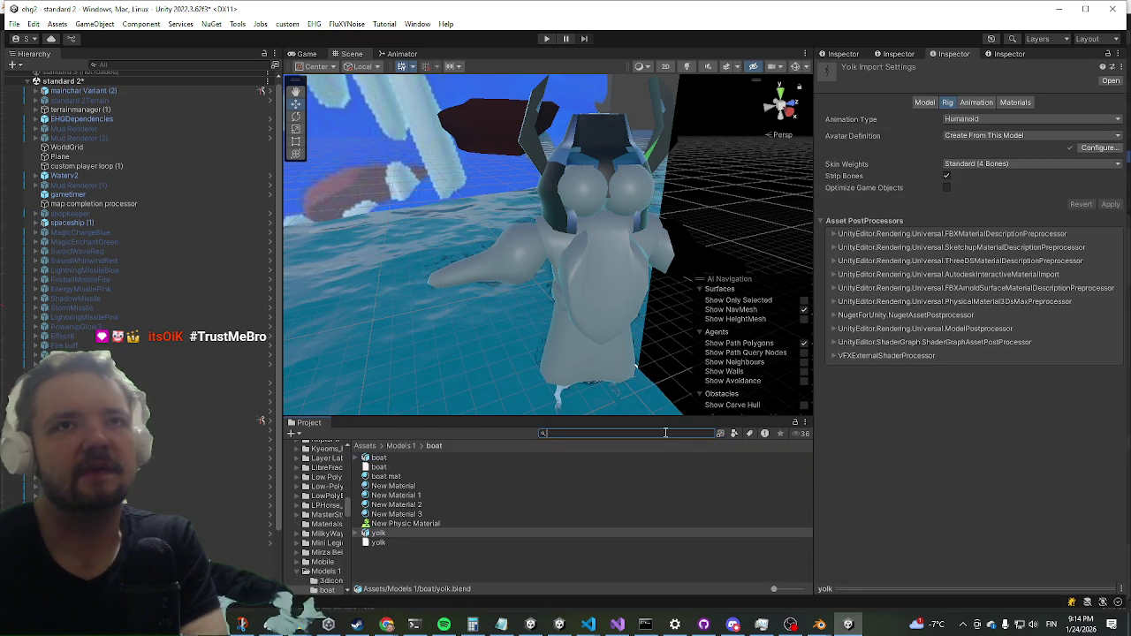
click(531, 277)
click(514, 279)
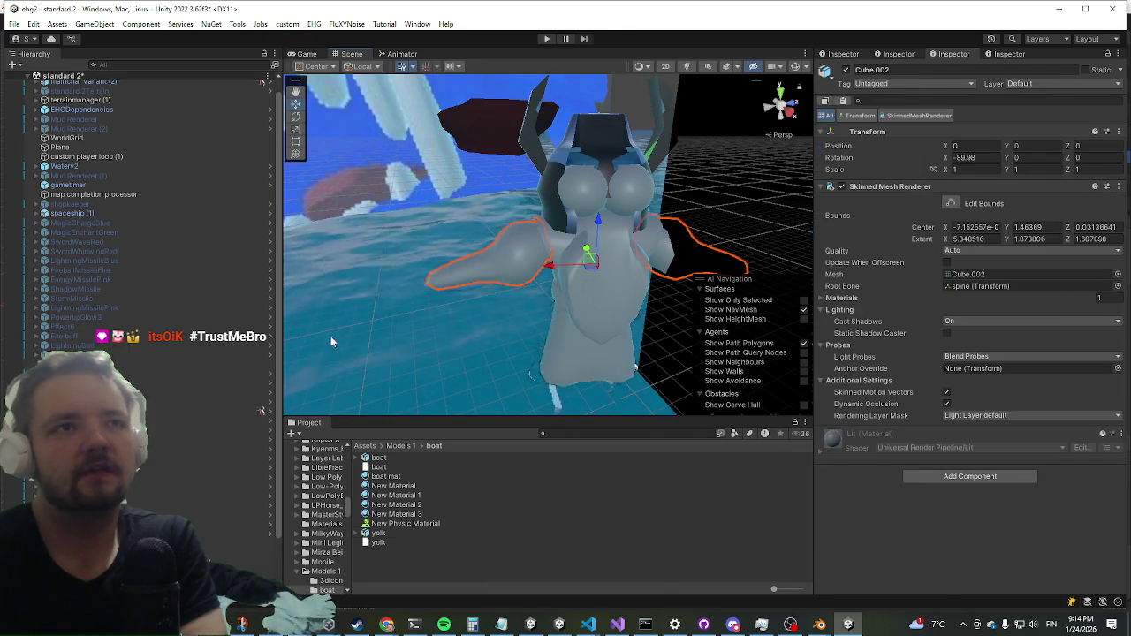
key(f)
mouse_move(387, 495)
mouse_down()
mouse_move(963, 505)
mouse_move(556, 480)
mouse_move(514, 318)
mouse_move(529, 284)
mouse_up()
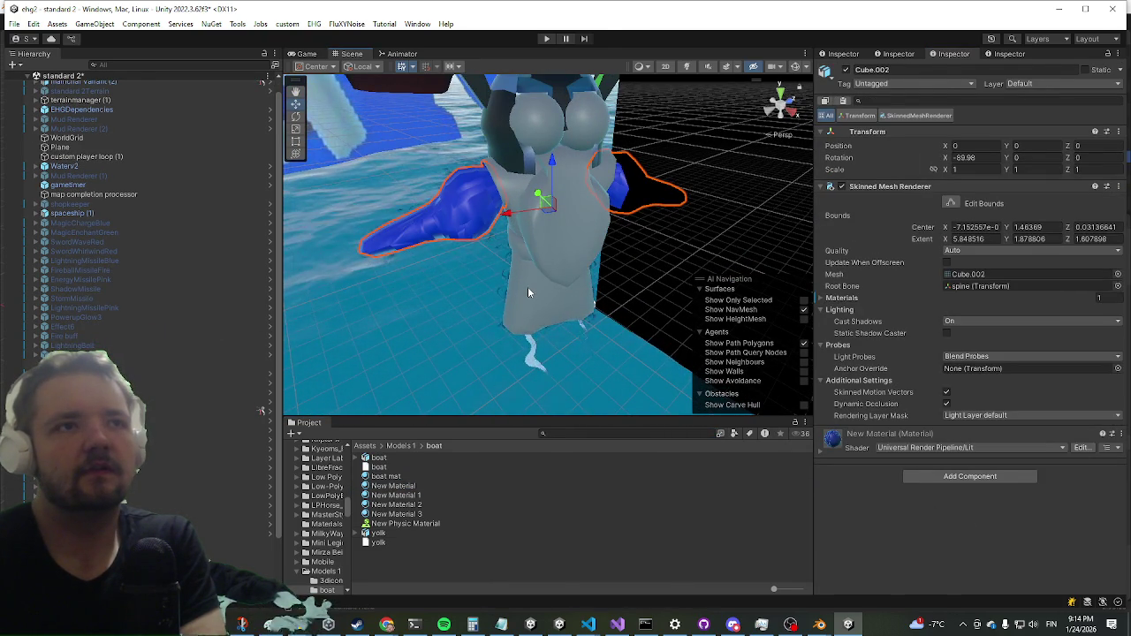
click(528, 287)
click(527, 287)
click(586, 234)
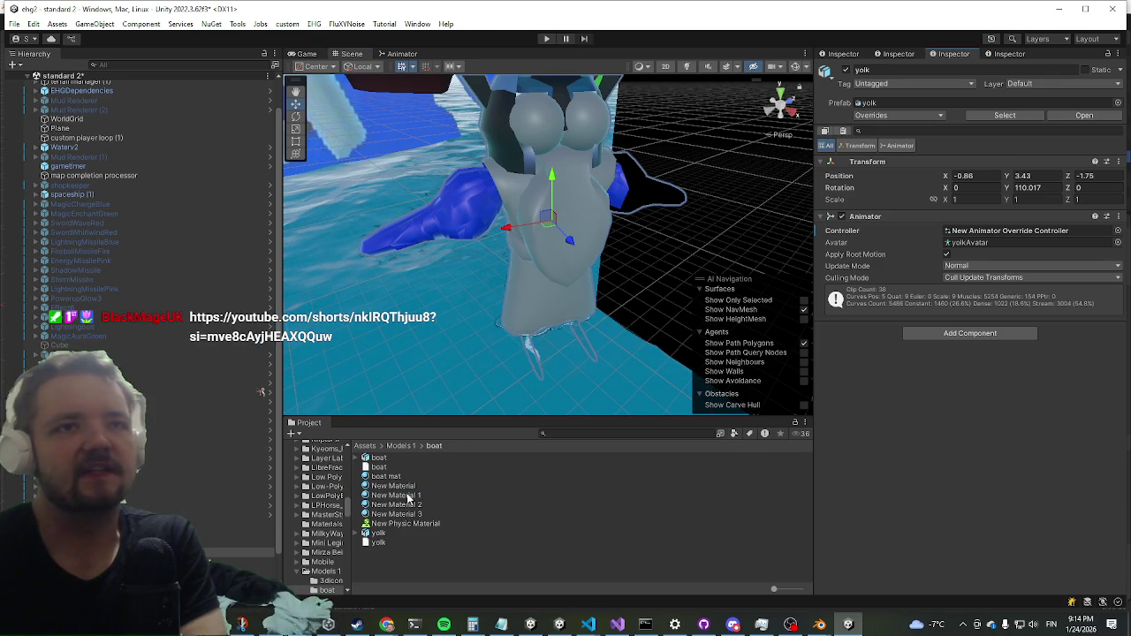
click(582, 219)
mouse_move(413, 503)
mouse_down()
mouse_move(530, 353)
mouse_move(545, 369)
mouse_up()
click(533, 302)
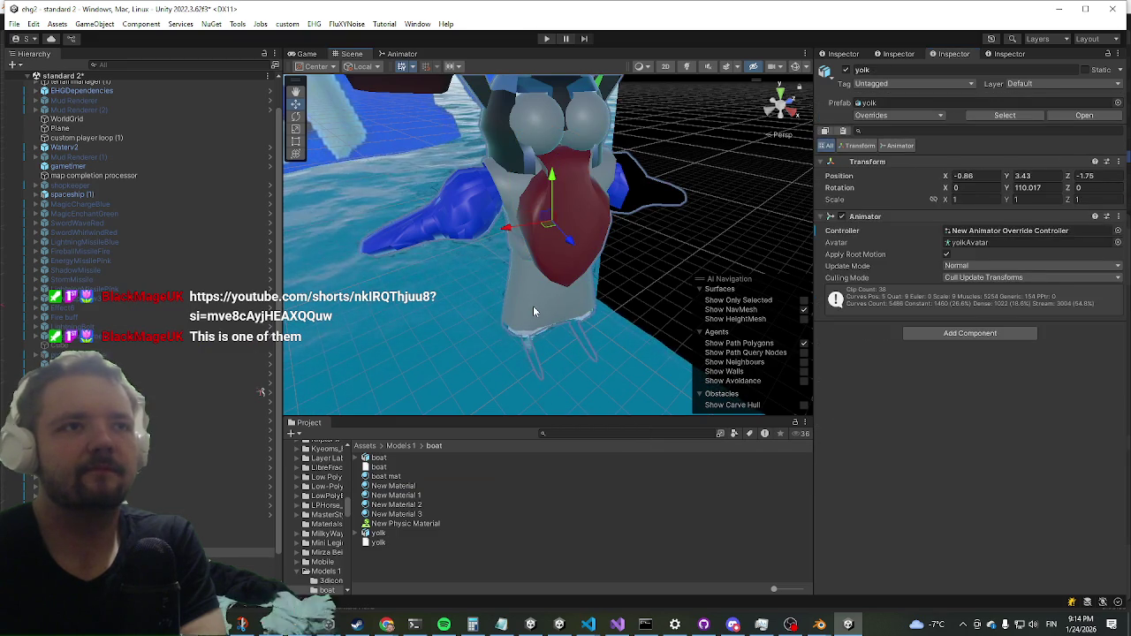
click(533, 306)
mouse_move(395, 517)
mouse_down()
mouse_move(566, 412)
mouse_move(531, 247)
mouse_move(537, 259)
mouse_move(579, 188)
mouse_up()
click(579, 188)
click(579, 188)
mouse_move(407, 508)
mouse_down()
mouse_move(677, 524)
mouse_move(684, 442)
mouse_move(610, 186)
mouse_up()
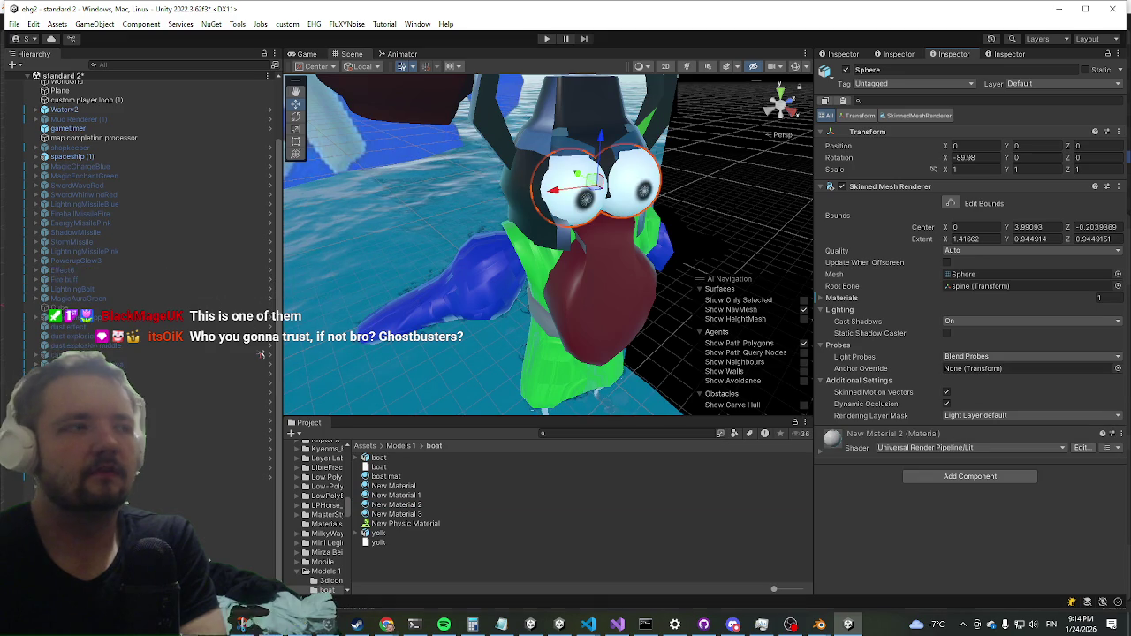
key(alt+Tab)
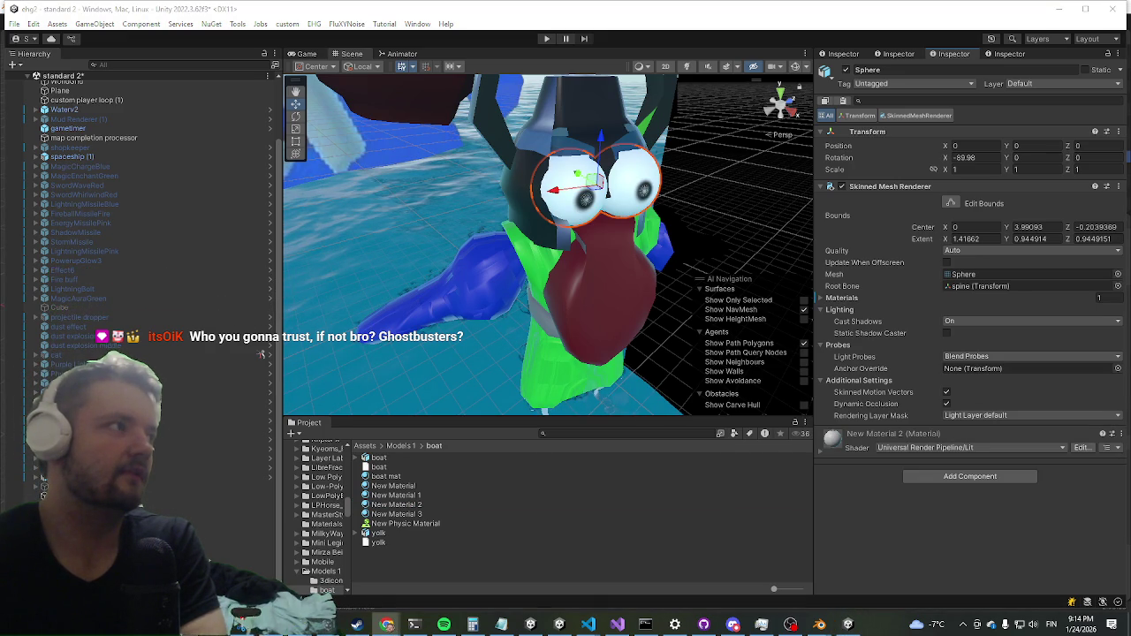
Bring Chrome forward, pause and resume the prank Short, and maximize the browser.
mouse_move(262, 354)
mouse_down()
mouse_move(376, 205)
mouse_move(542, 126)
mouse_up()
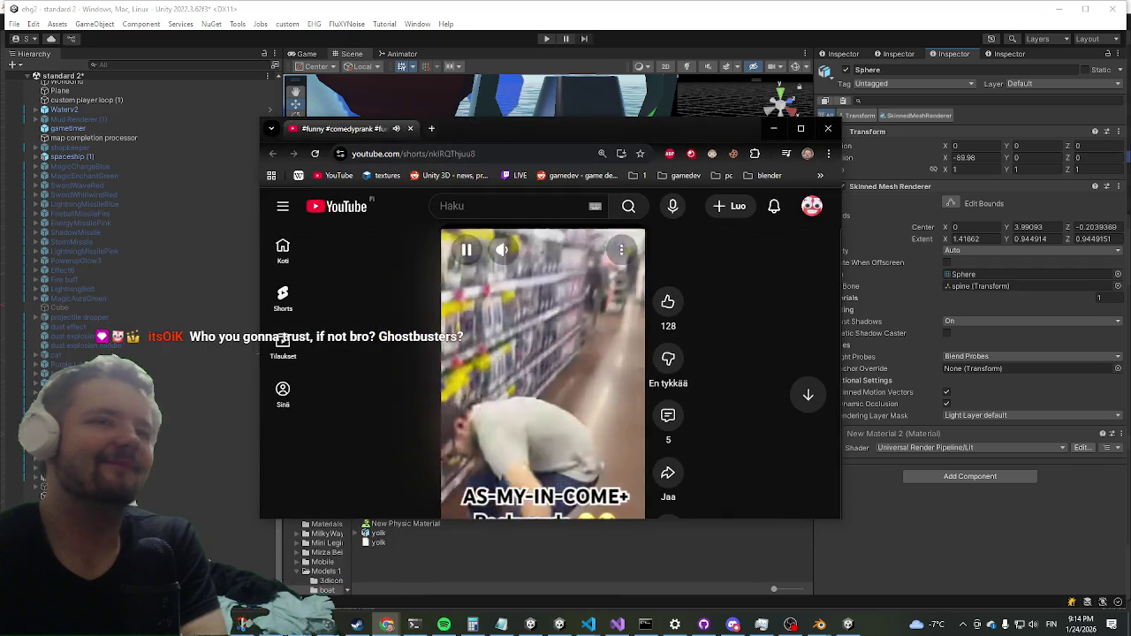
click(554, 350)
click(552, 357)
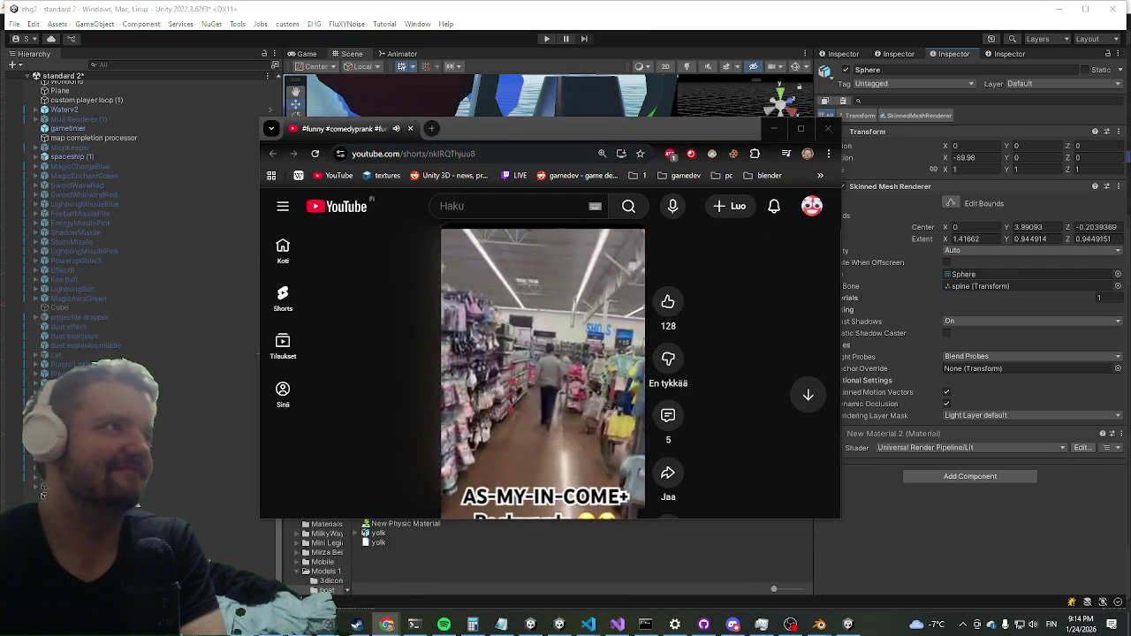
click(803, 133)
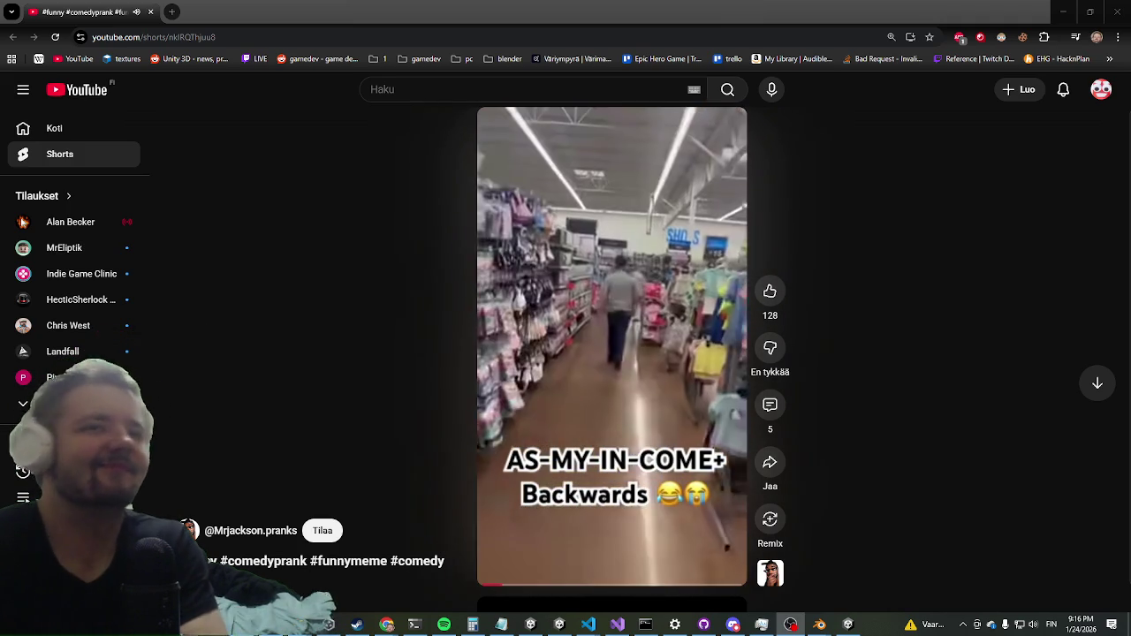
Switch back to Unity, select the yolk character, and orbit and frame it in the Scene view.
key(alt+Tab)
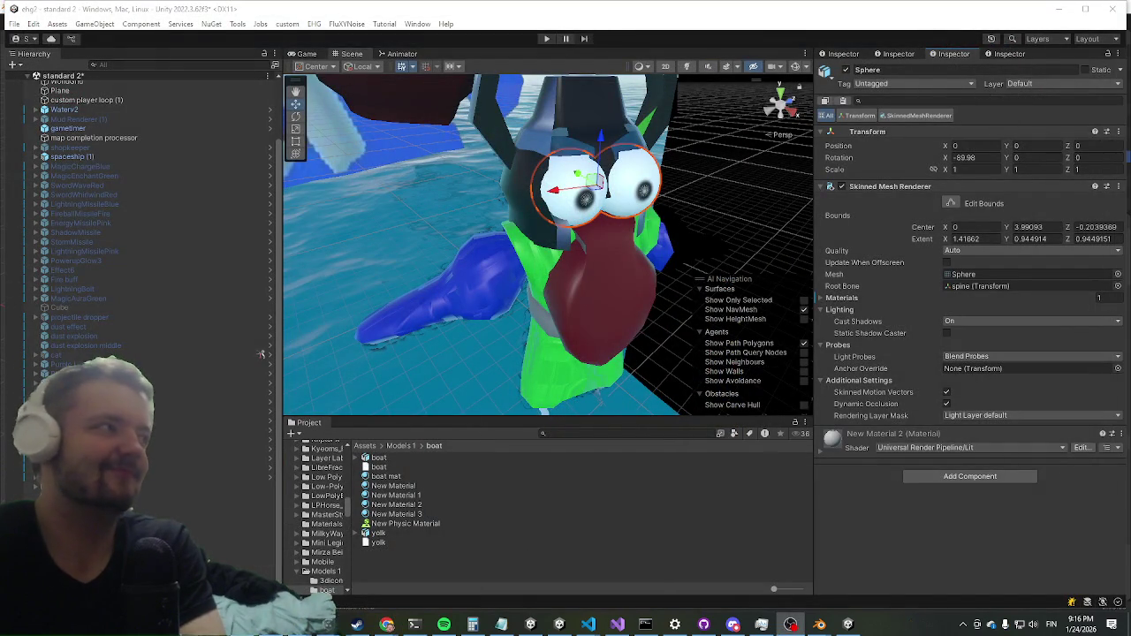
key(alt+Tab)
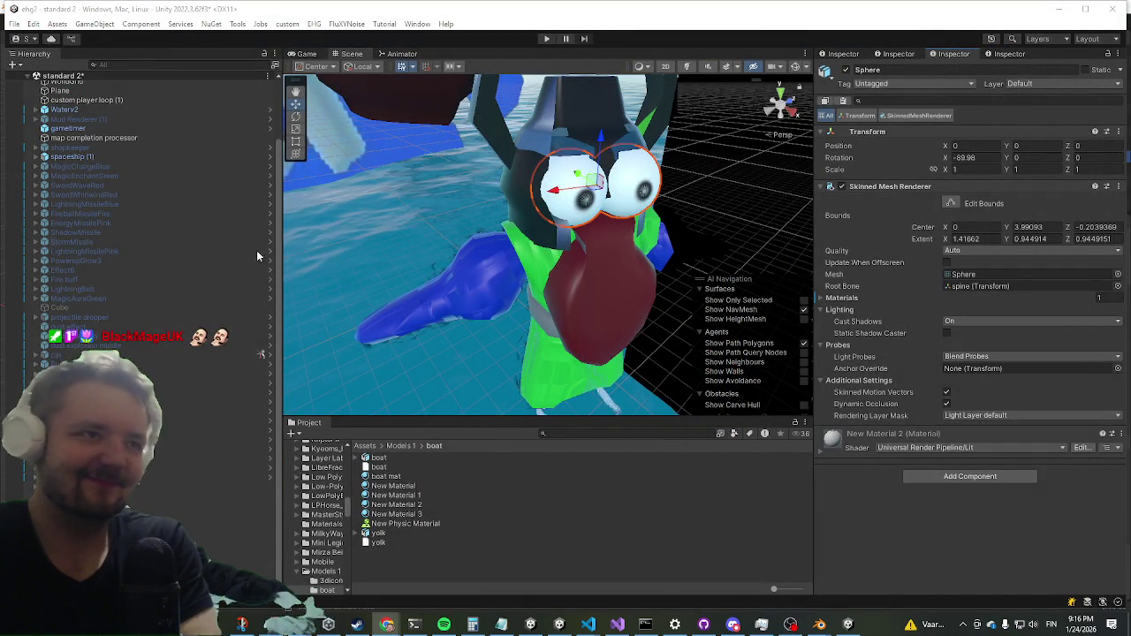
drag(565, 263, 565, 263)
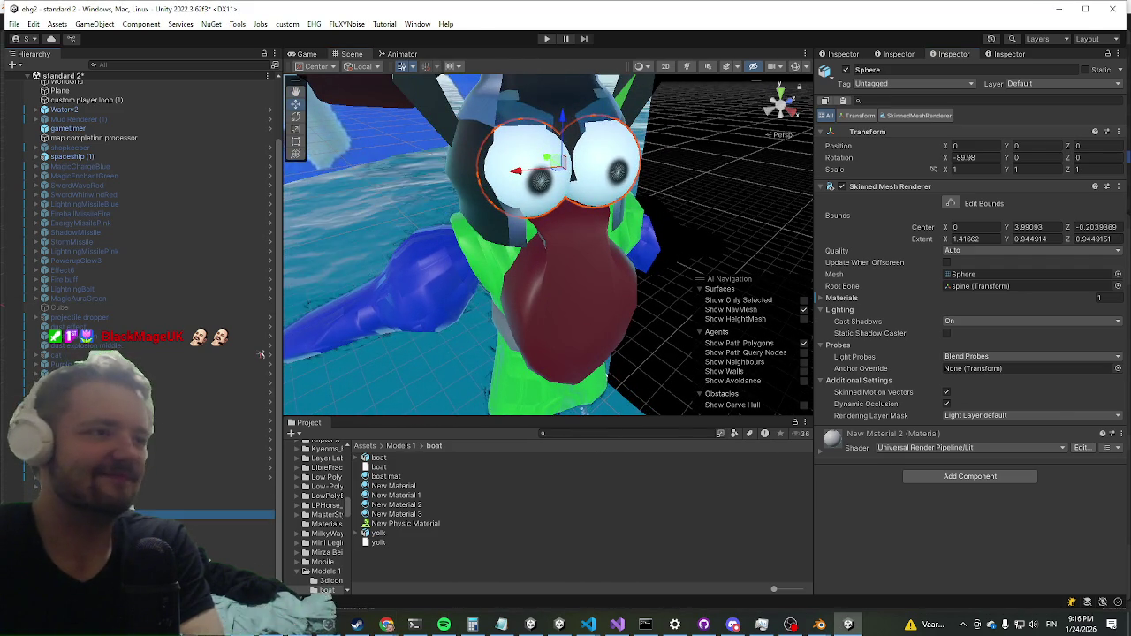
click(544, 297)
scroll(584, 283, up, 2)
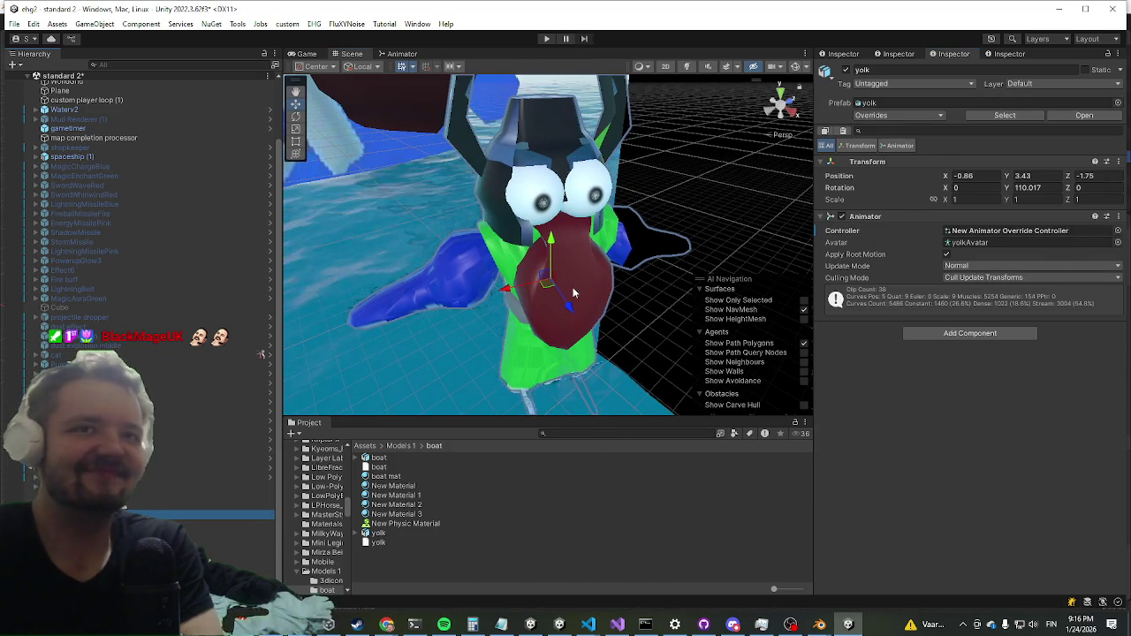
scroll(583, 280, up, 2)
scroll(591, 277, down, 2)
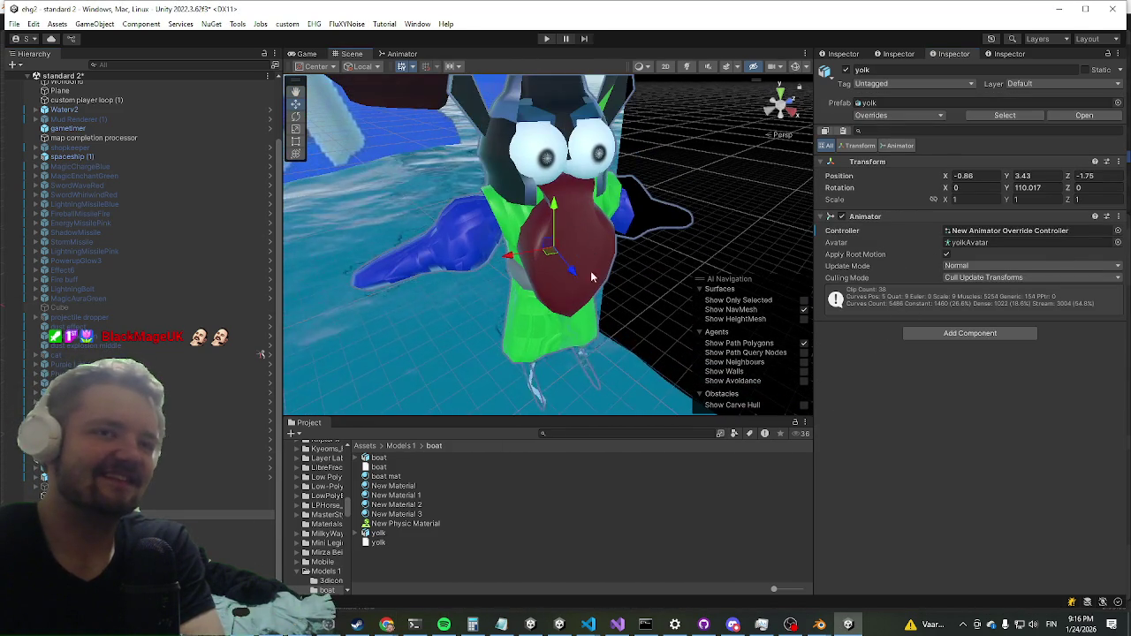
drag(591, 276, 619, 275)
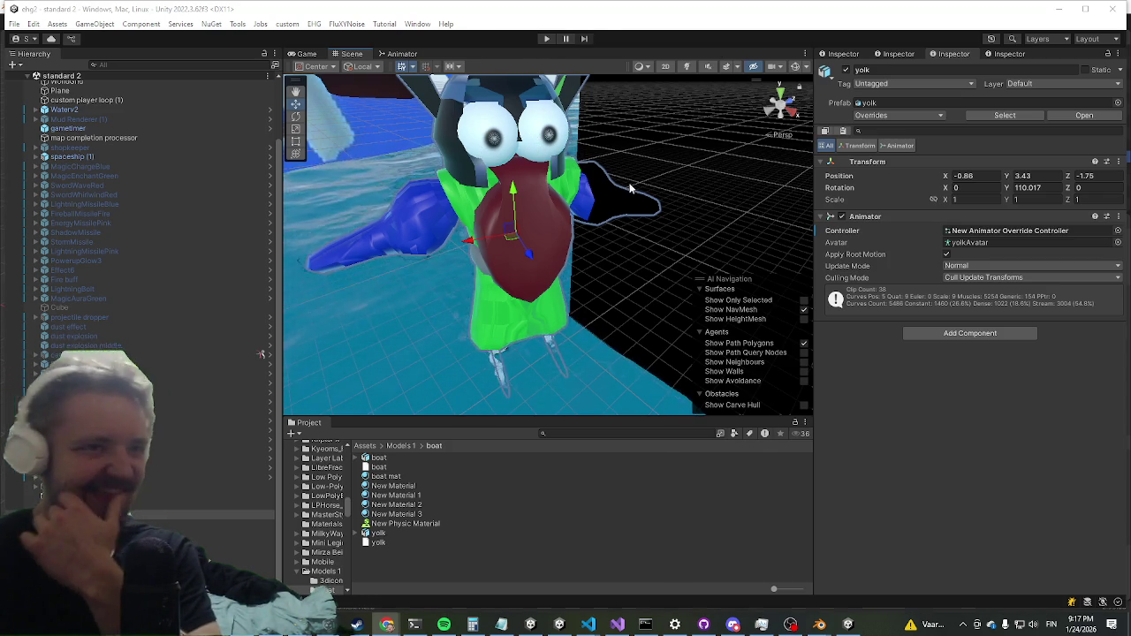
key(f)
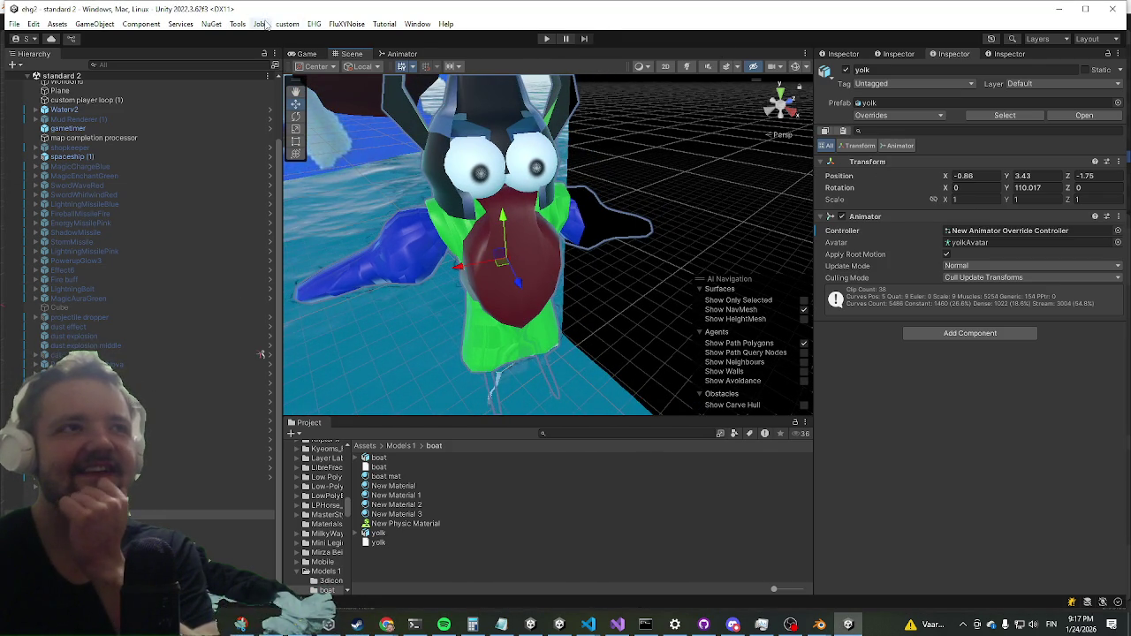
In Tools > Auto Populate Ragdoll, set yolk as Character Root and auto-populate bones with Flip Forward off.
click(237, 26)
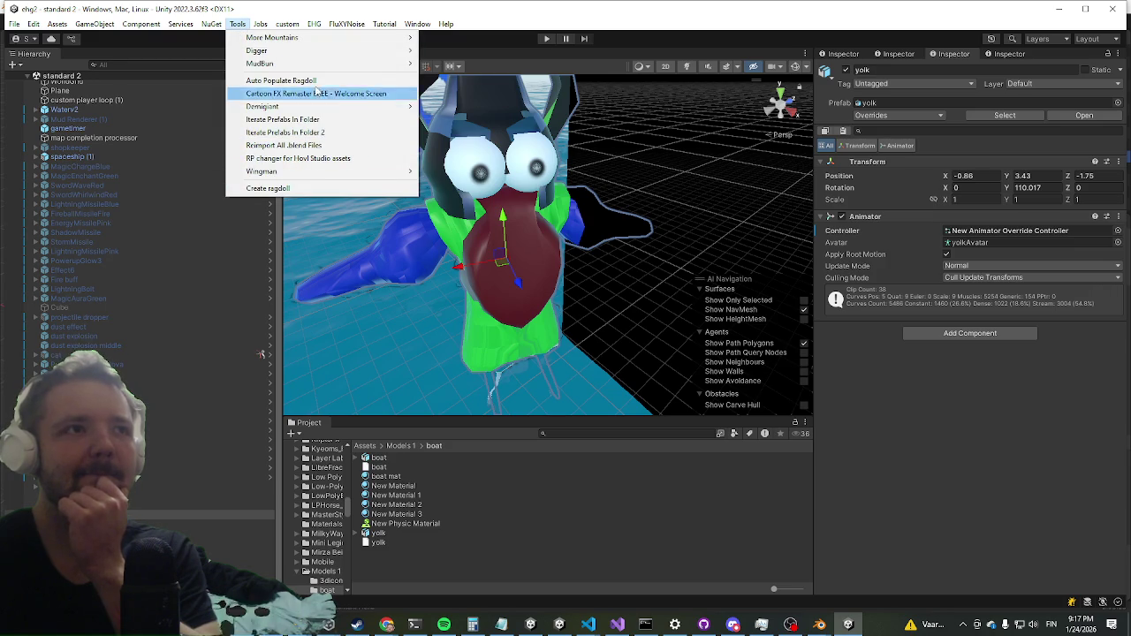
mouse_move(313, 106)
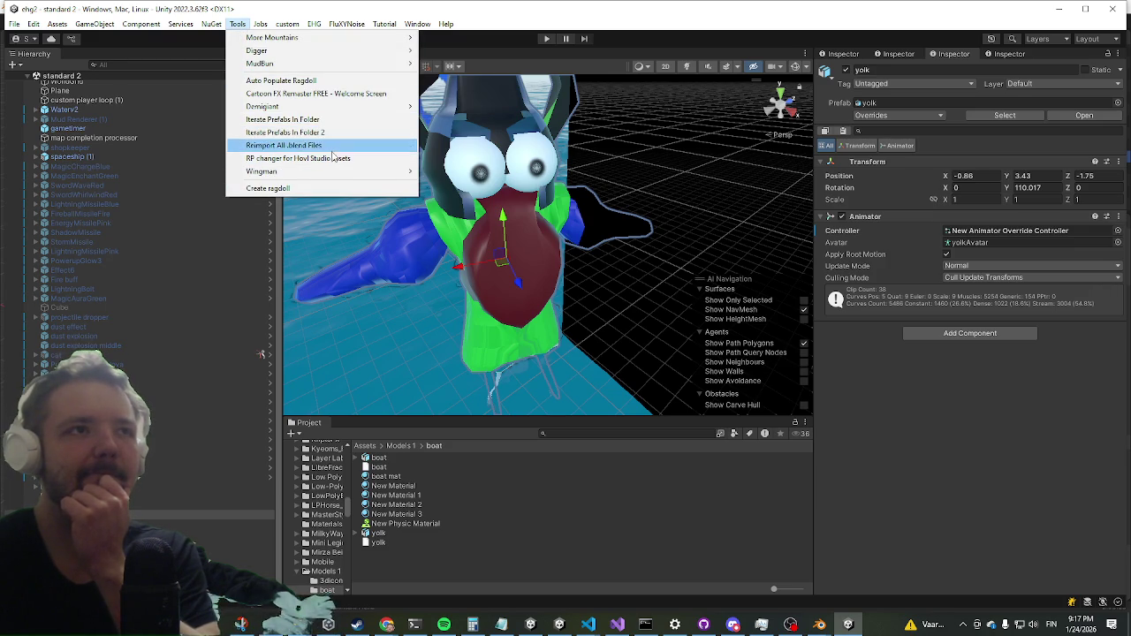
click(336, 82)
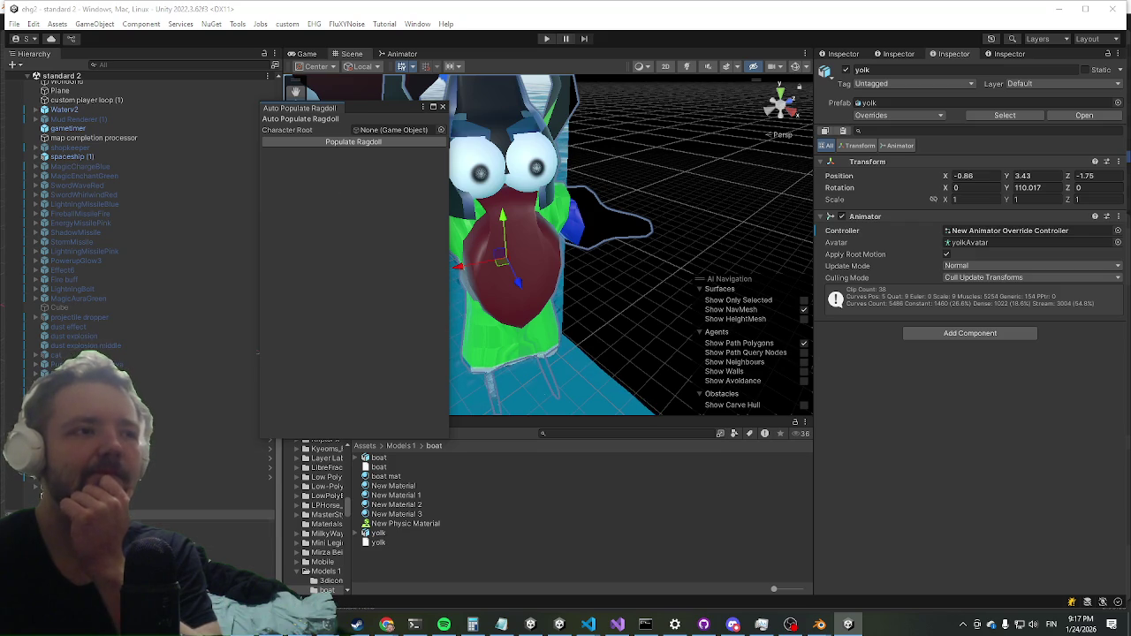
click(445, 130)
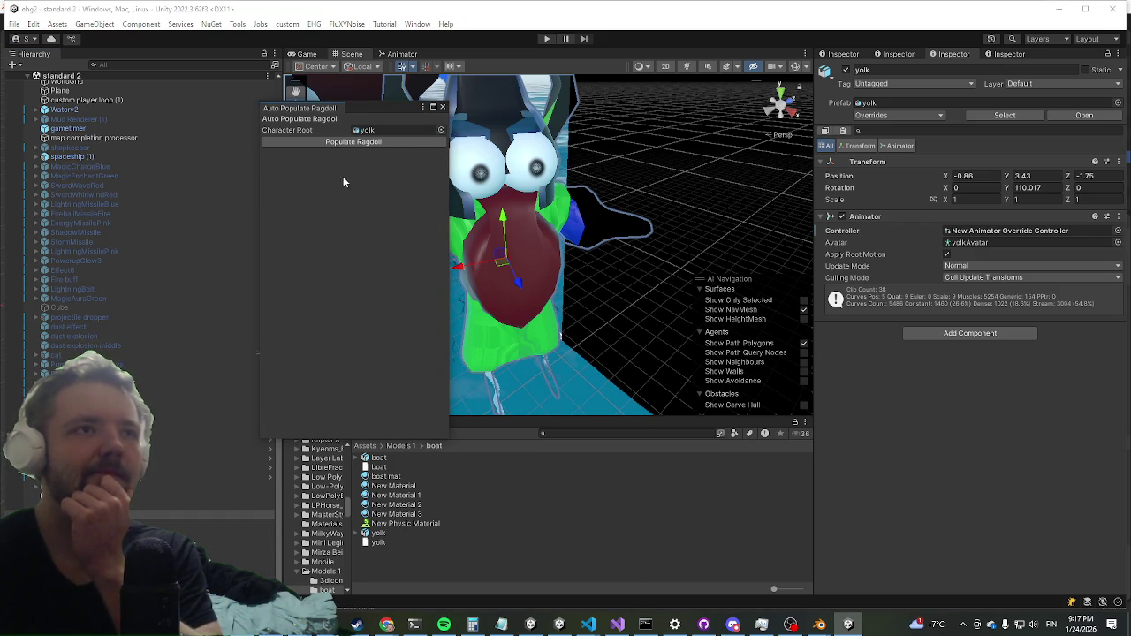
click(352, 143)
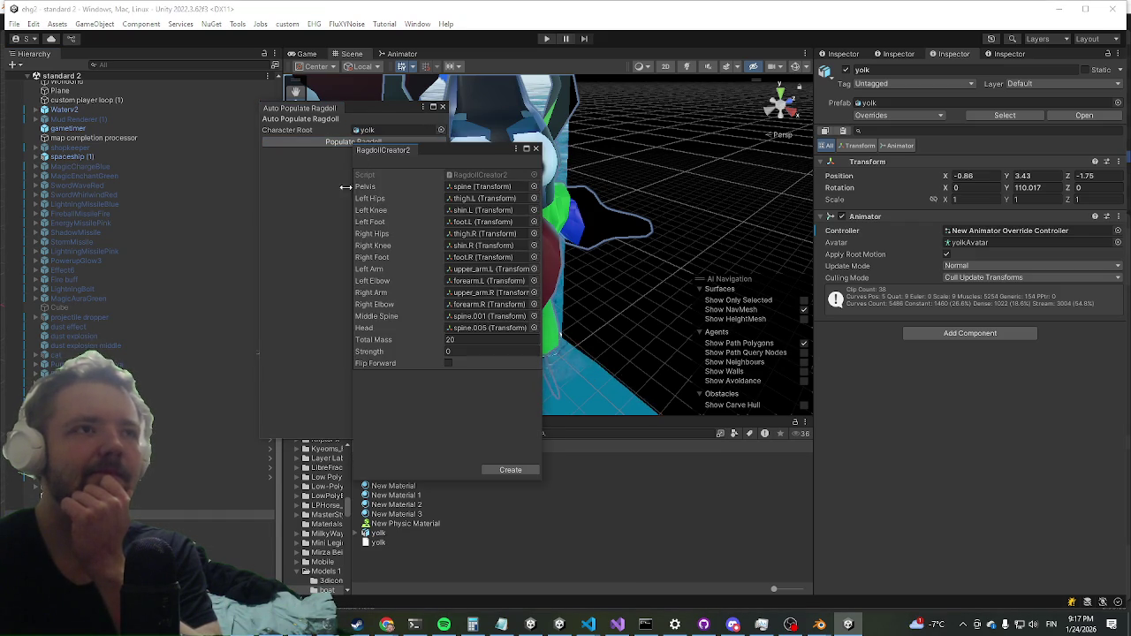
click(448, 363)
click(452, 390)
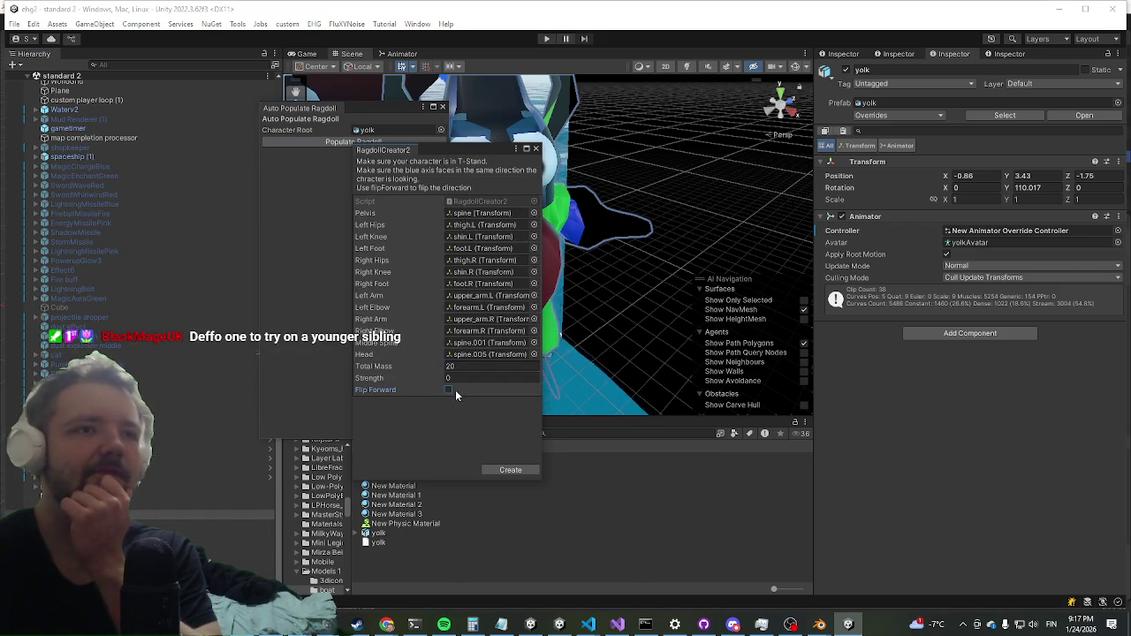
Duplicate yolk into yolk (1) and create the ragdoll with total mass 20.
click(509, 470)
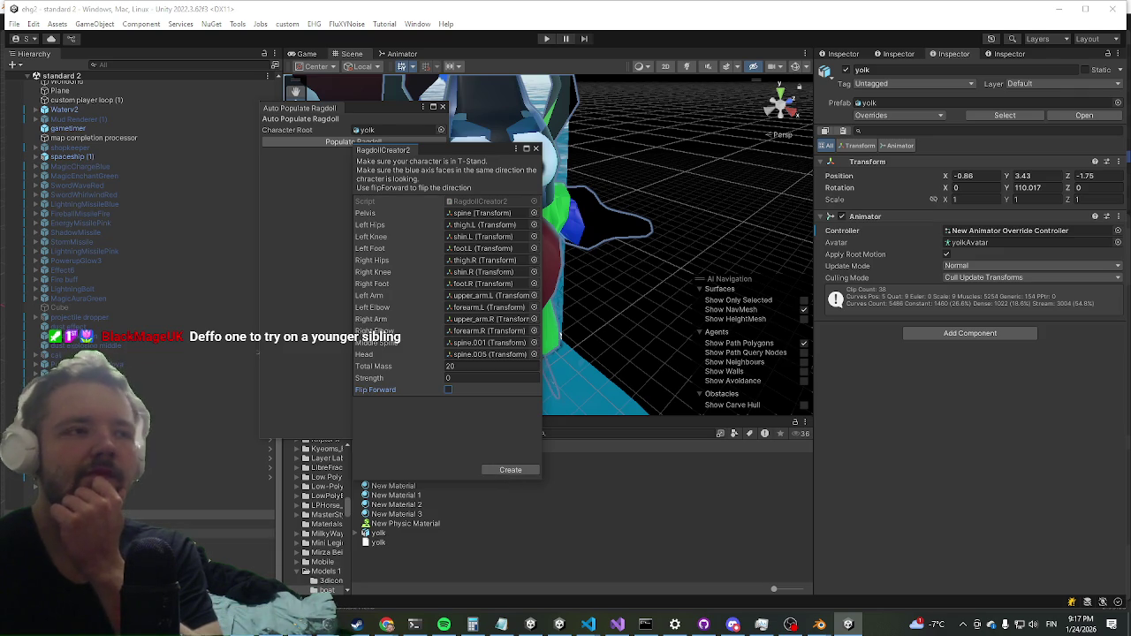
right_click(108, 515)
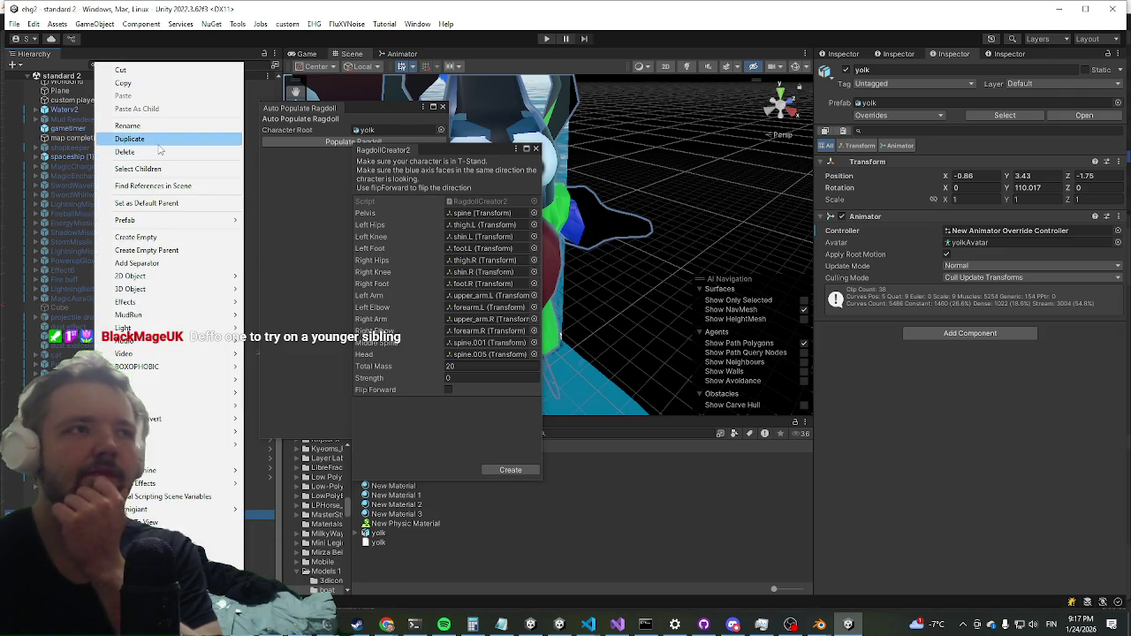
click(158, 142)
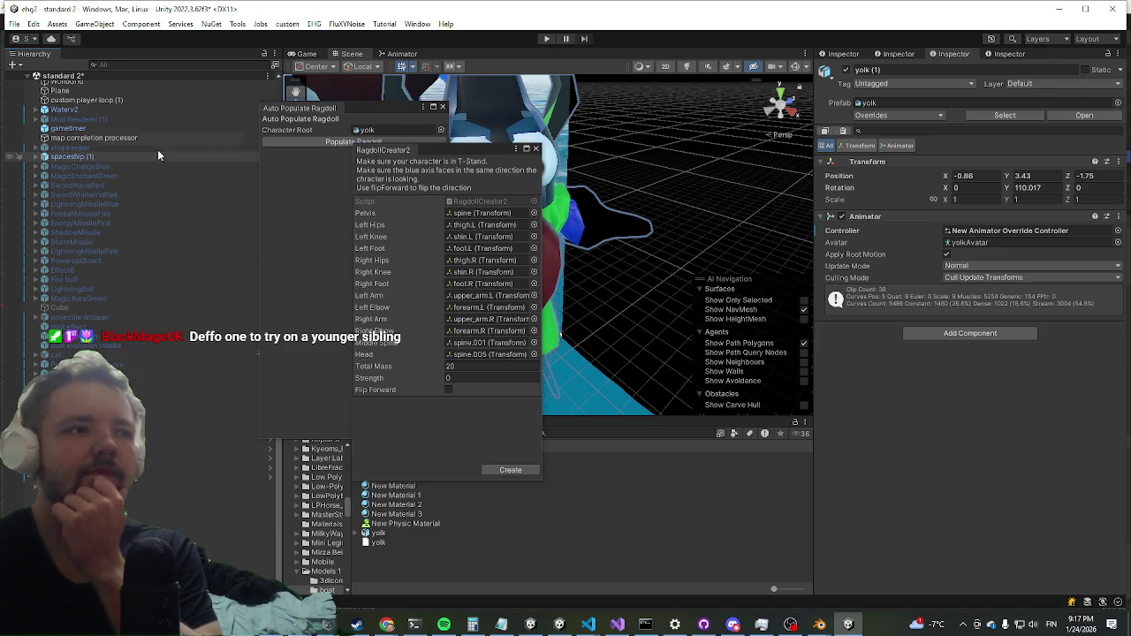
click(490, 466)
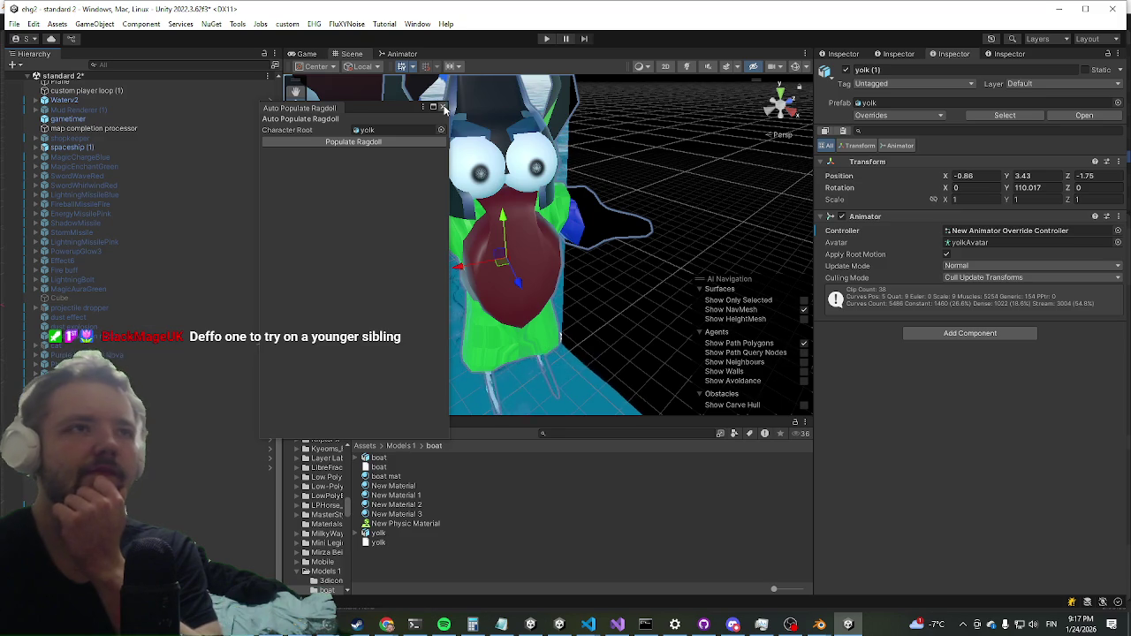
click(261, 345)
click(203, 524)
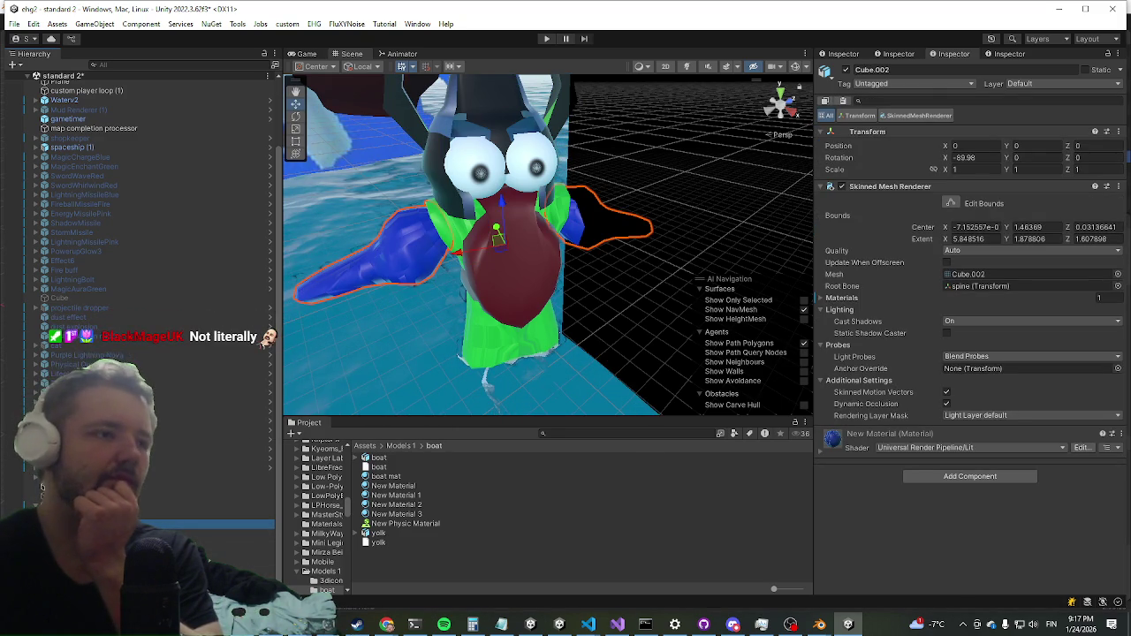
Select yolk (1) and run the Ragdoll Engine component's create action.
scroll(203, 524, down, 3)
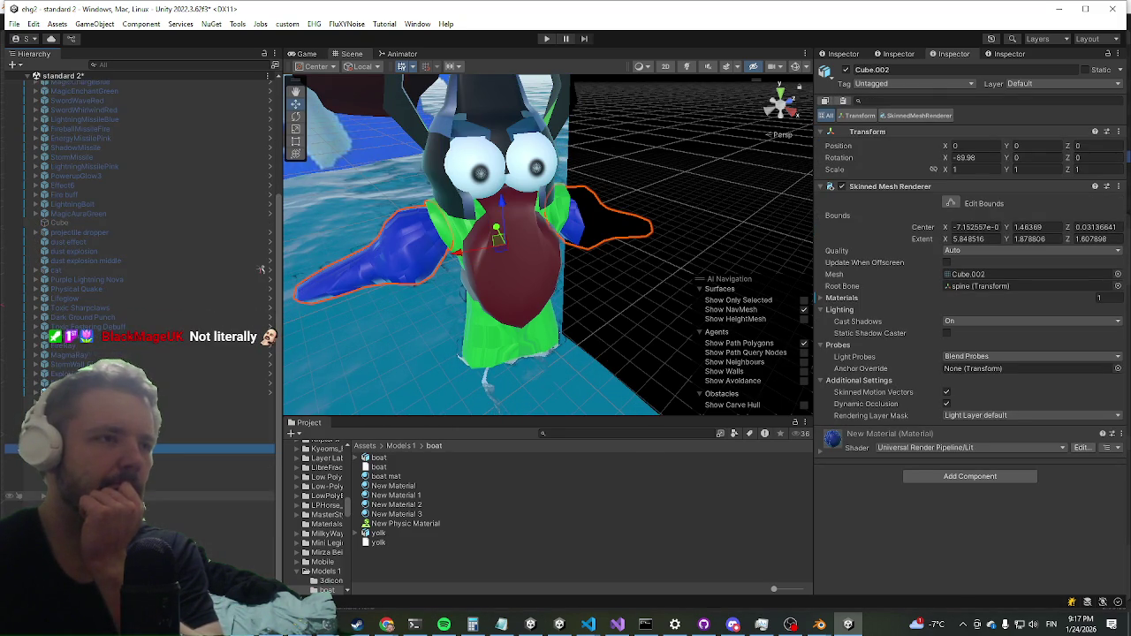
click(203, 507)
key(Up)
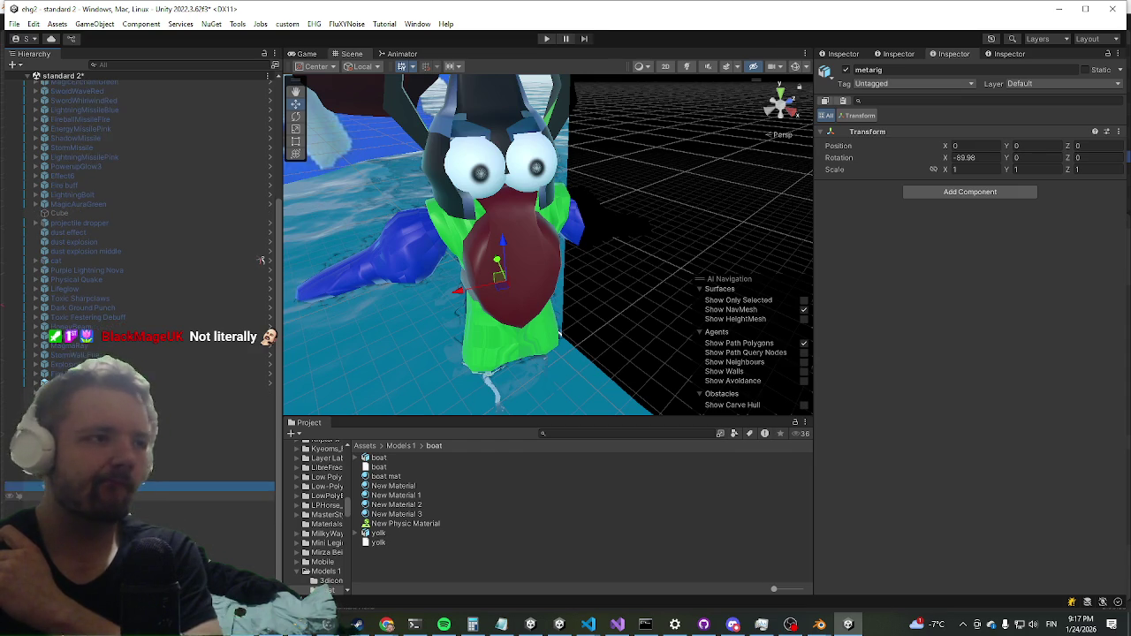
key(Down)
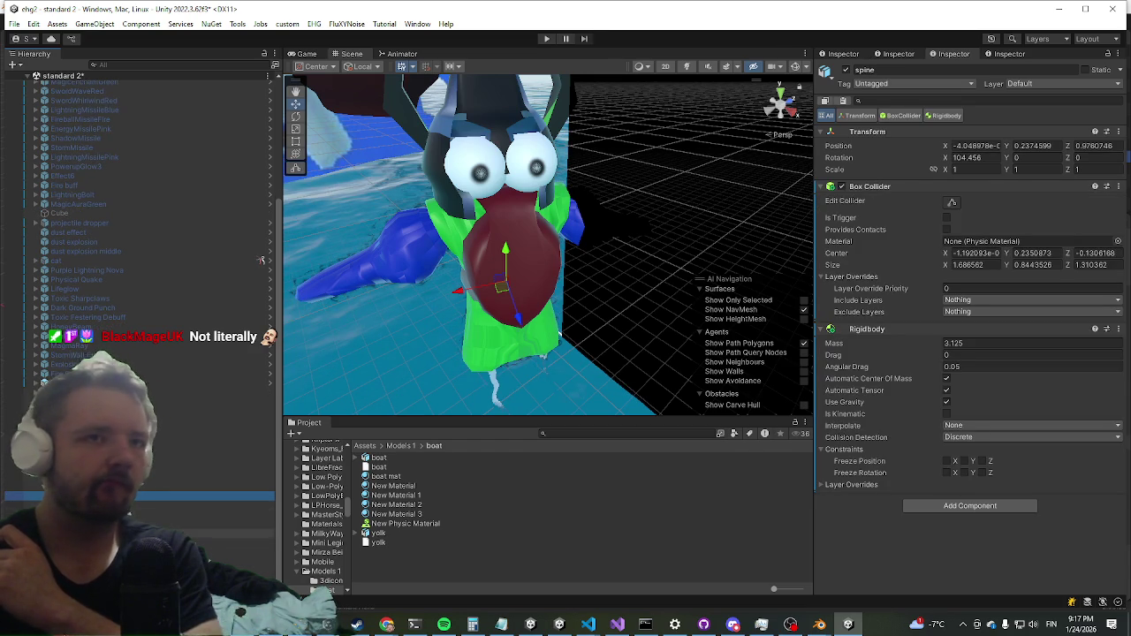
double_click(262, 408)
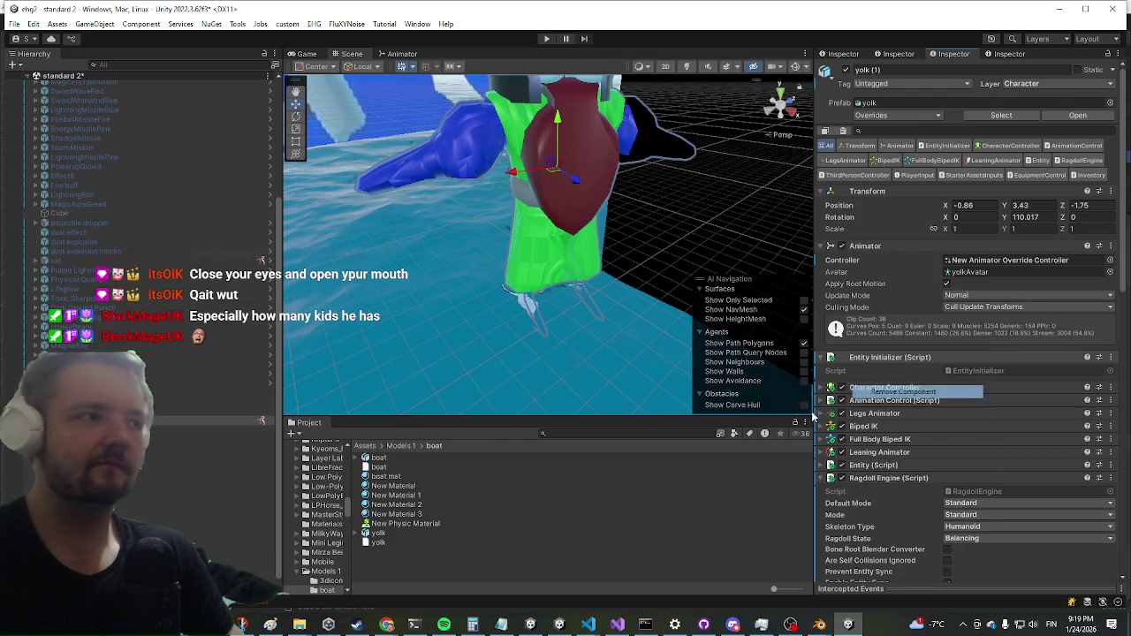
scroll(829, 439, down, 10)
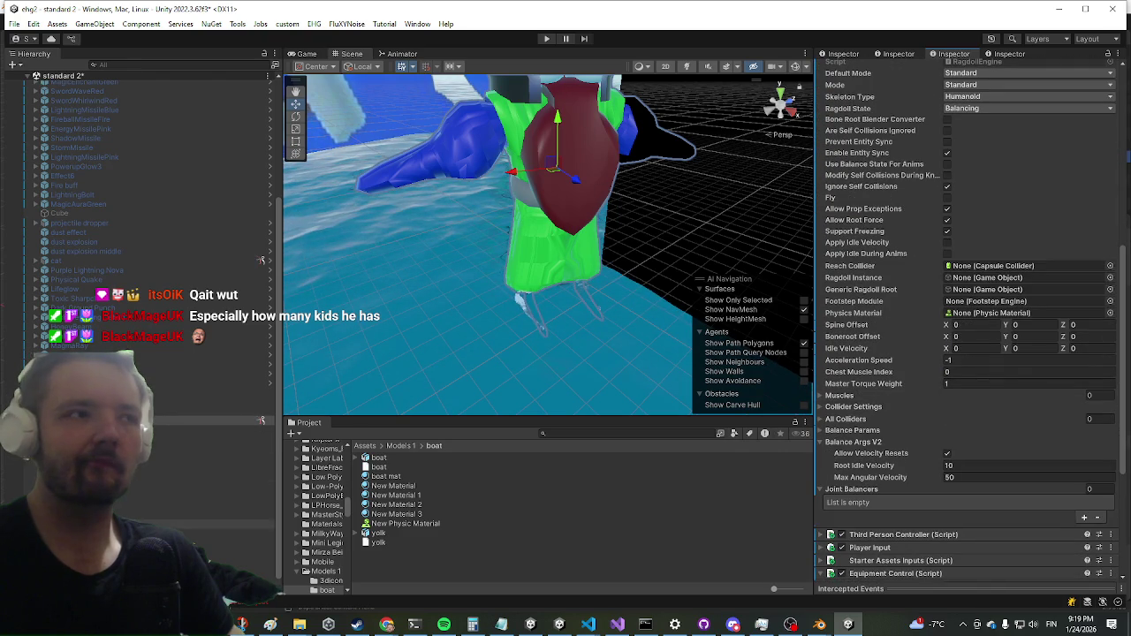
drag(1120, 380, 990, 279)
scroll(919, 294, up, 5)
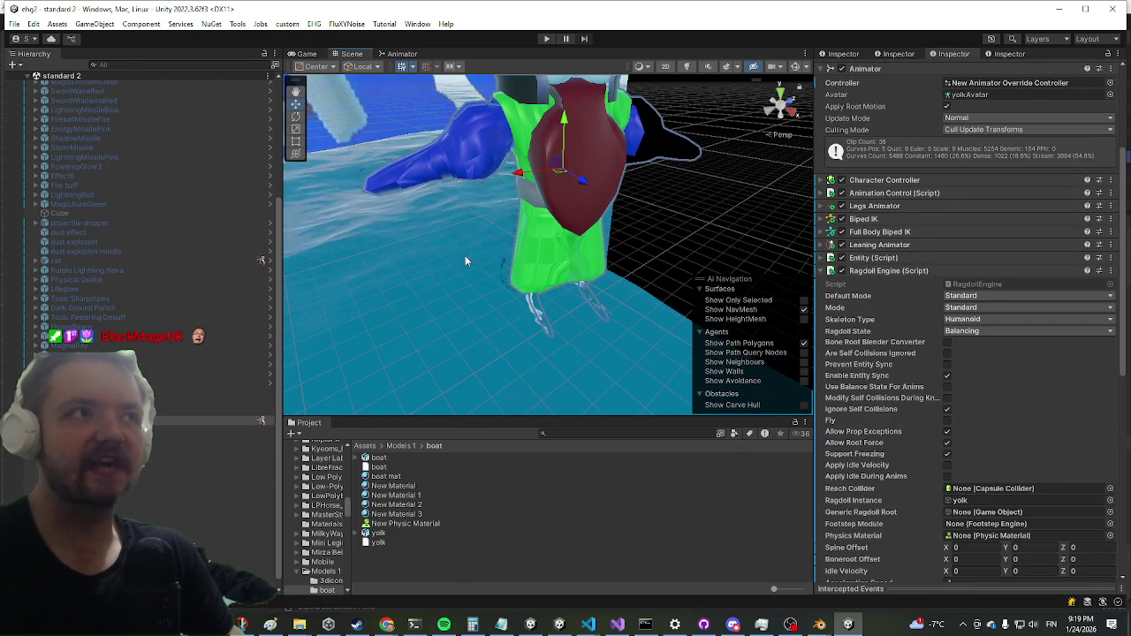
right_click(891, 274)
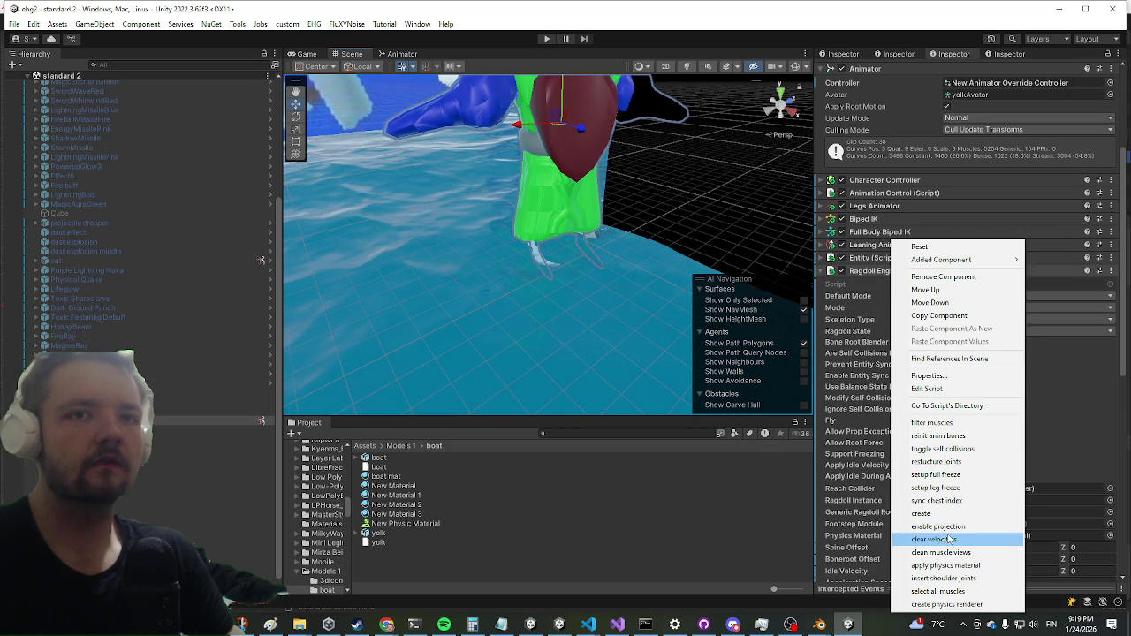
click(923, 513)
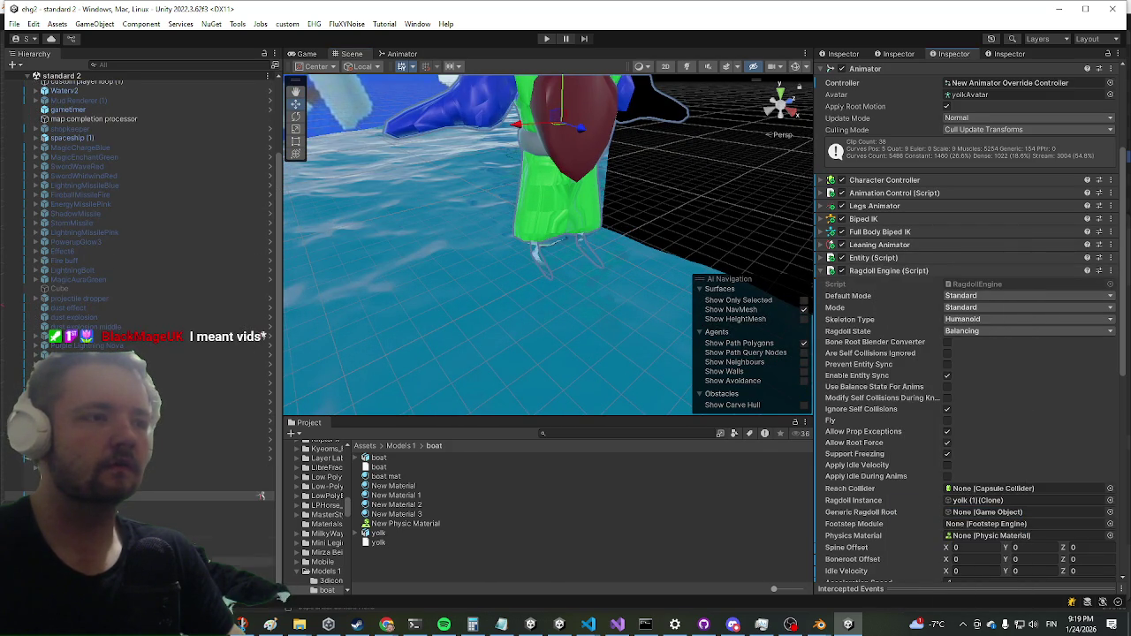
Inspect the clone's spine and thigh bone physics, then select the four skinned mesh parts.
click(261, 496)
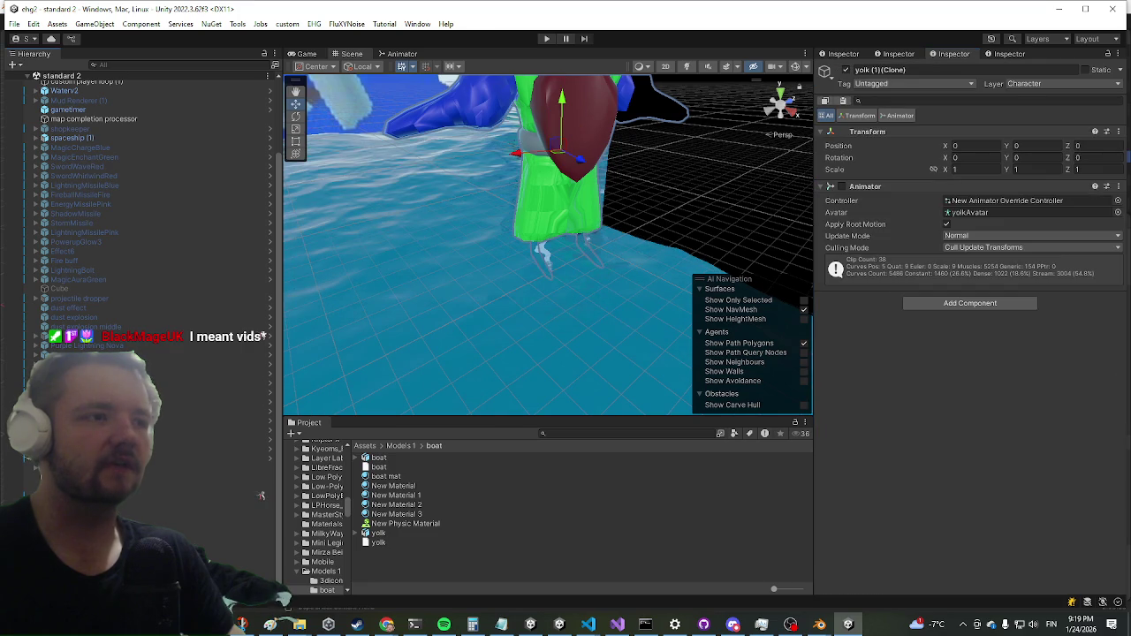
scroll(261, 451, down, 3)
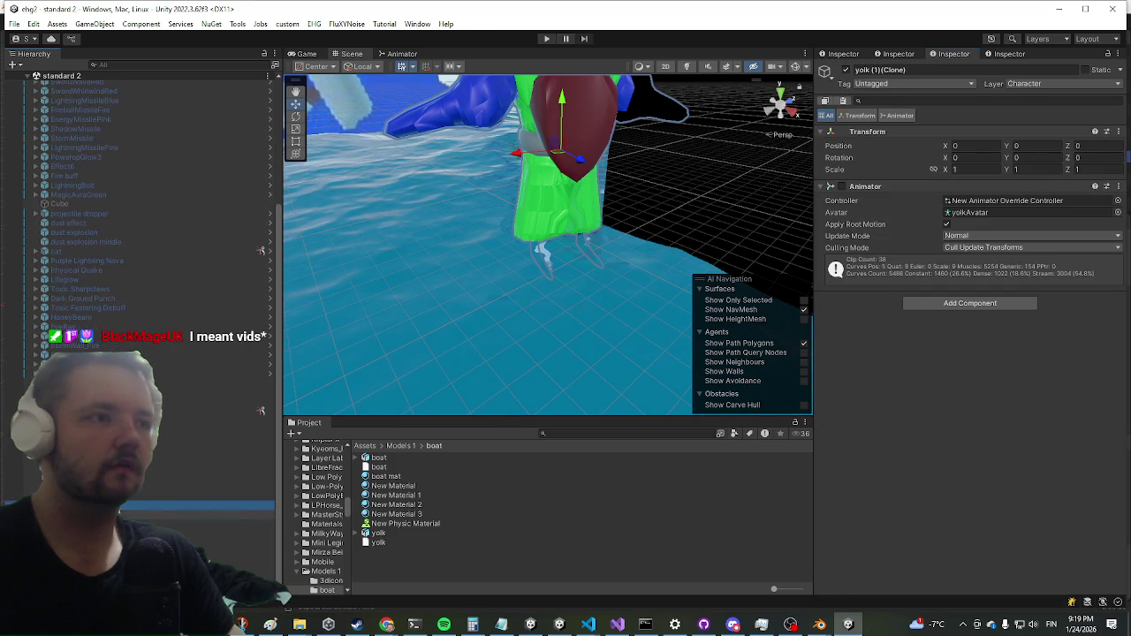
click(256, 571)
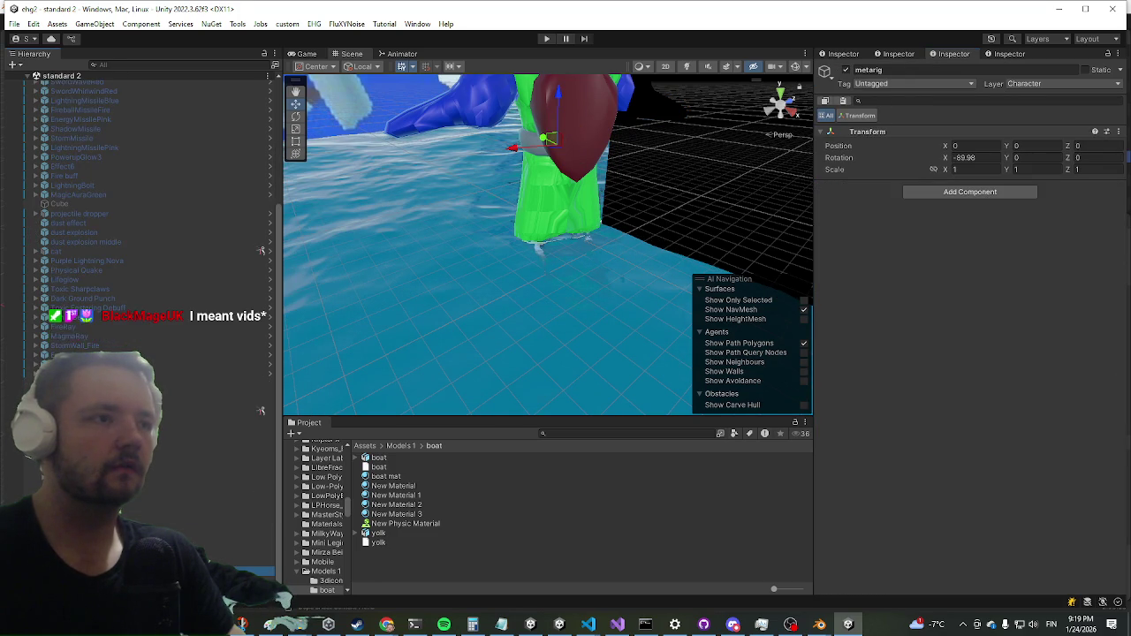
key(Right)
key(Down)
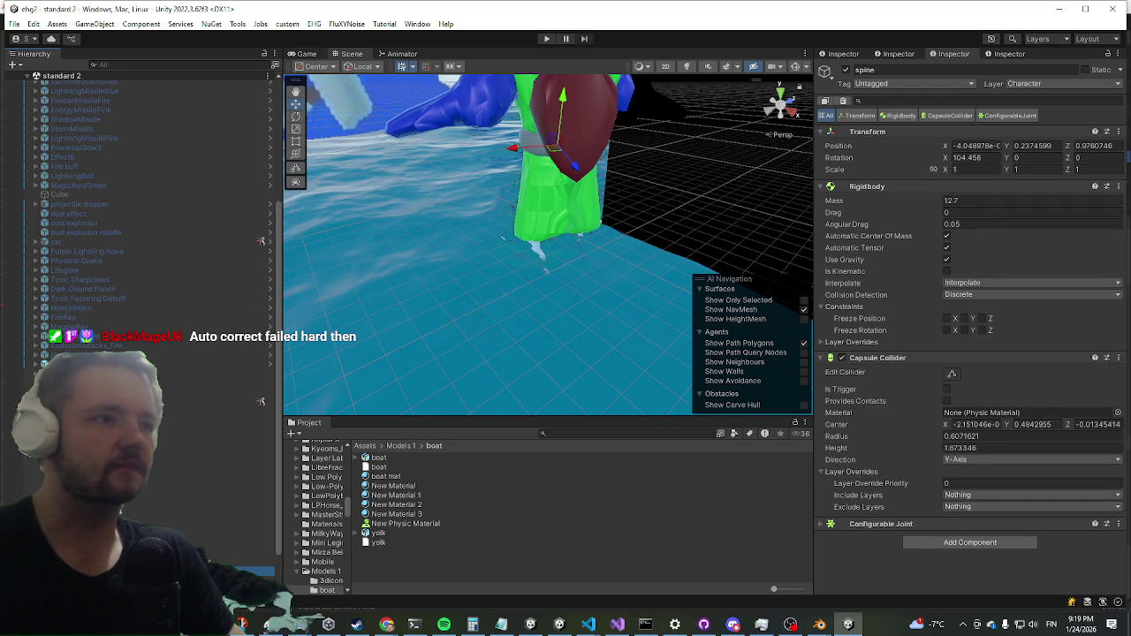
click(533, 196)
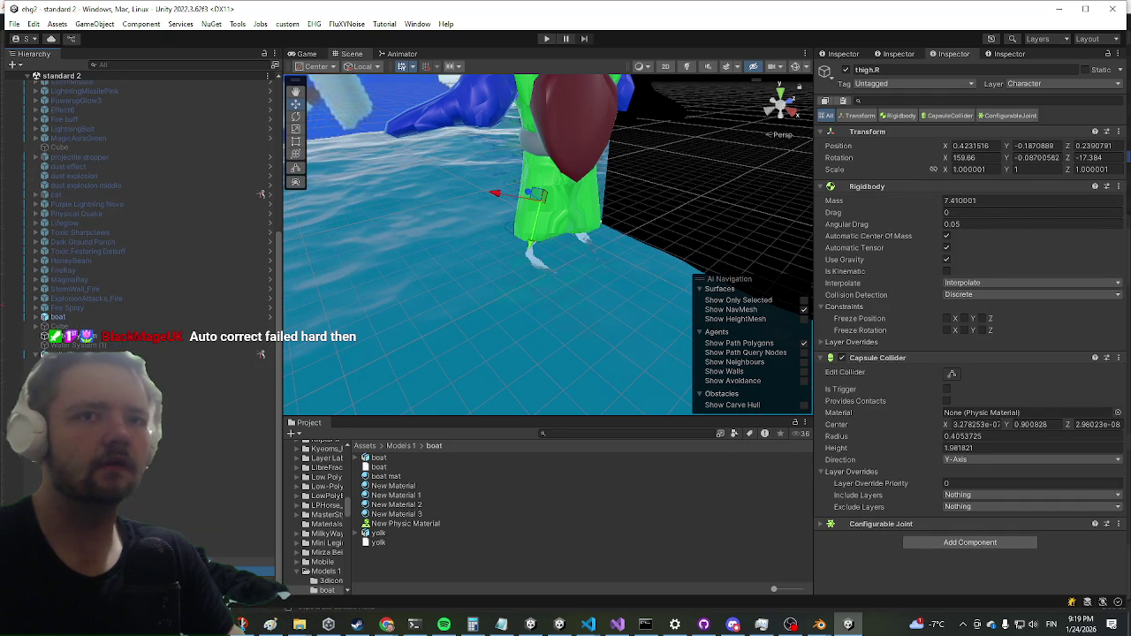
click(570, 199)
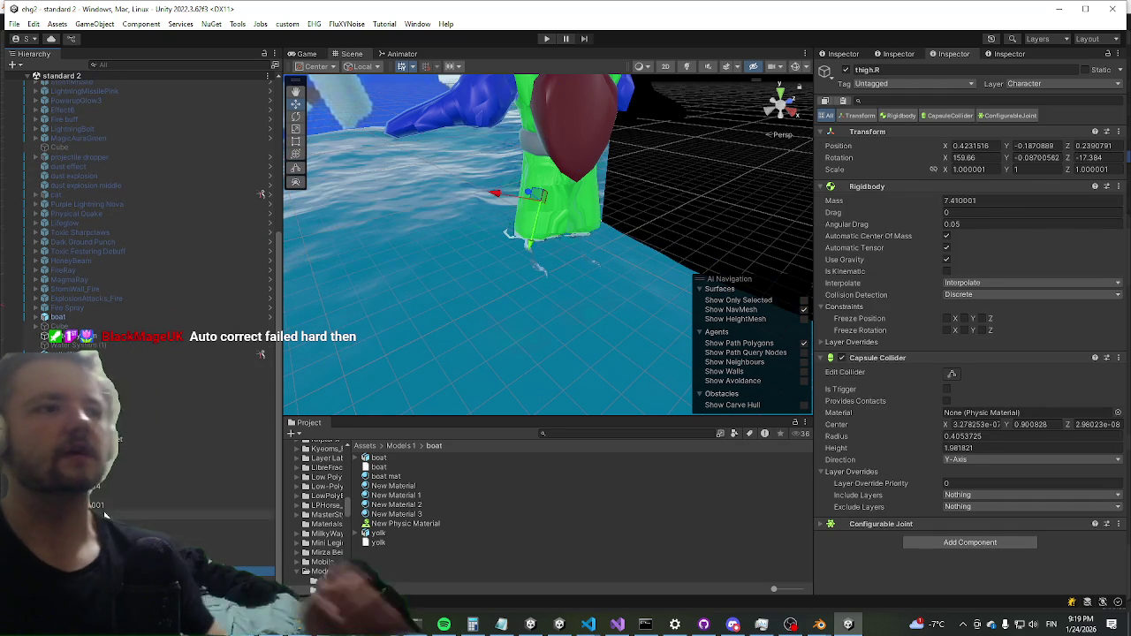
click(557, 203)
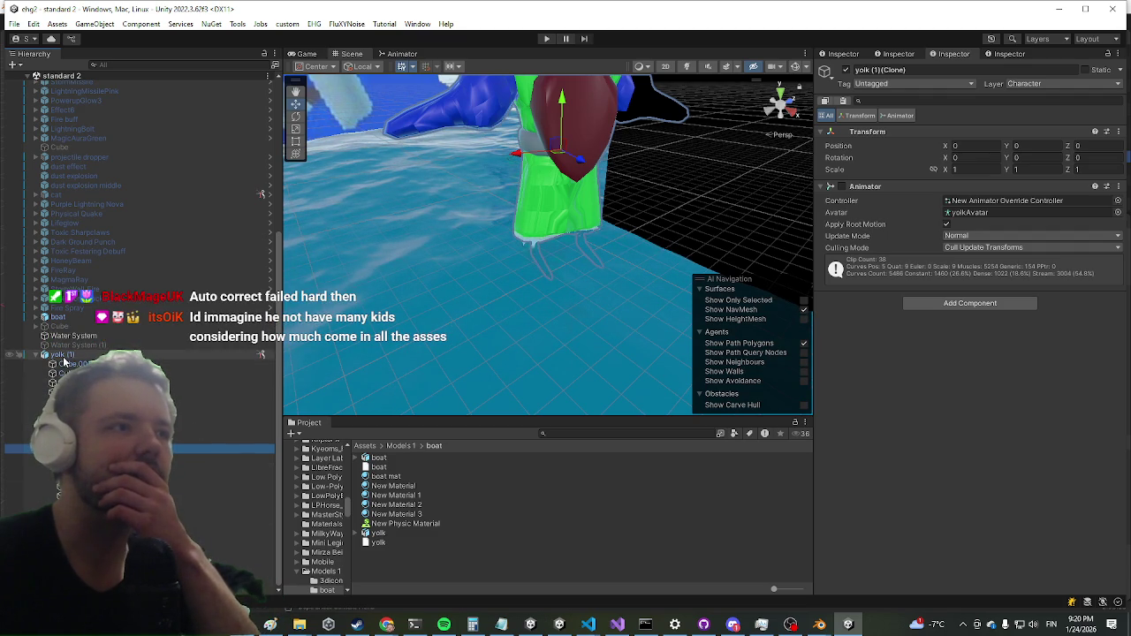
click(528, 251)
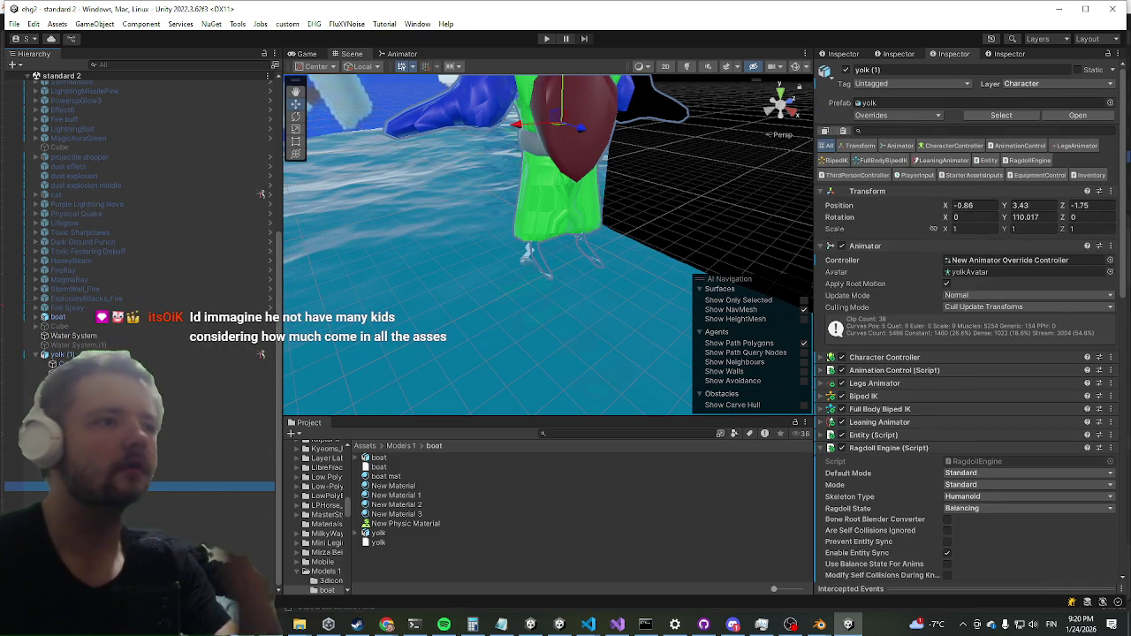
click(530, 251)
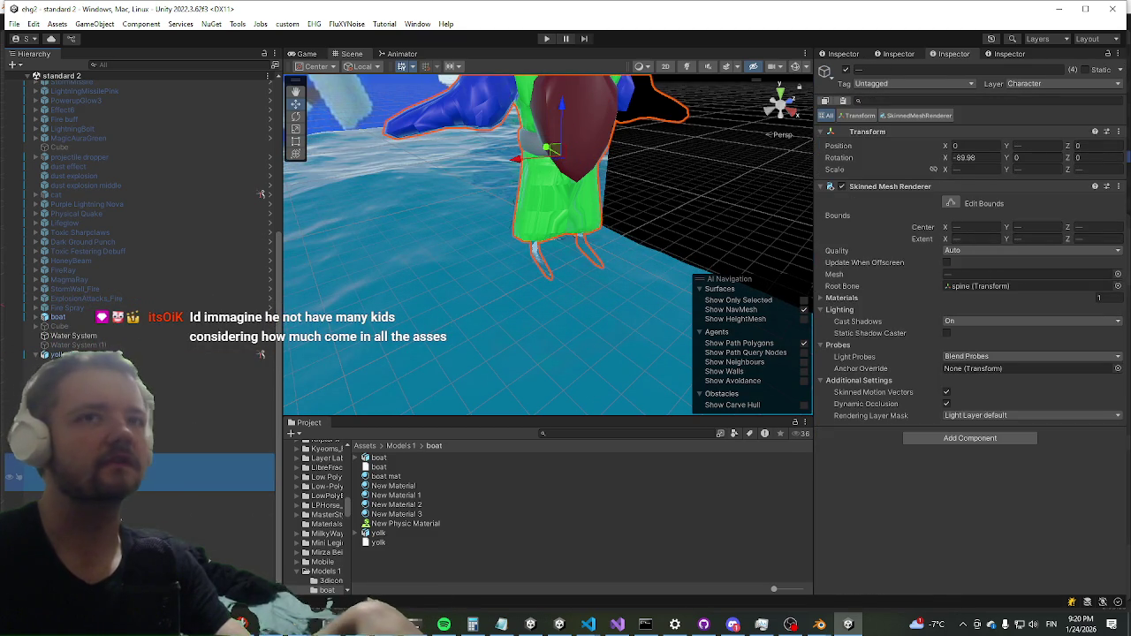
Delete the skinned mesh parts, undo three times to restore them, and review yolk (1)'s components.
right_click(84, 251)
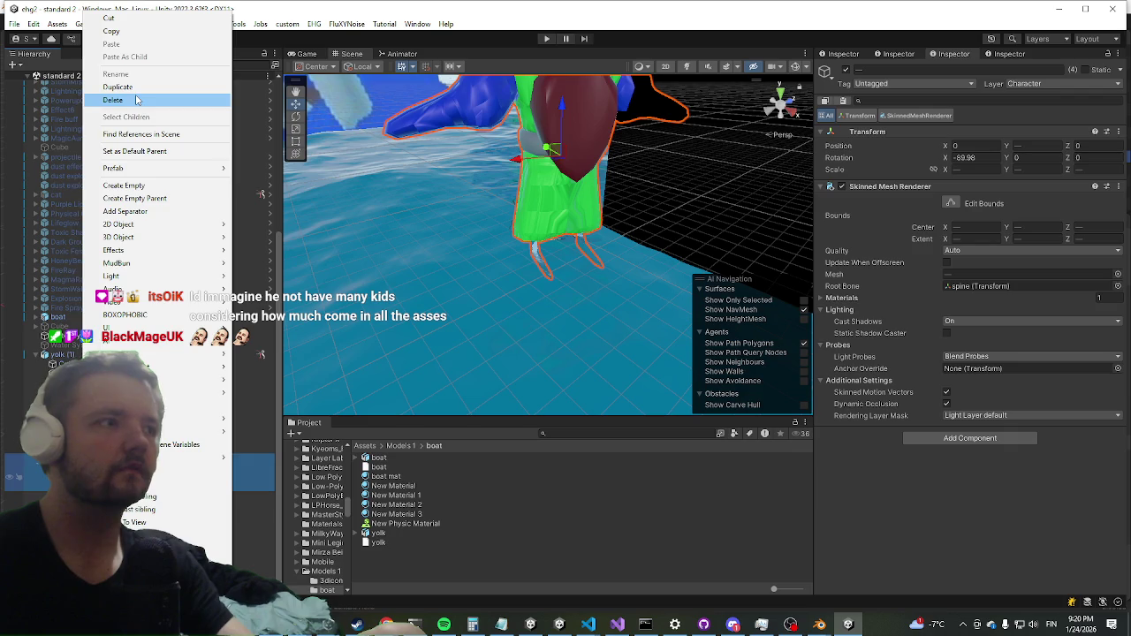
click(137, 100)
key(ctrl+z)
key(ctrl+z)
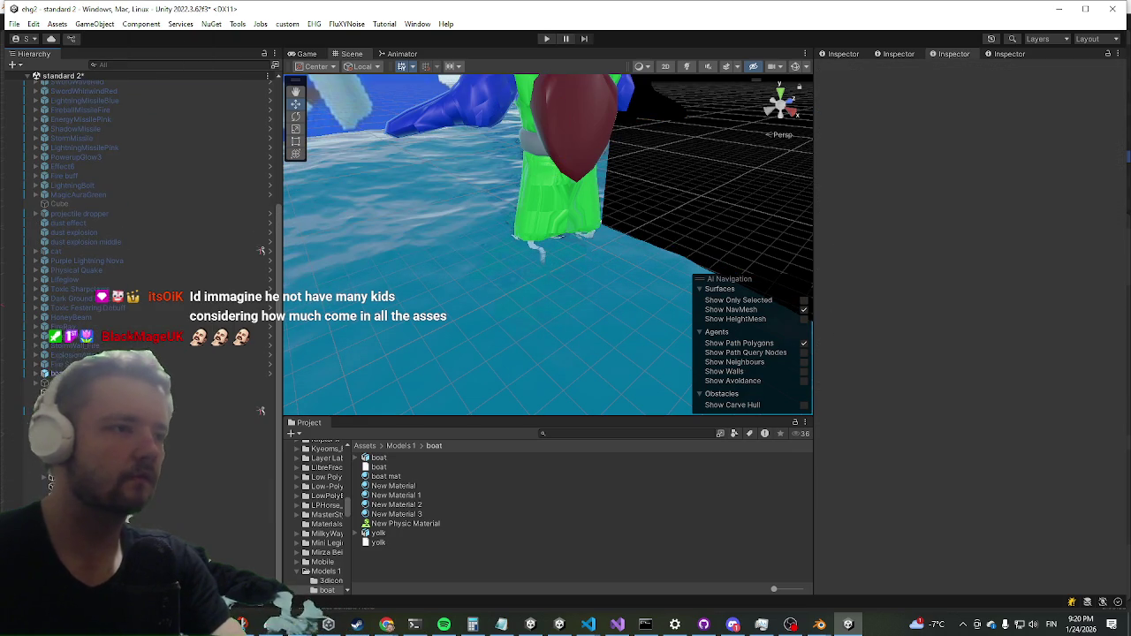
key(ctrl+z)
key(ctrl+z)
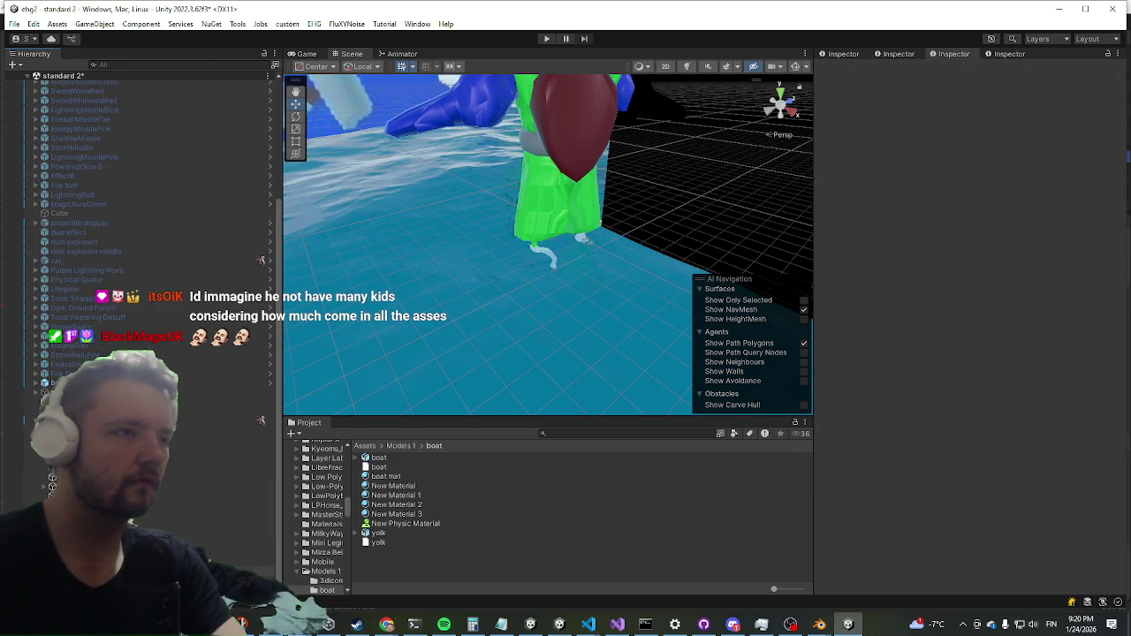
key(ctrl+z)
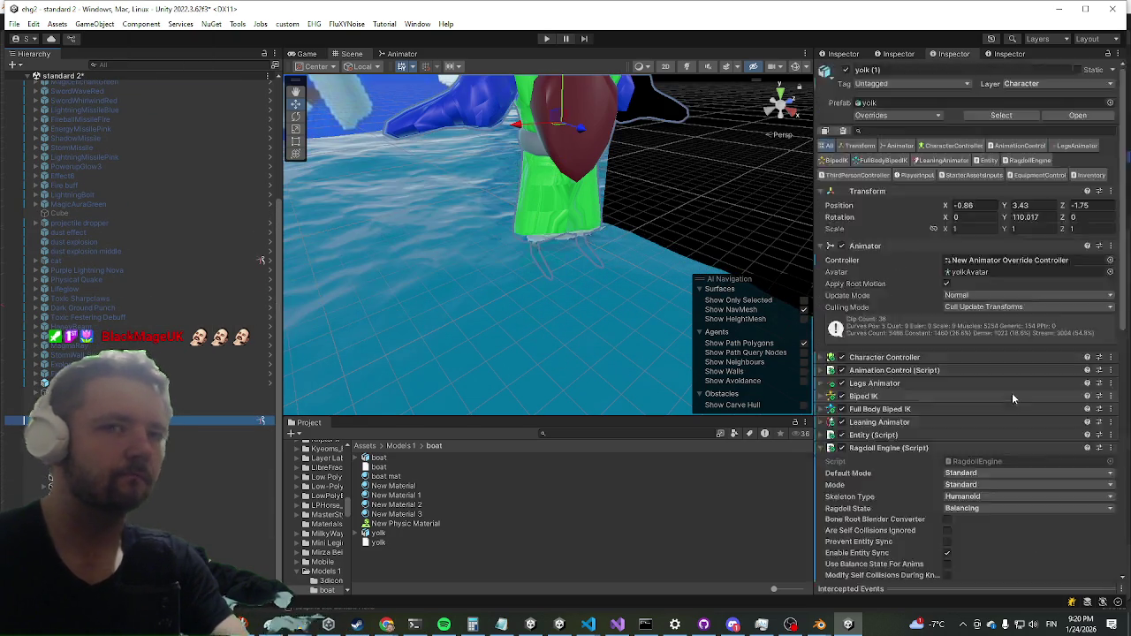
scroll(999, 373, down, 10)
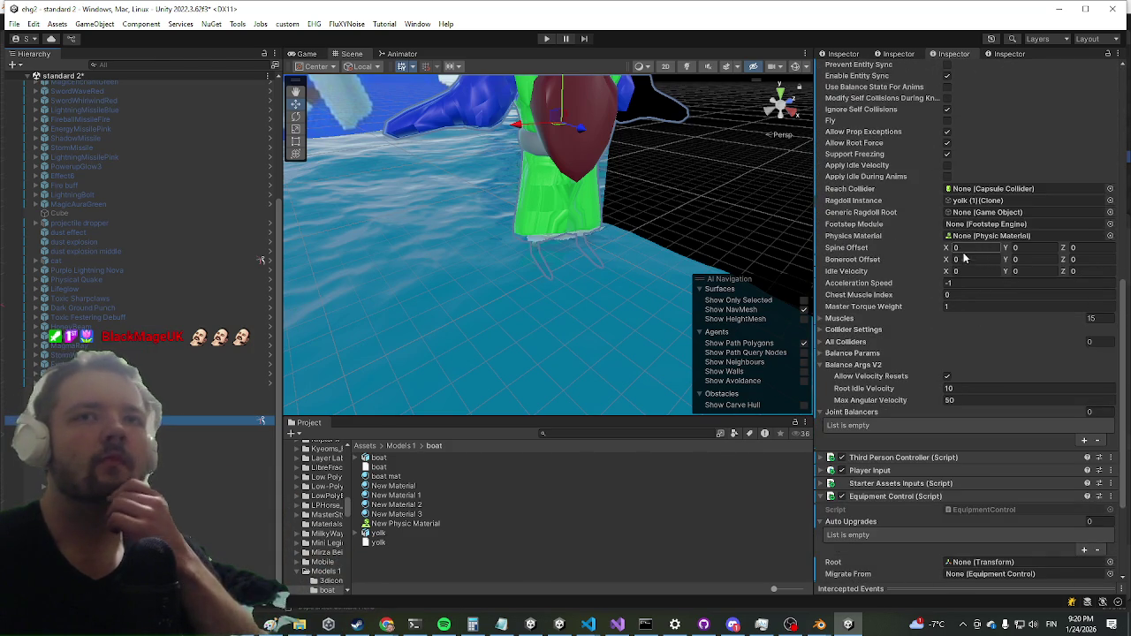
scroll(963, 265, down, 3)
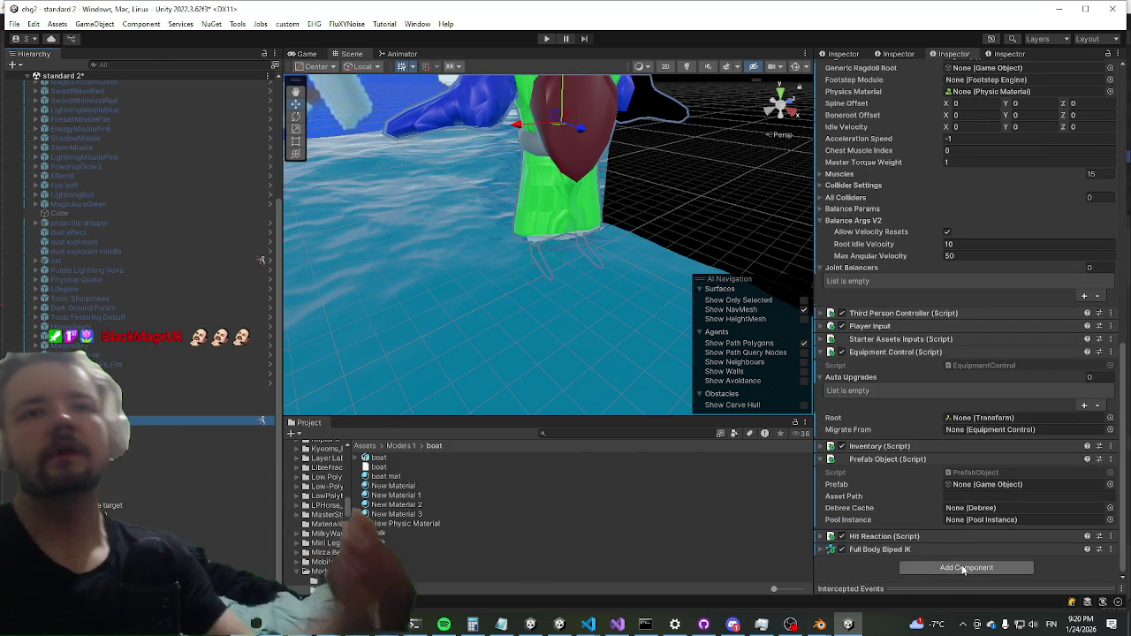
Add the Footstep Engine component to yolk (1) by searching 'foot'.
key(ctrl+shift+a)
text(foot)
key(Down)
key(Down)
key(Return)
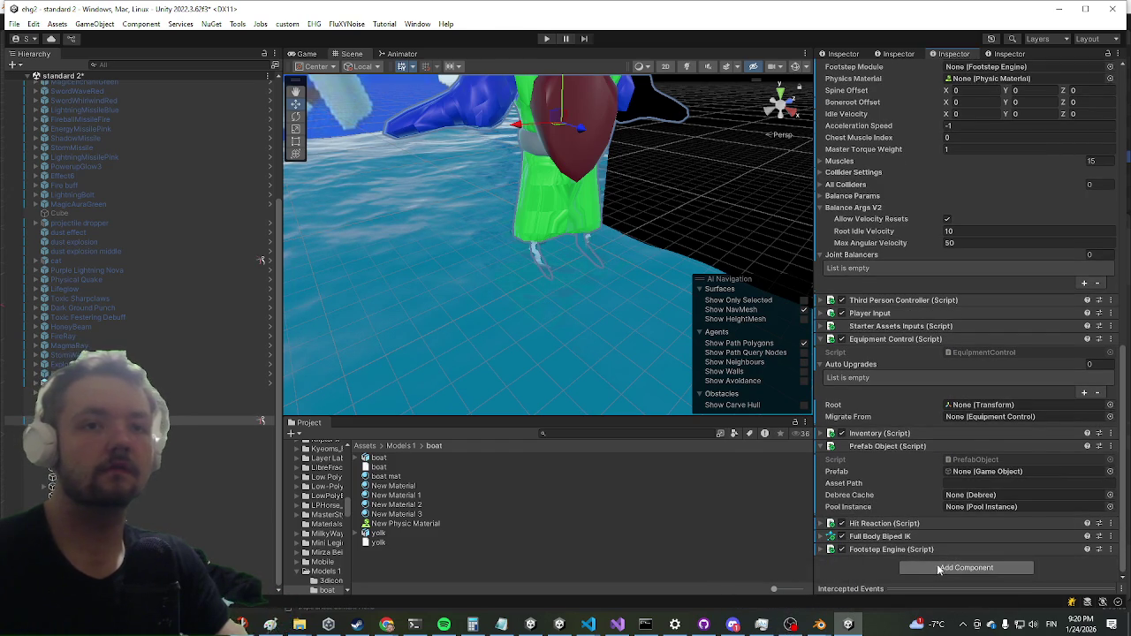
Add the Grid Pathfinder component to yolk (1).
click(943, 566)
key(BackSpace)
key(BackSpace)
key(BackSpace)
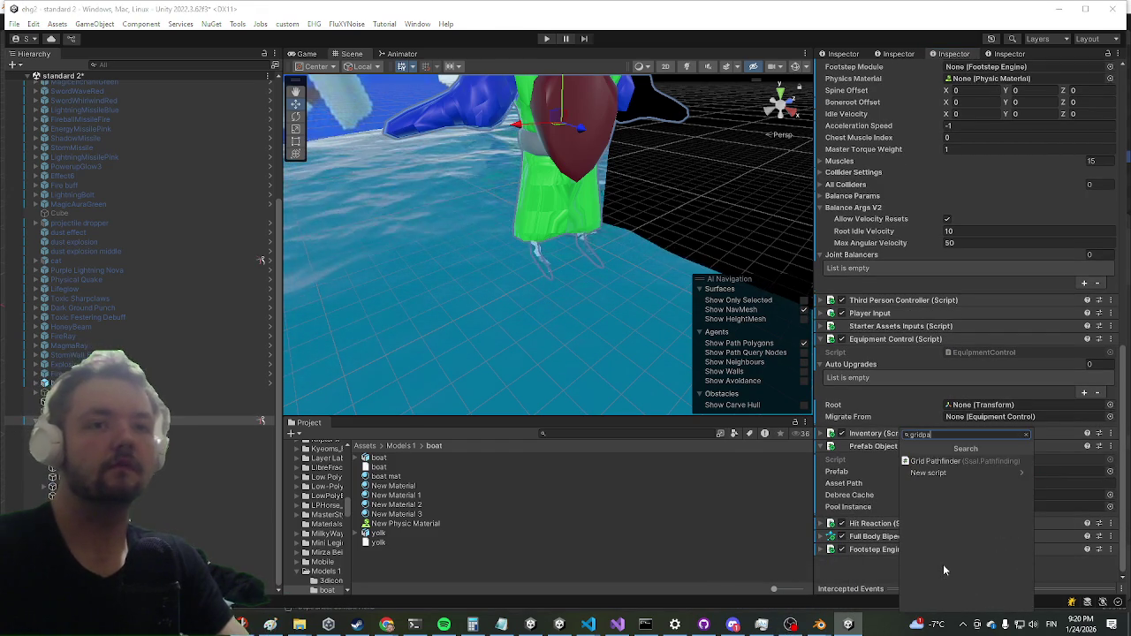
key(Escape)
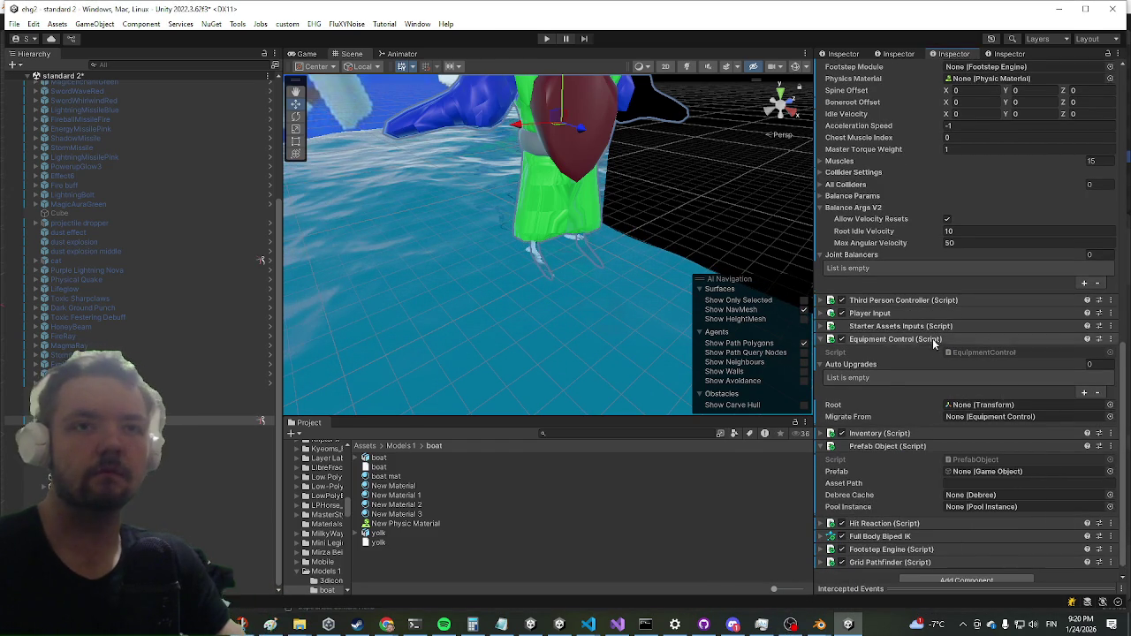
scroll(884, 371, up, 3)
scroll(857, 403, up, 9)
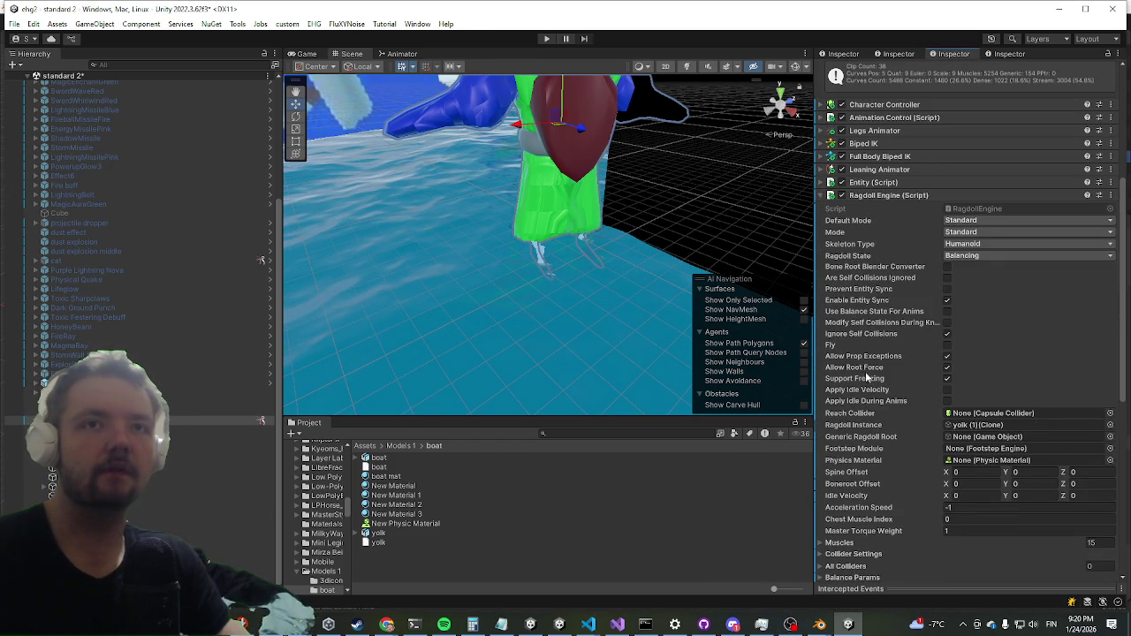
Collapse the Ragdoll Engine settings and add the AI Control component after Grid Pathfinder.
click(896, 196)
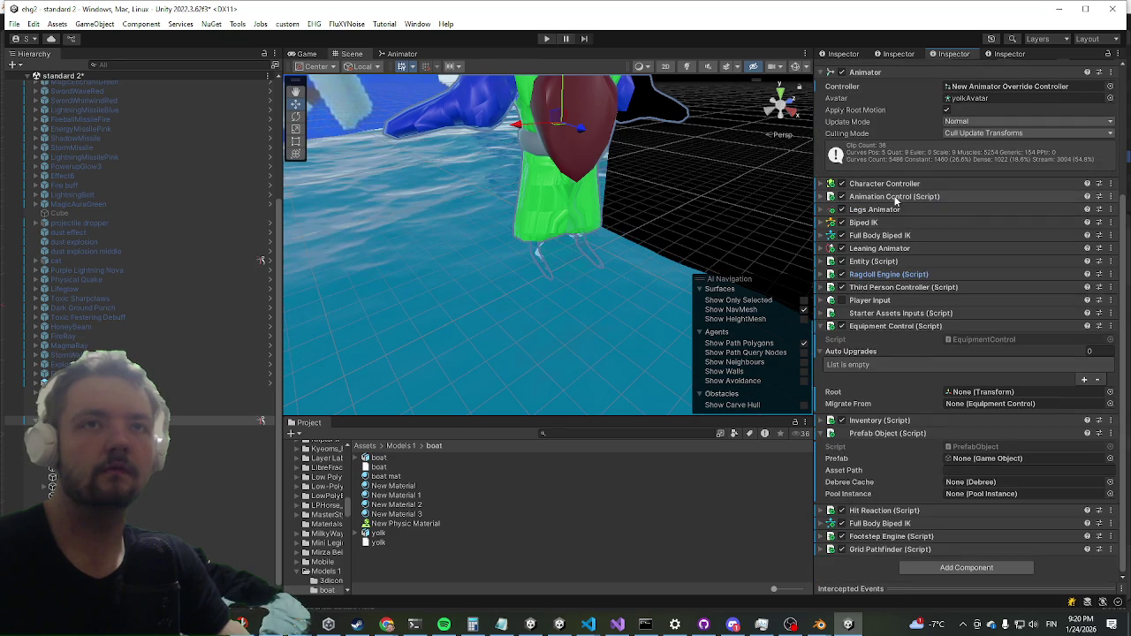
click(955, 566)
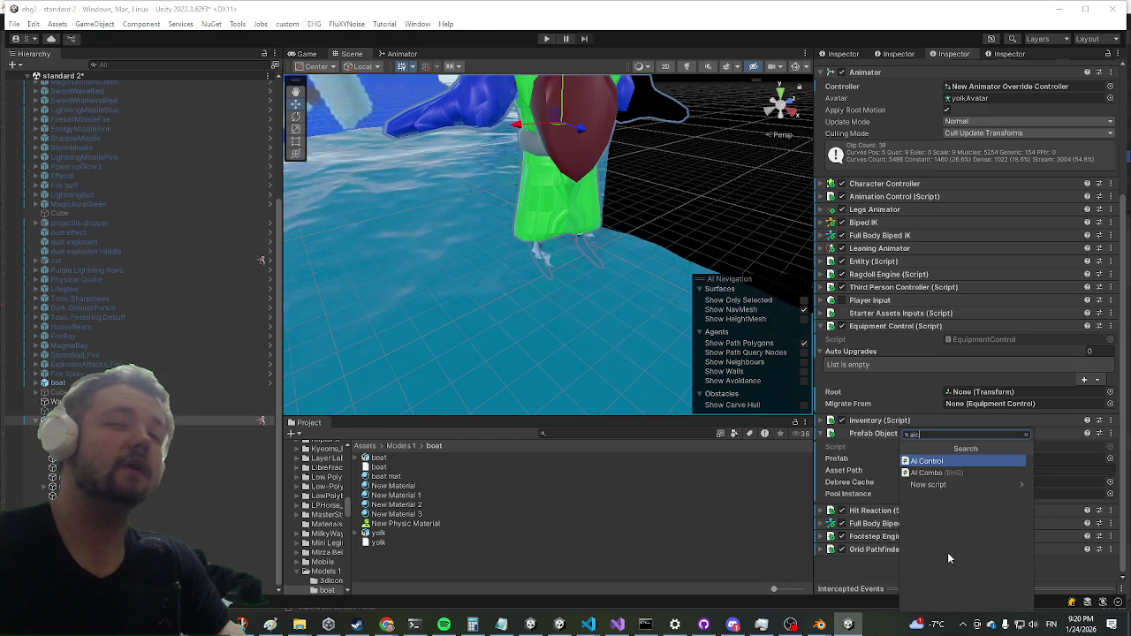
key(Escape)
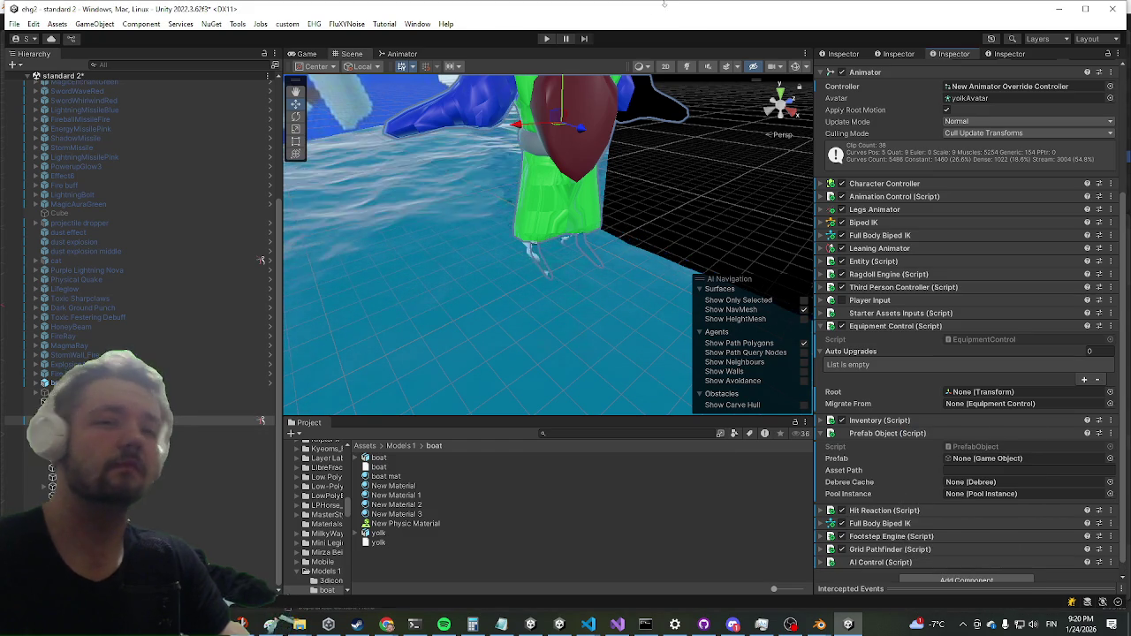
click(873, 262)
Link yolk (1)'s own Full Body Biped IK into Animation Control's Fbik and Hit Fbik, then save.
click(873, 262)
click(884, 196)
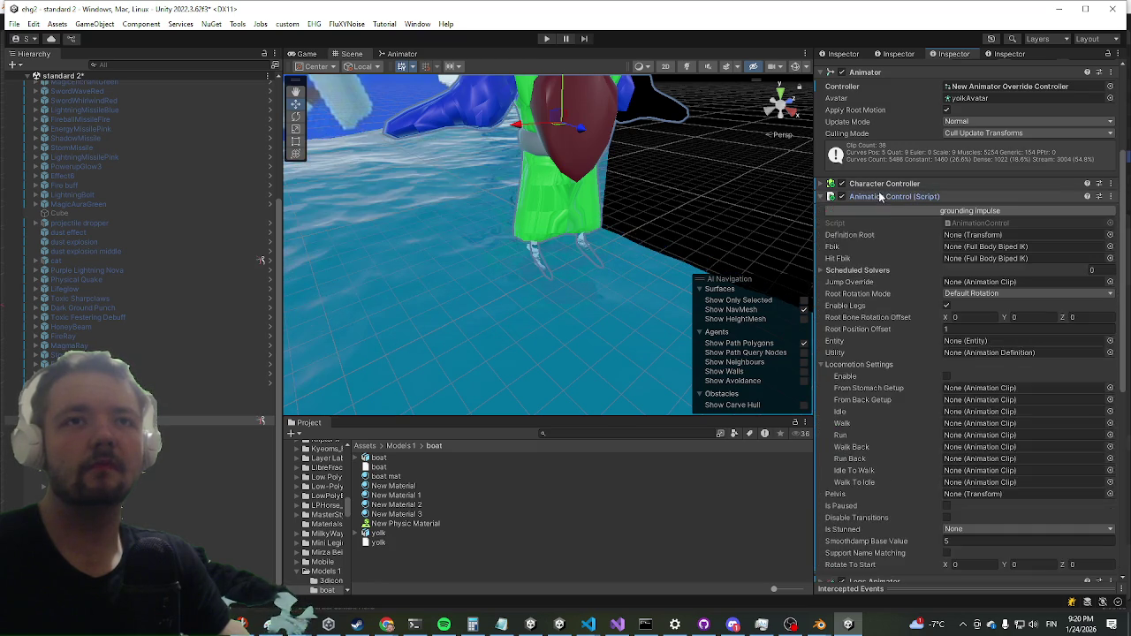
scroll(909, 248, down, 1)
click(835, 334)
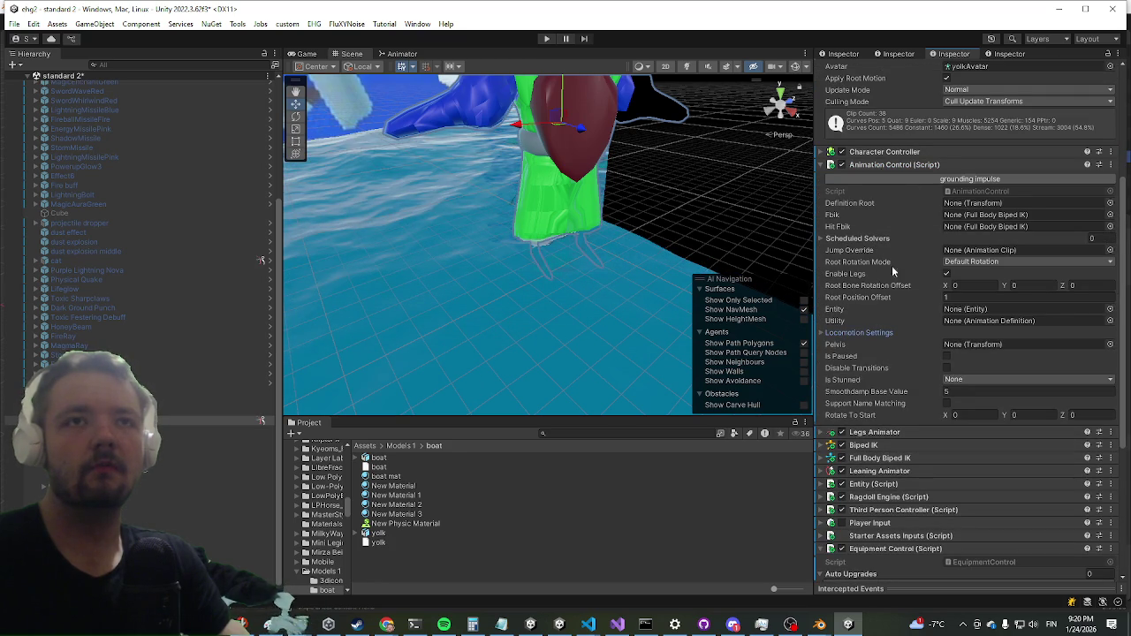
click(875, 458)
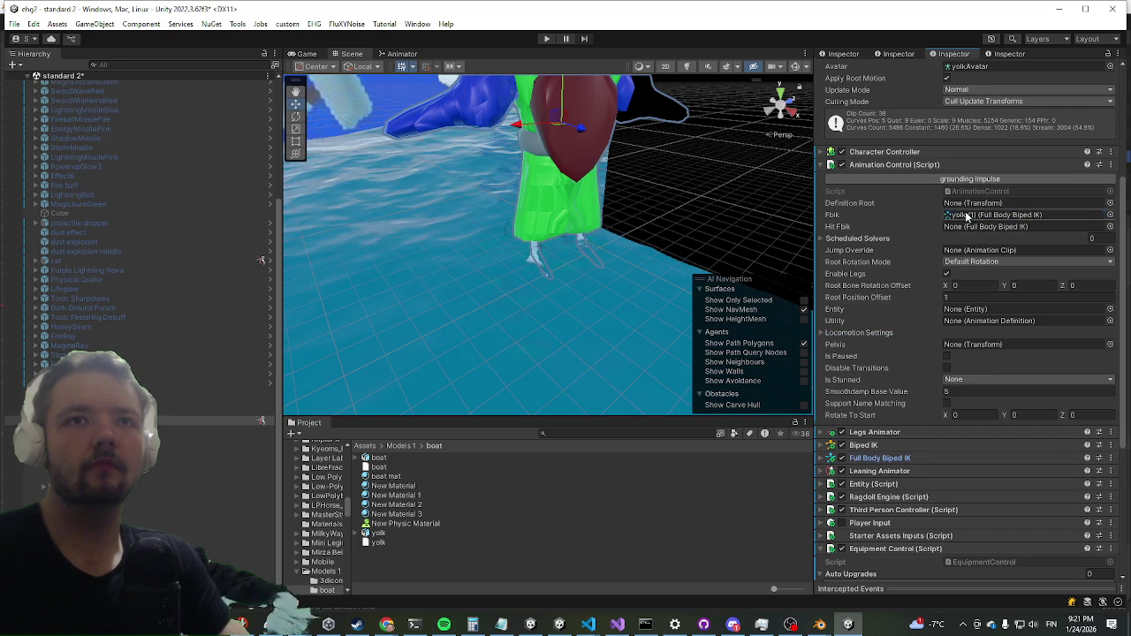
scroll(888, 372, down, 5)
scroll(882, 390, down, 2)
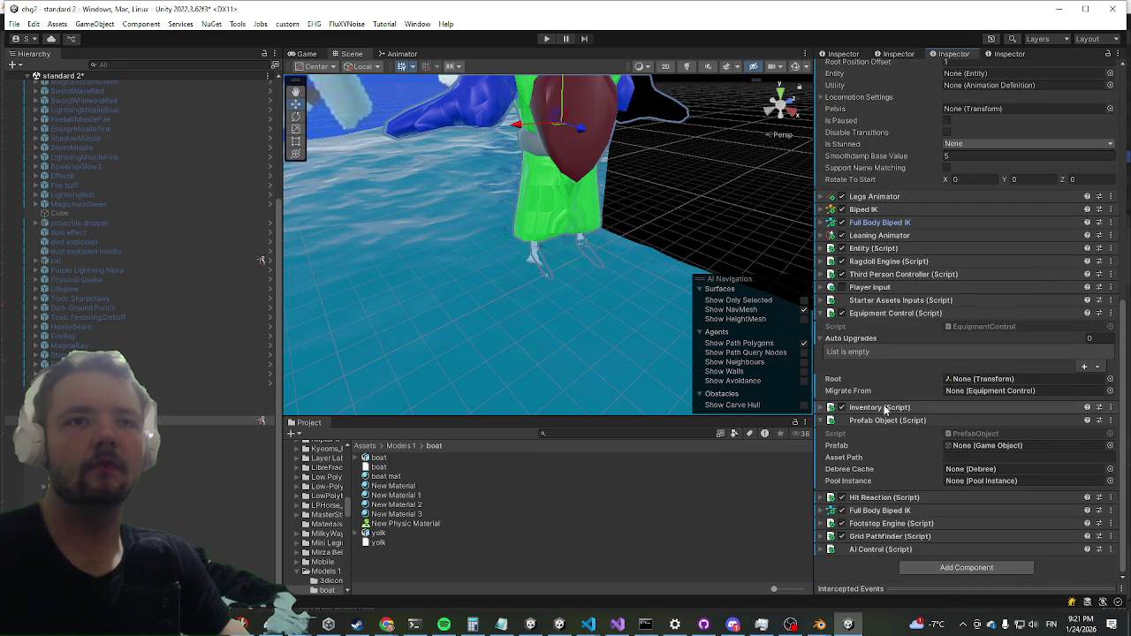
scroll(960, 96, up, 4)
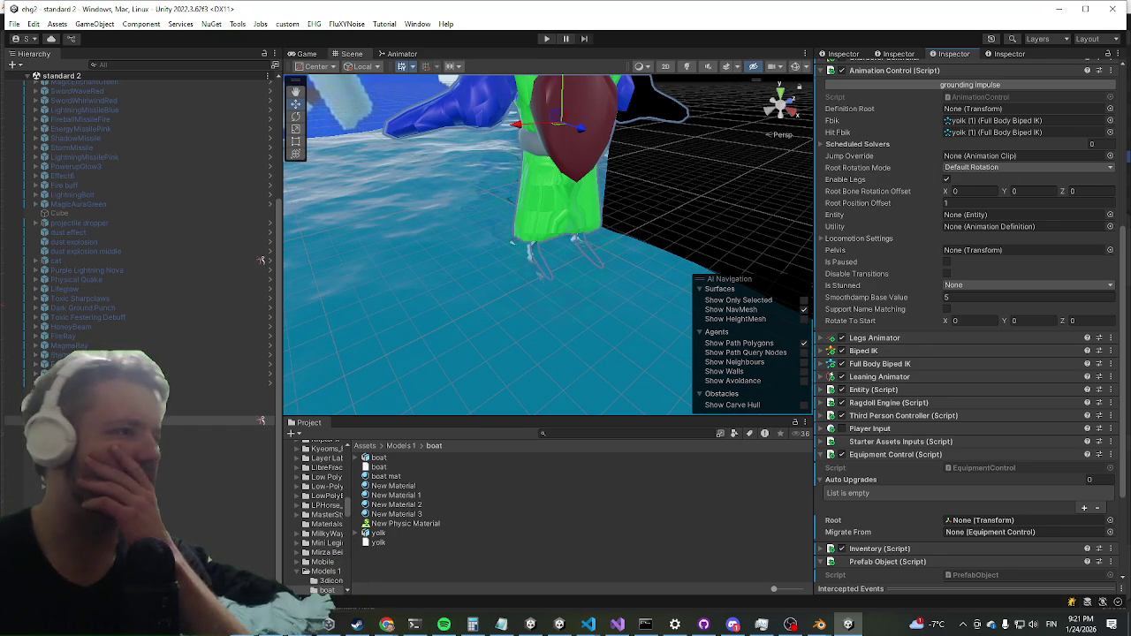
key(ctrl+s)
key(alt+Tab)
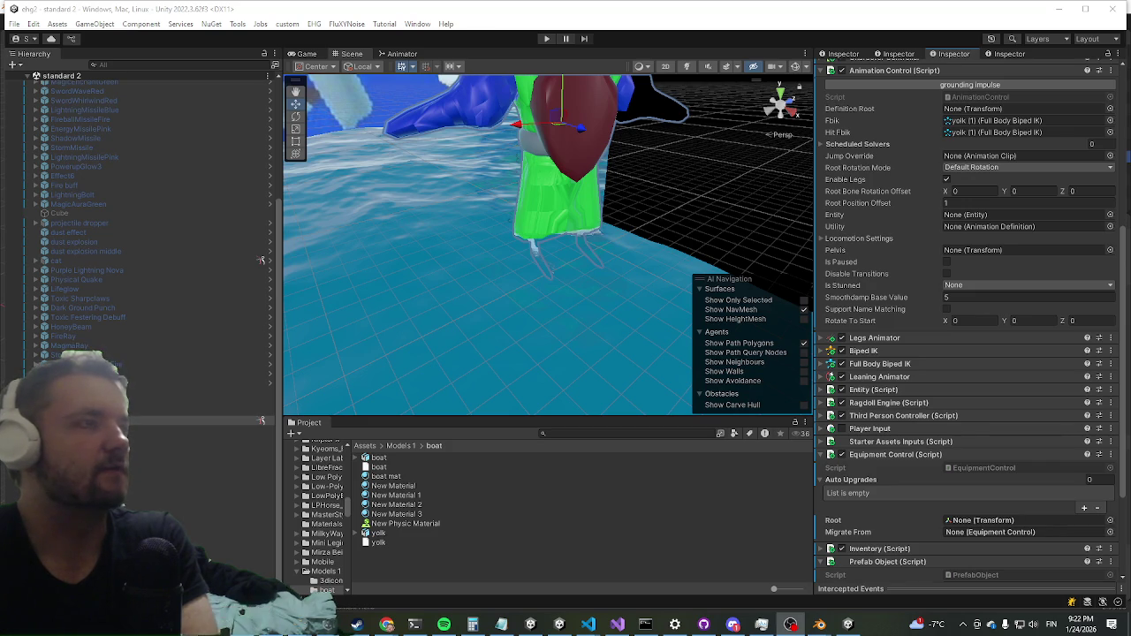
key(alt+Tab)
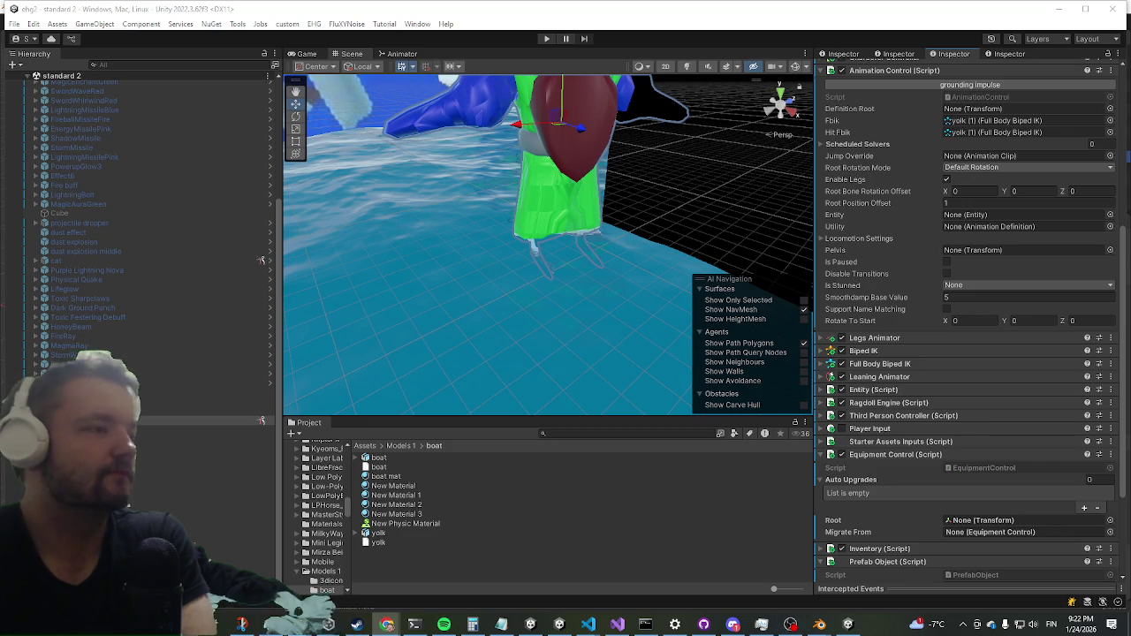
scroll(991, 451, down, 4)
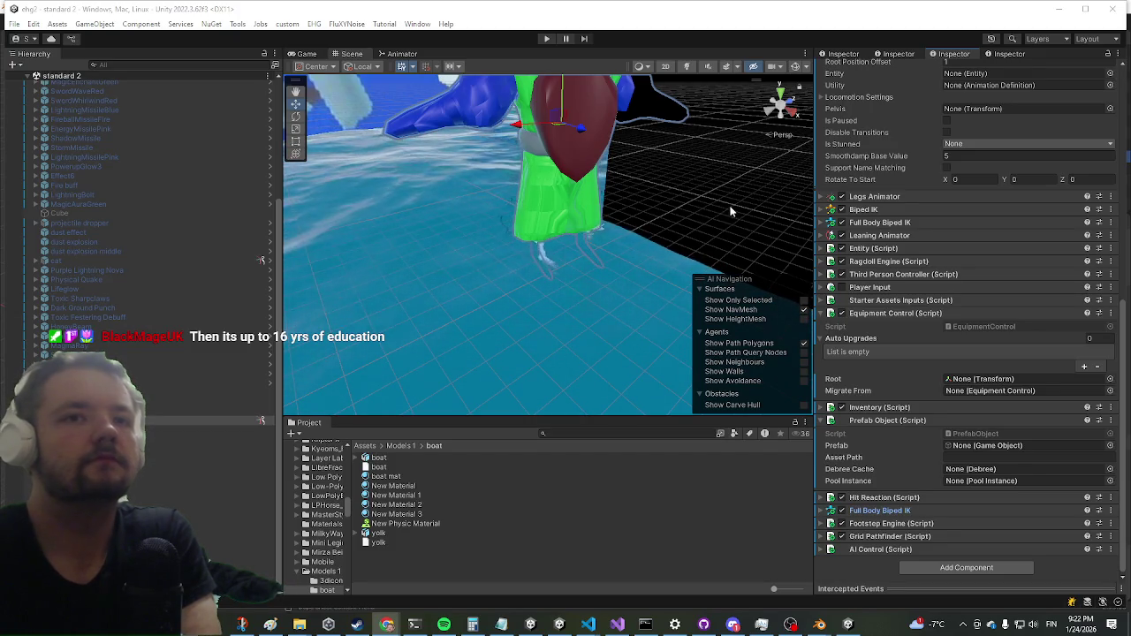
click(607, 627)
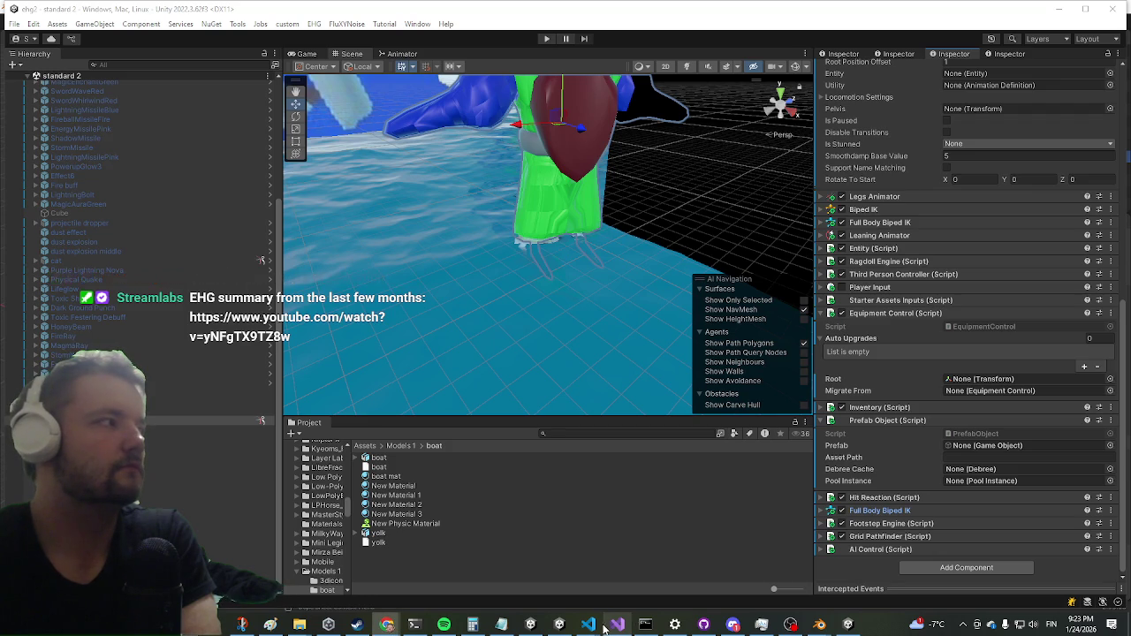
mouse_move(589, 625)
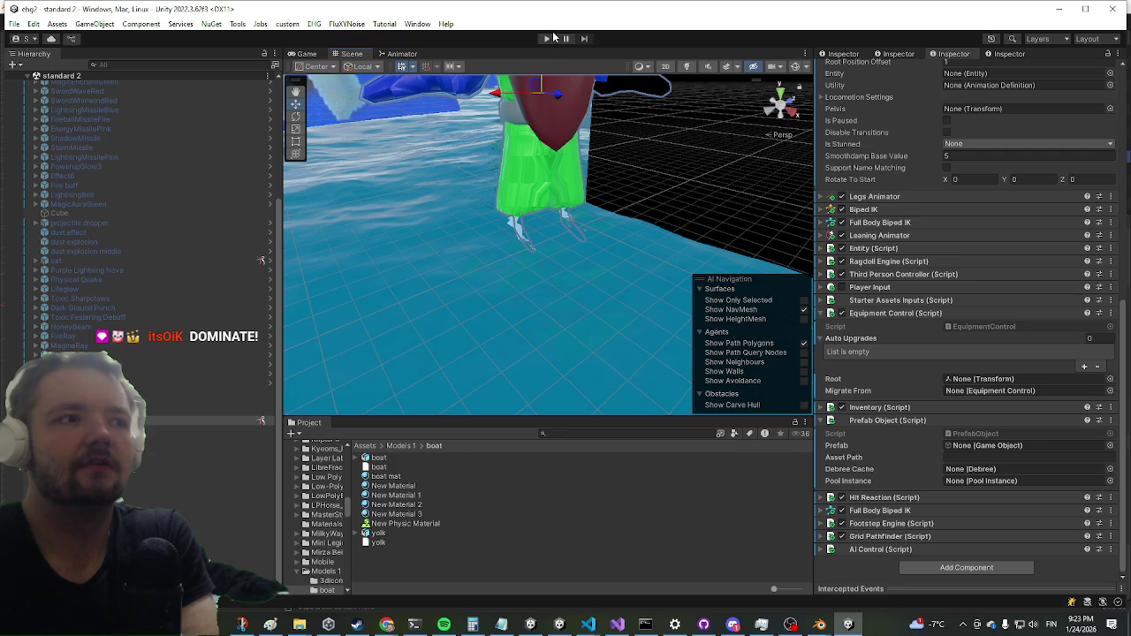
Run the scene in Play mode to try the yolk character, then stop playing.
click(546, 39)
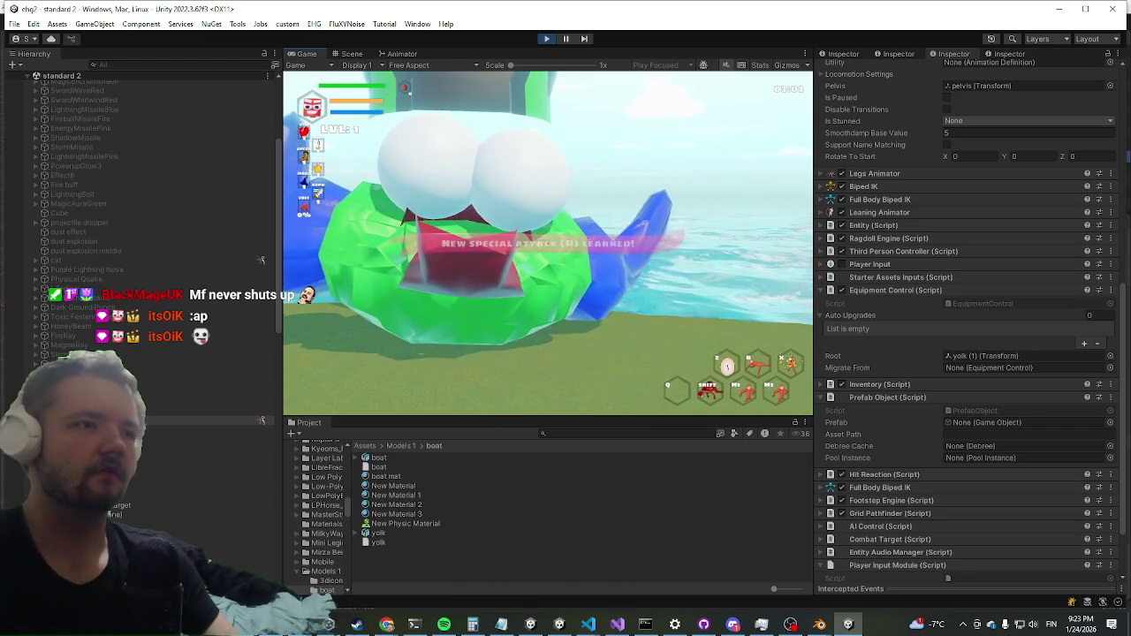
key(super)
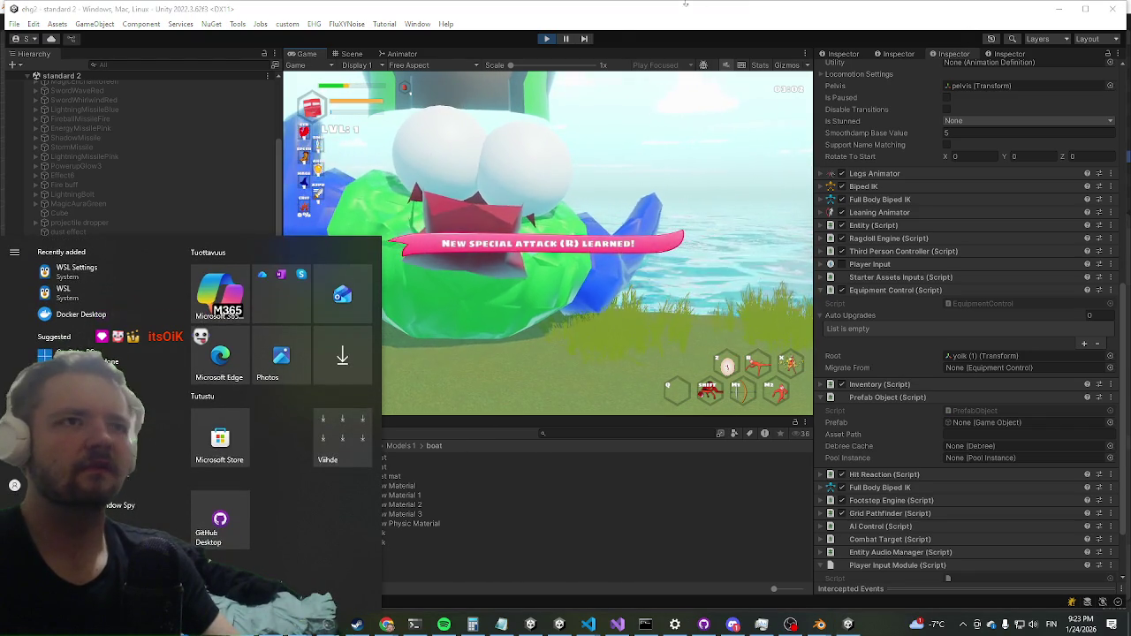
click(547, 41)
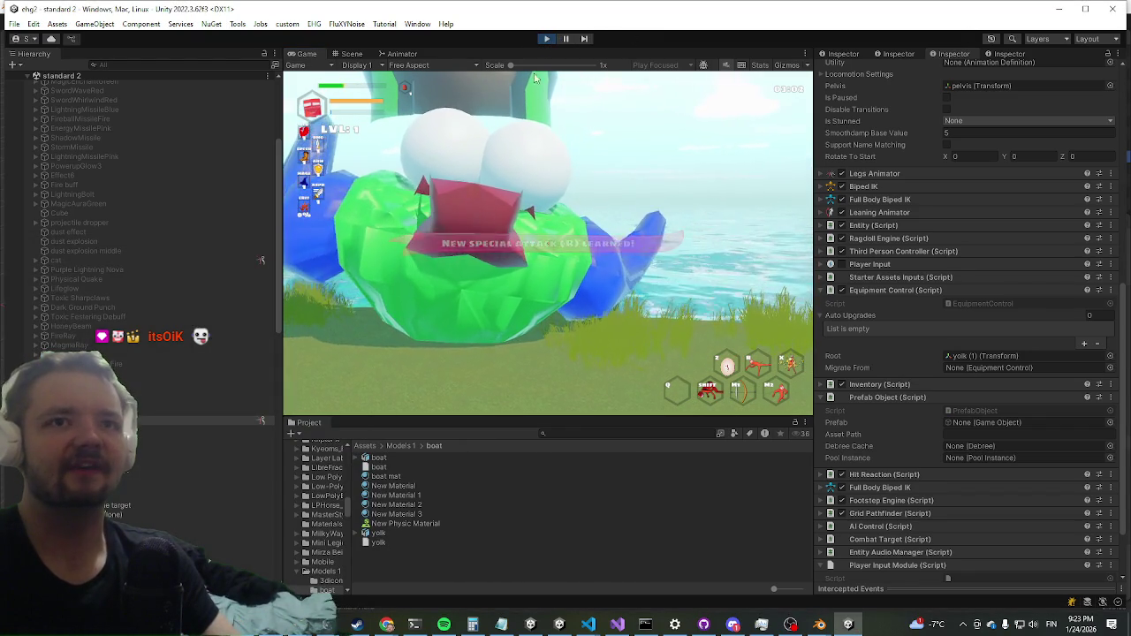
key(super)
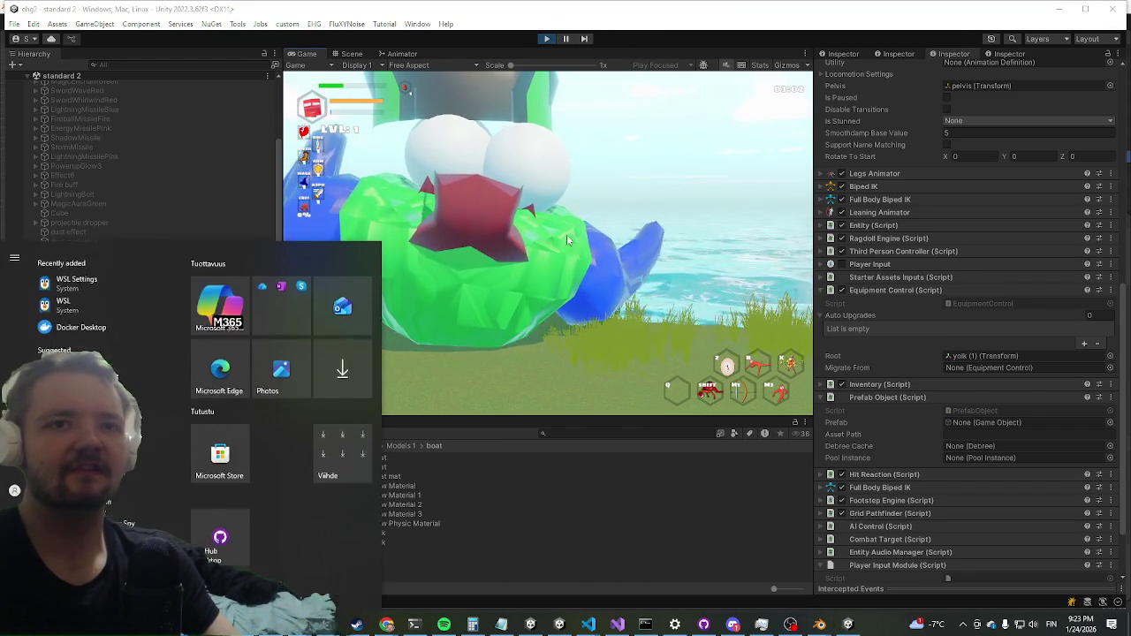
click(548, 40)
click(548, 40)
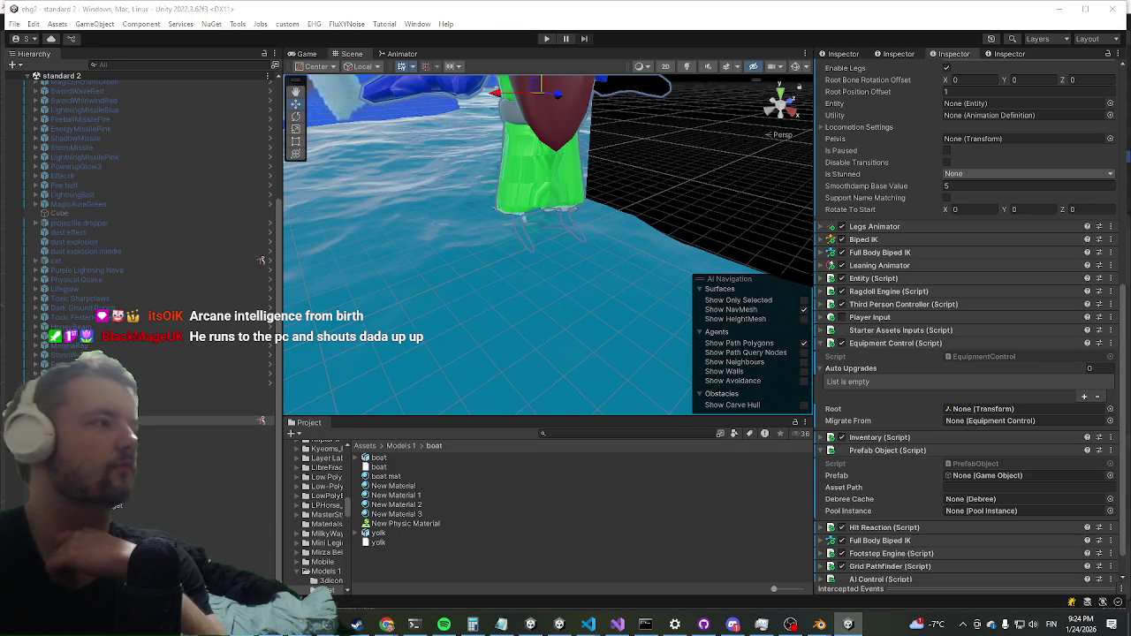
Change the Entity script's Mode from Player to Ai.
click(885, 278)
scroll(937, 354, down, 5)
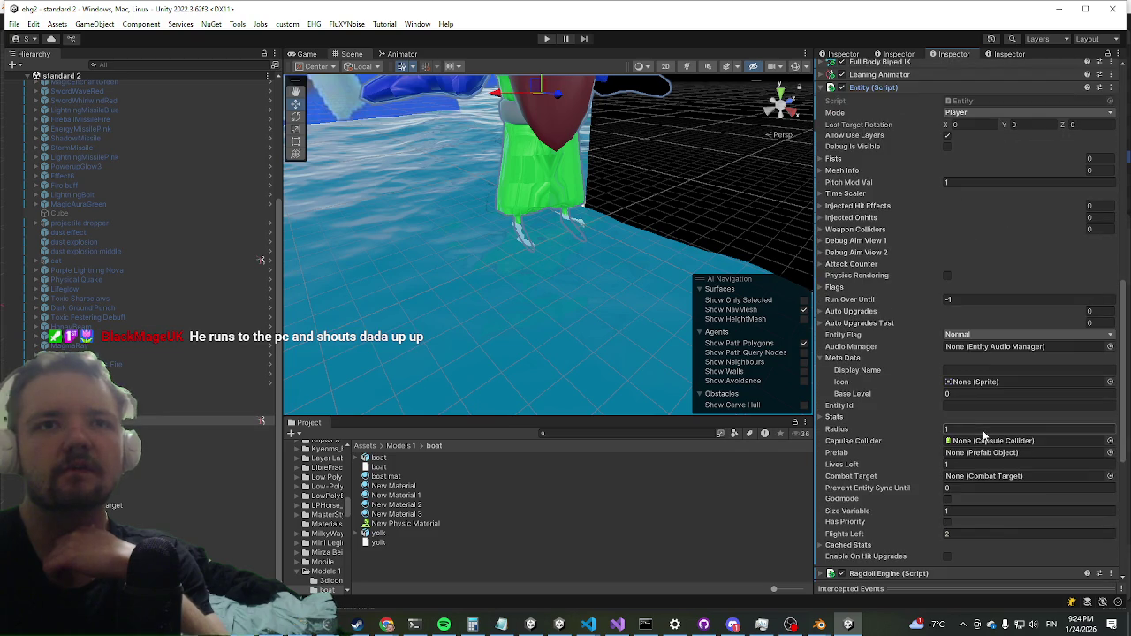
scroll(978, 423, up, 4)
scroll(986, 412, up, 2)
click(977, 335)
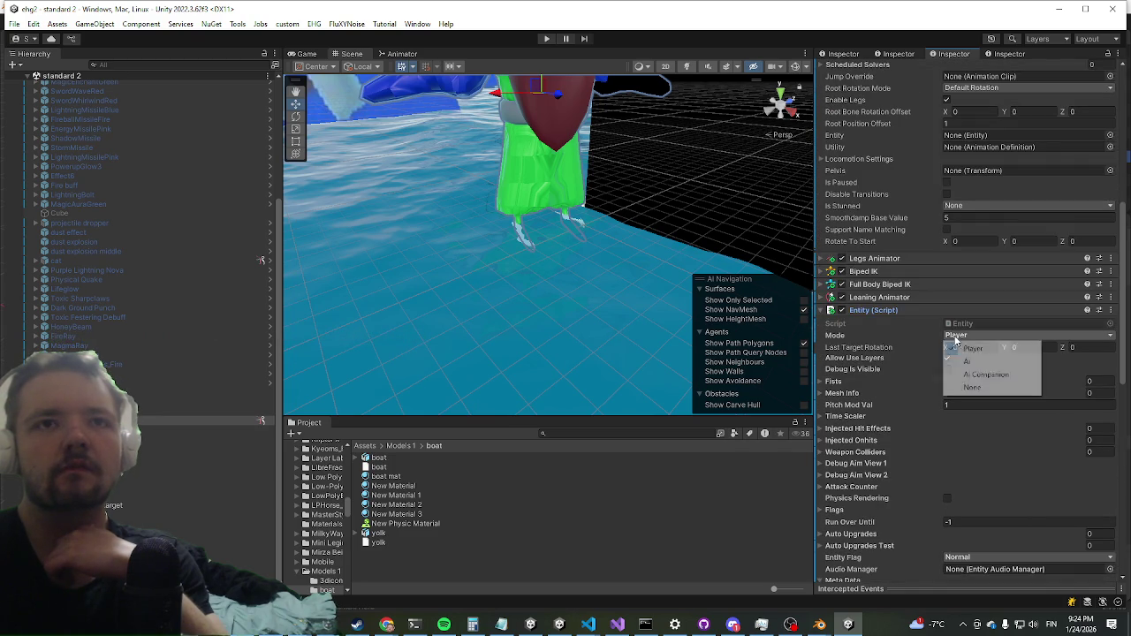
click(972, 361)
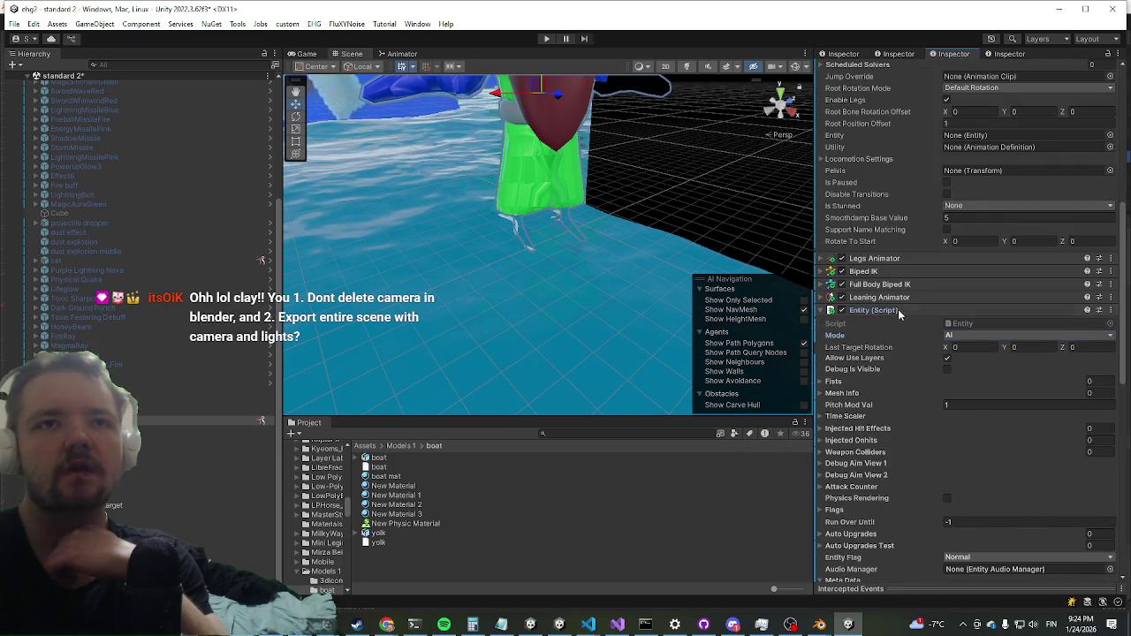
click(883, 310)
Disable the Legs Animator component and start Play mode to test the AI boss.
click(840, 263)
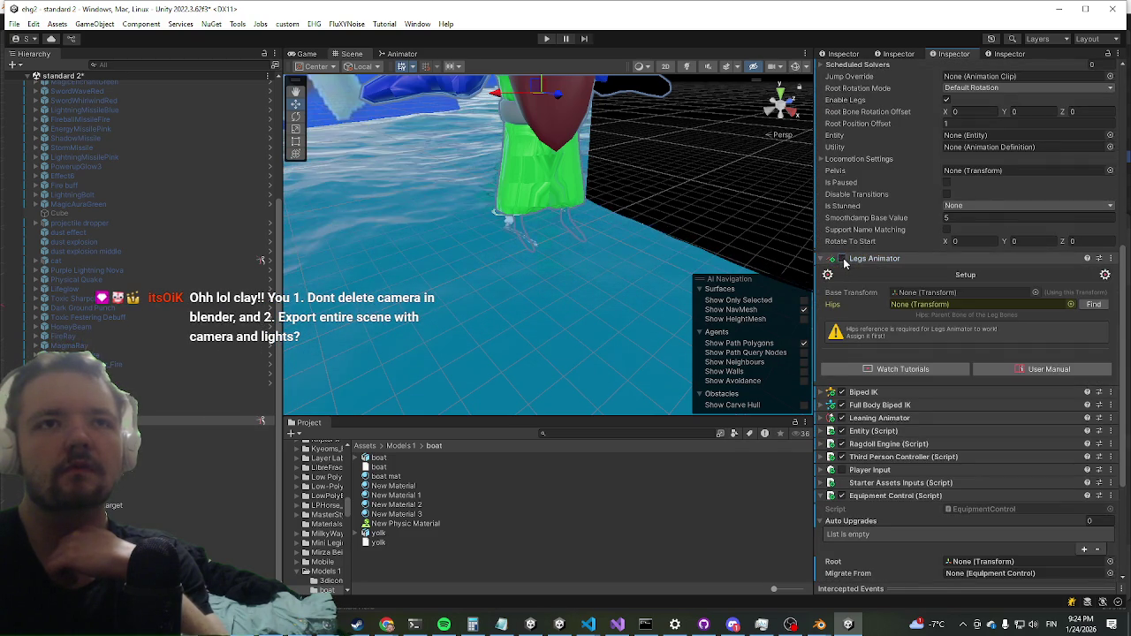
click(842, 258)
click(866, 262)
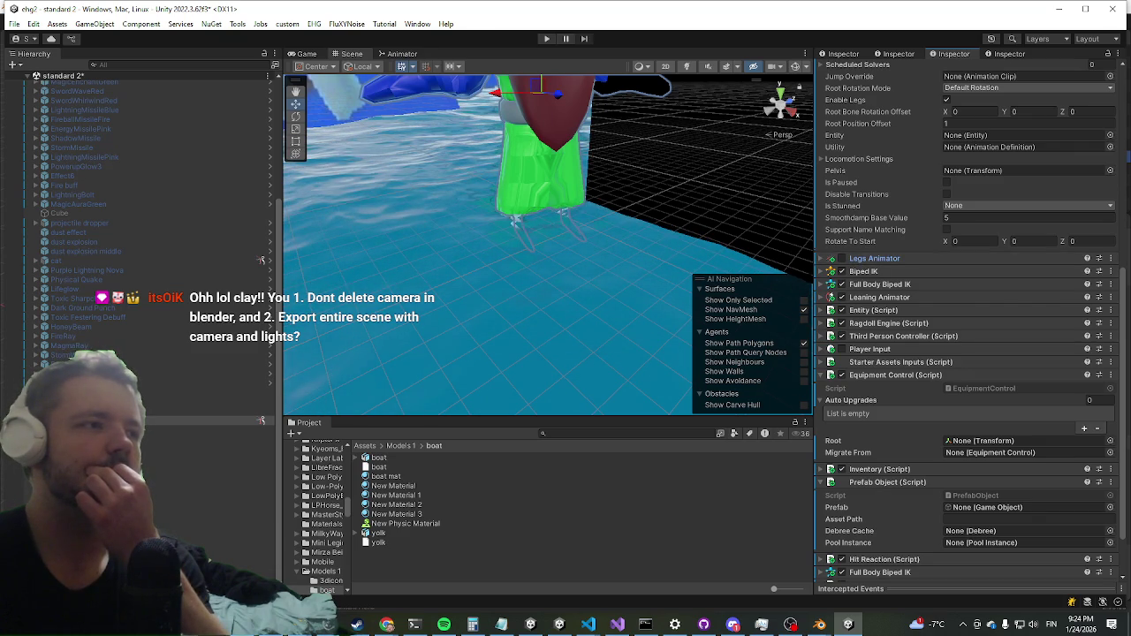
key(alt+Tab)
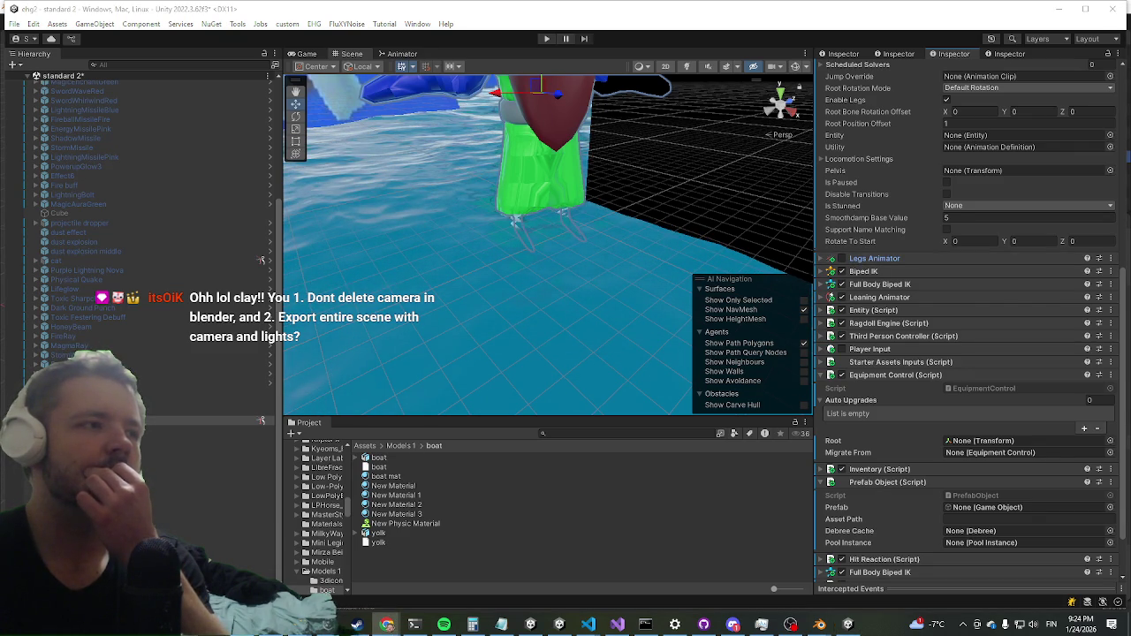
click(575, 198)
scroll(570, 240, up, 3)
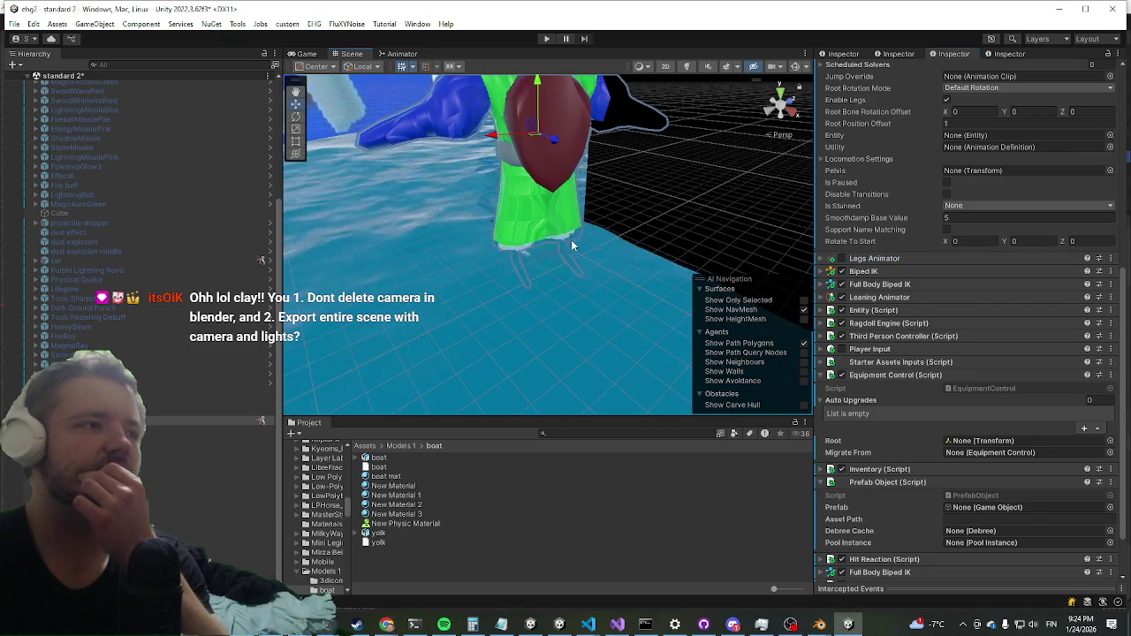
click(546, 40)
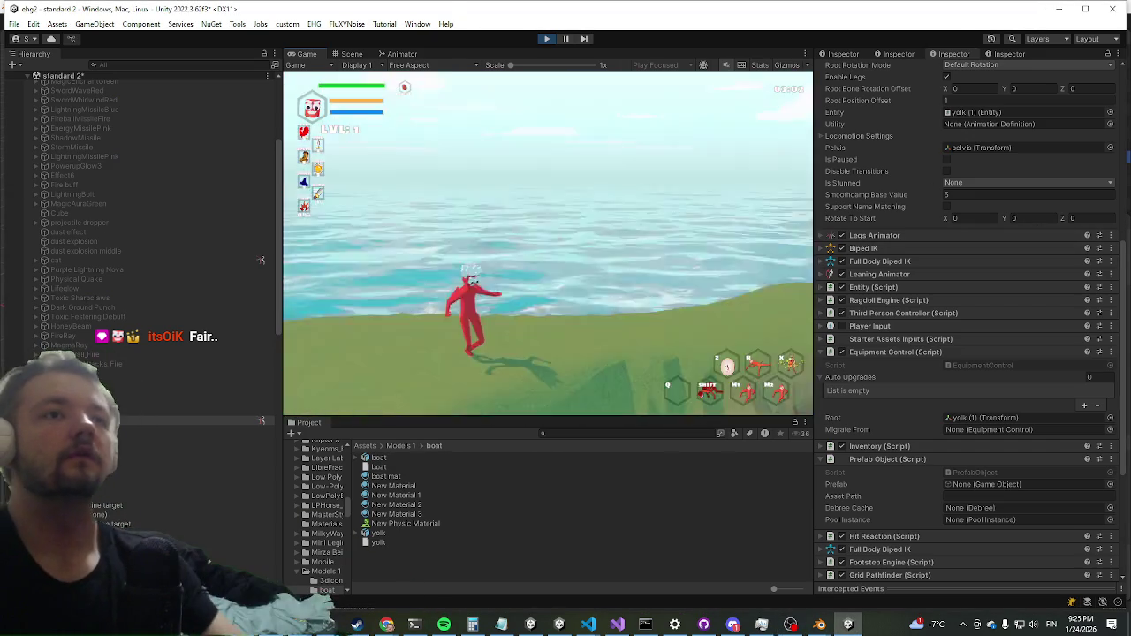
Fight the AI yolk boss in a maximized Game view, then stop Play mode.
key(shift+space)
key(w)
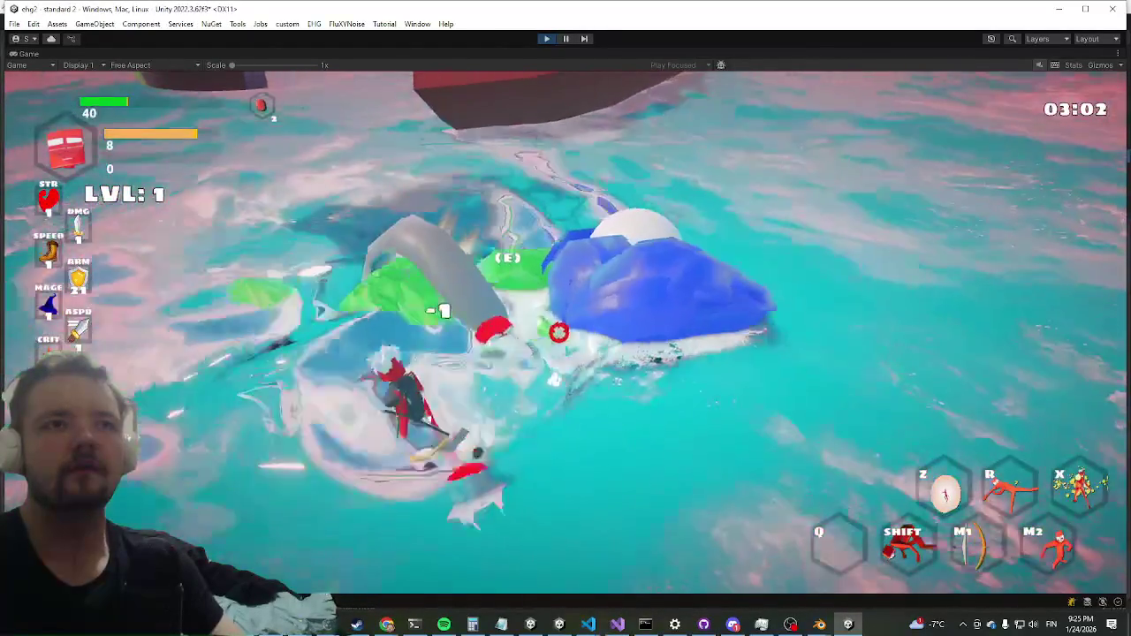
key(super)
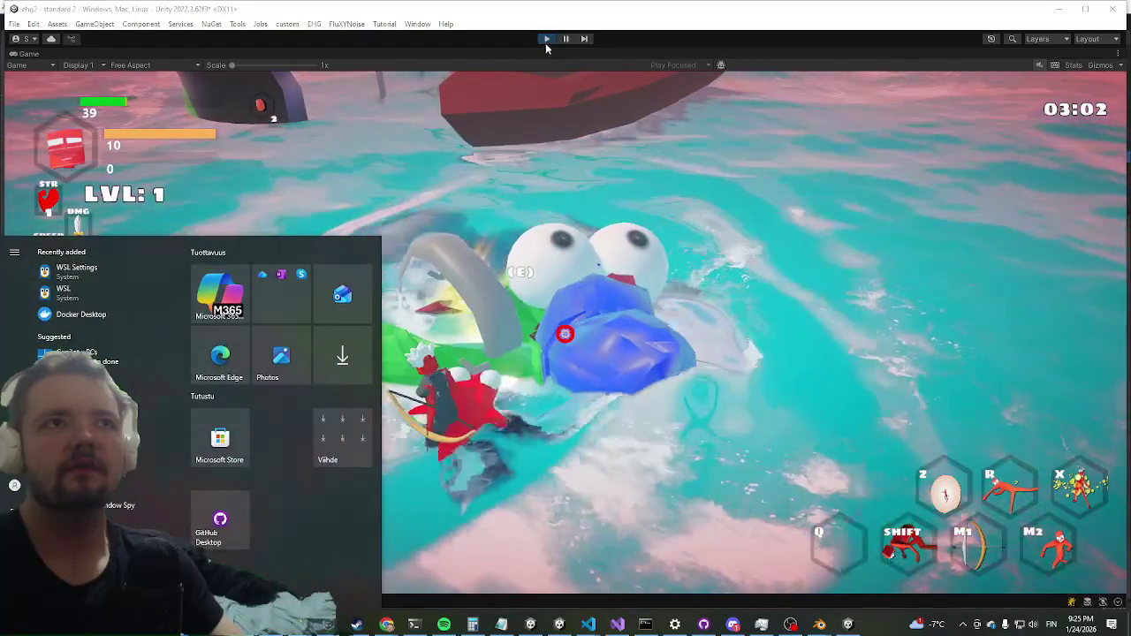
click(548, 49)
key(ctrl+p)
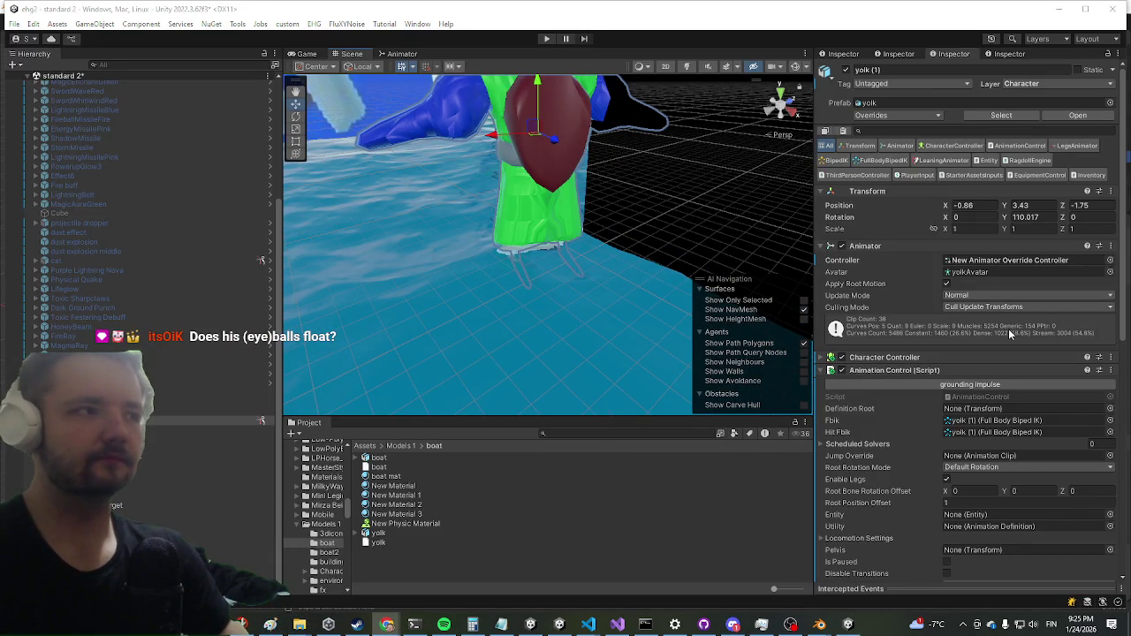
Select the whole yolk (1) character and fold away its Animation Control settings.
mouse_move(565, 380)
mouse_down()
mouse_move(586, 283)
mouse_move(574, 307)
mouse_up()
scroll(574, 307, up, 3)
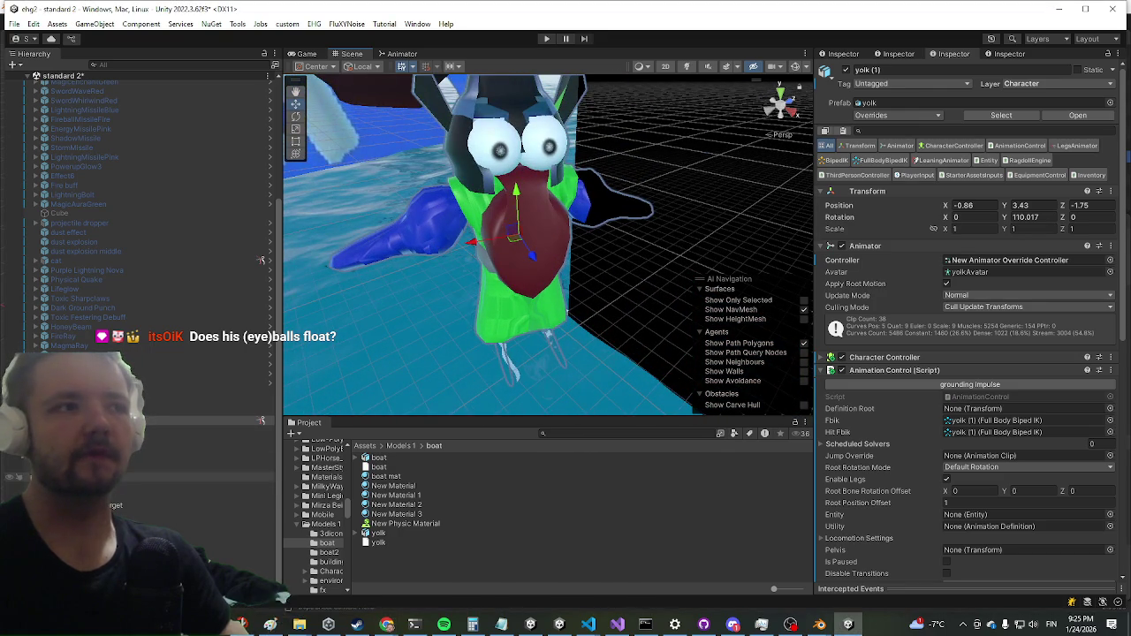
click(500, 148)
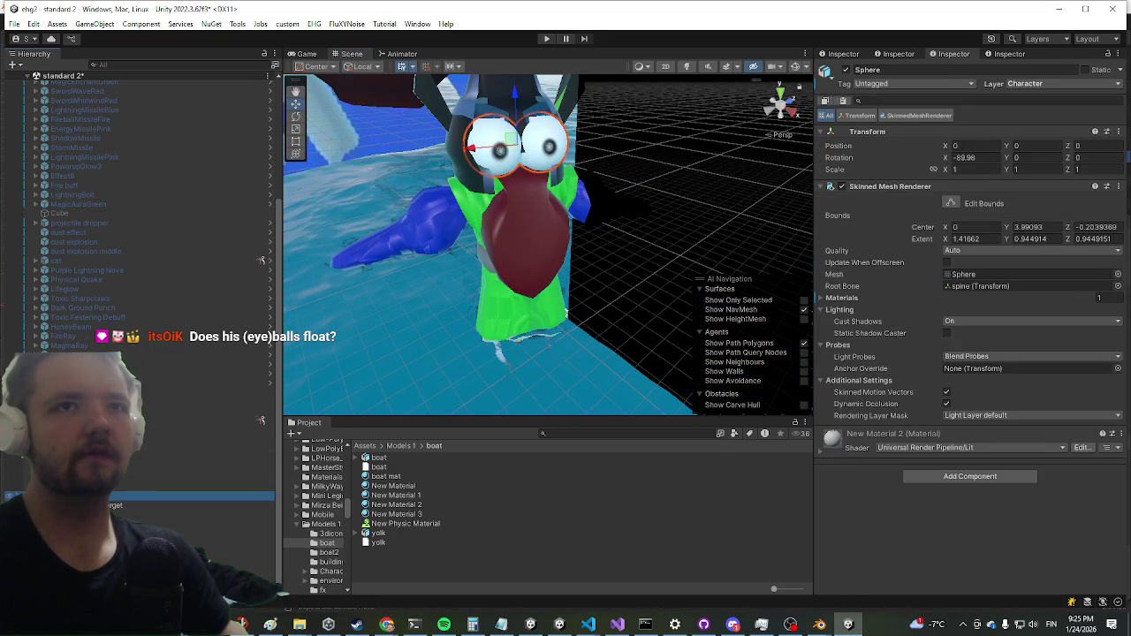
click(106, 421)
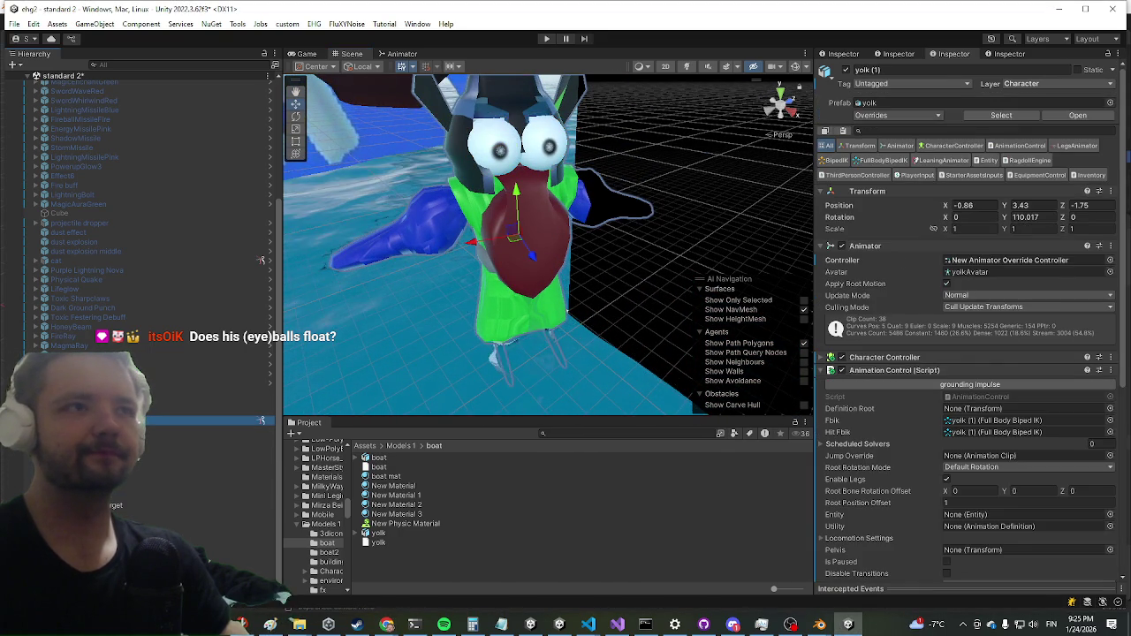
click(932, 370)
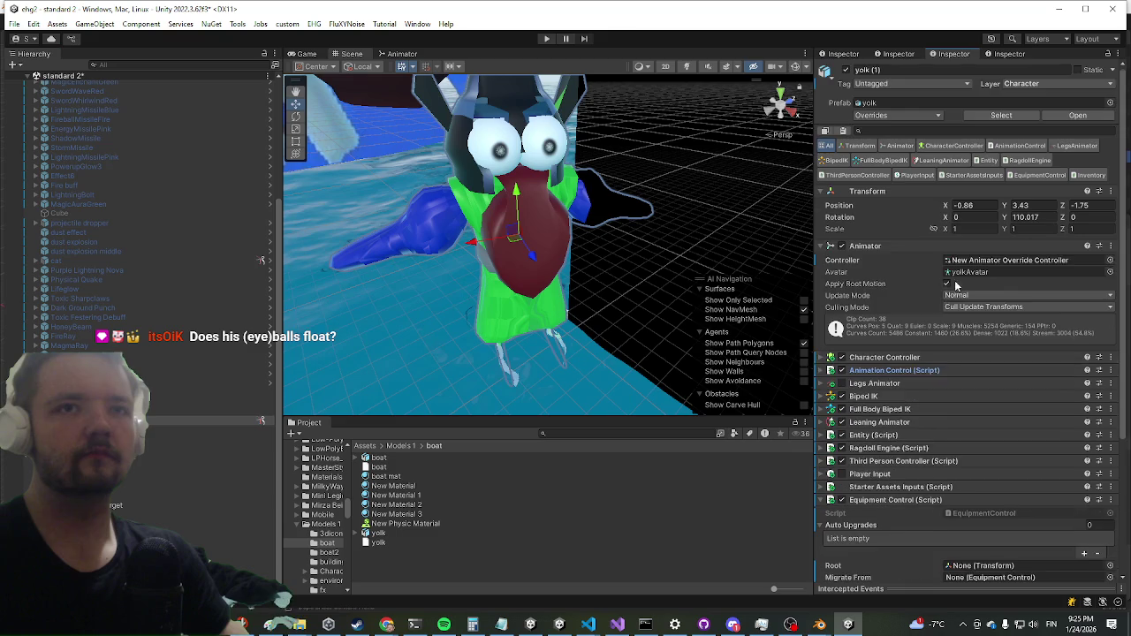
scroll(930, 320, down, 2)
Set Entity Stats Health Value and Max Value to 100, then enter Play mode.
click(875, 339)
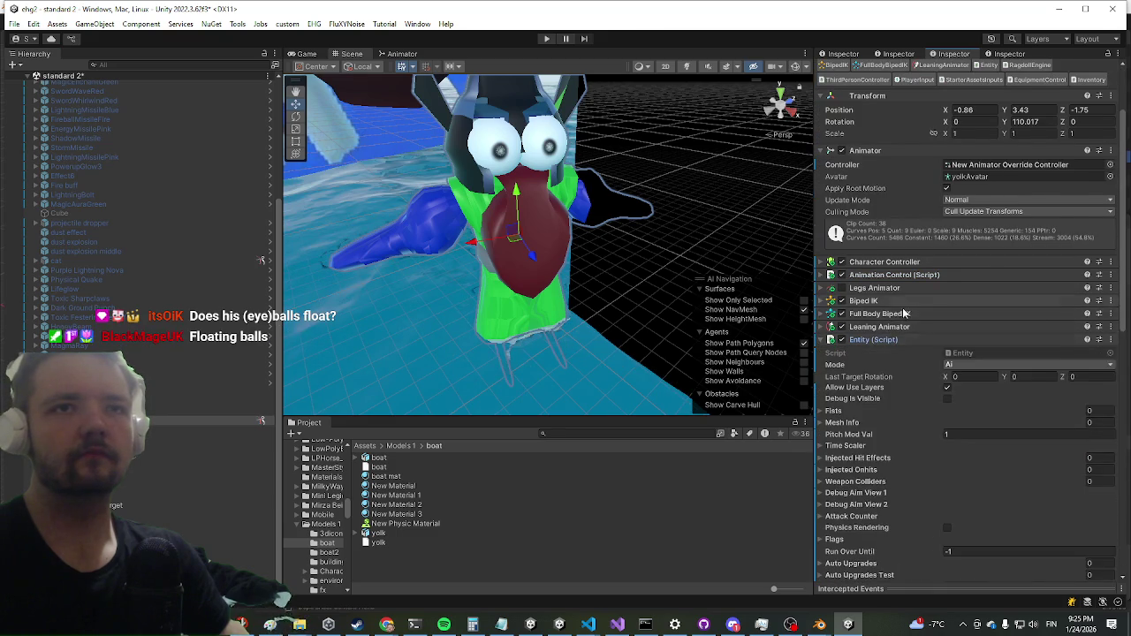
scroll(911, 323, down, 5)
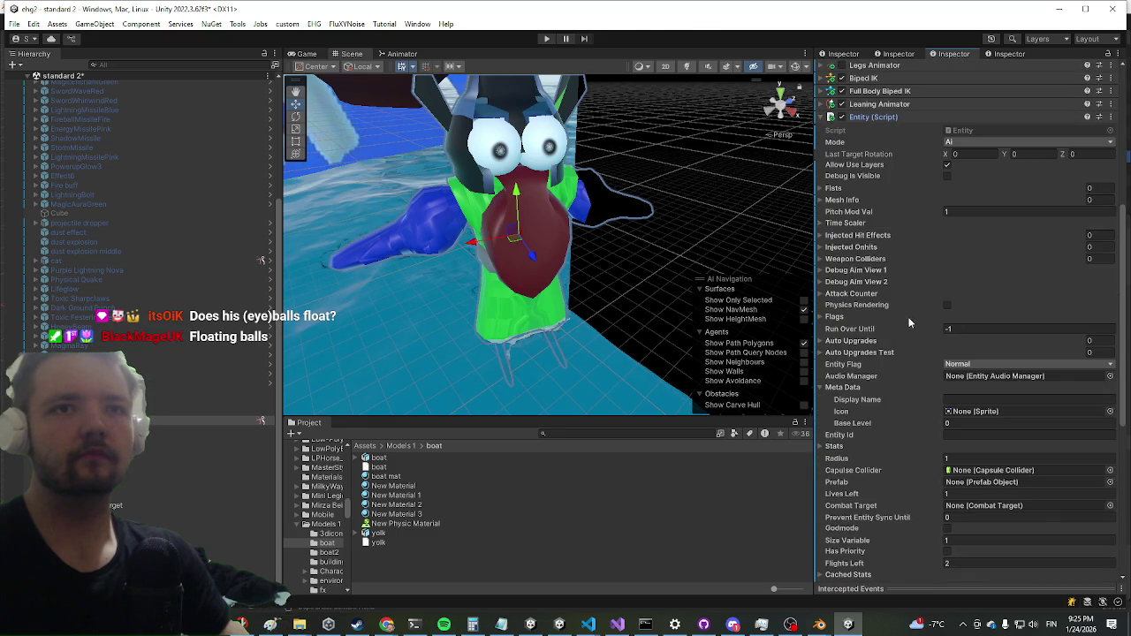
click(840, 447)
scroll(928, 416, down, 3)
click(990, 388)
text(100)
click(990, 382)
text(0)
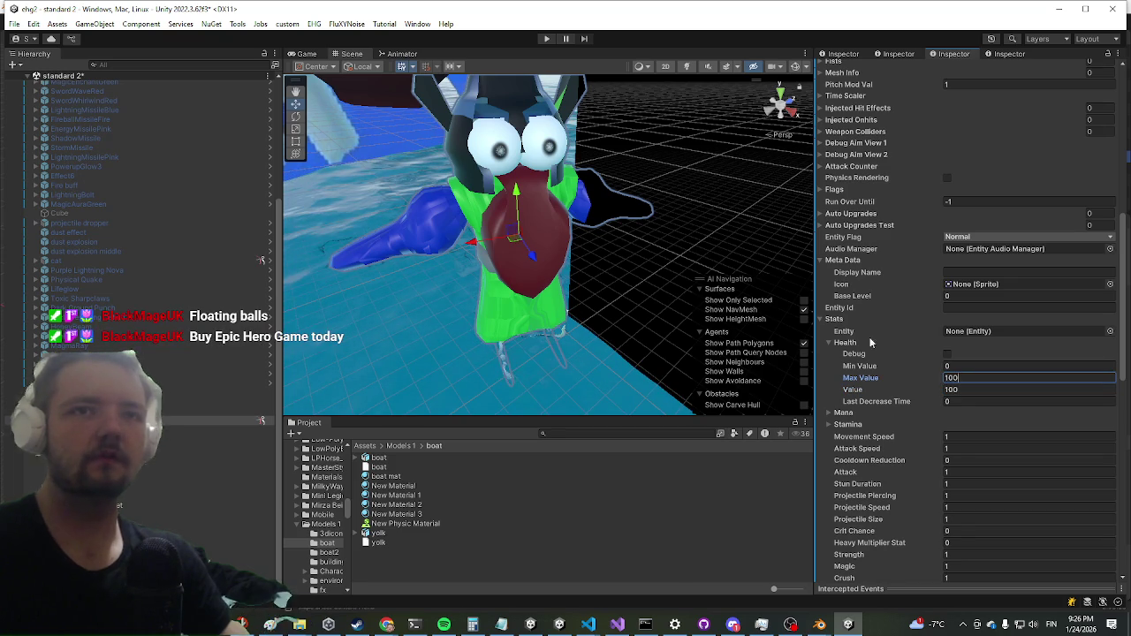
key(Return)
scroll(556, 171, up, 2)
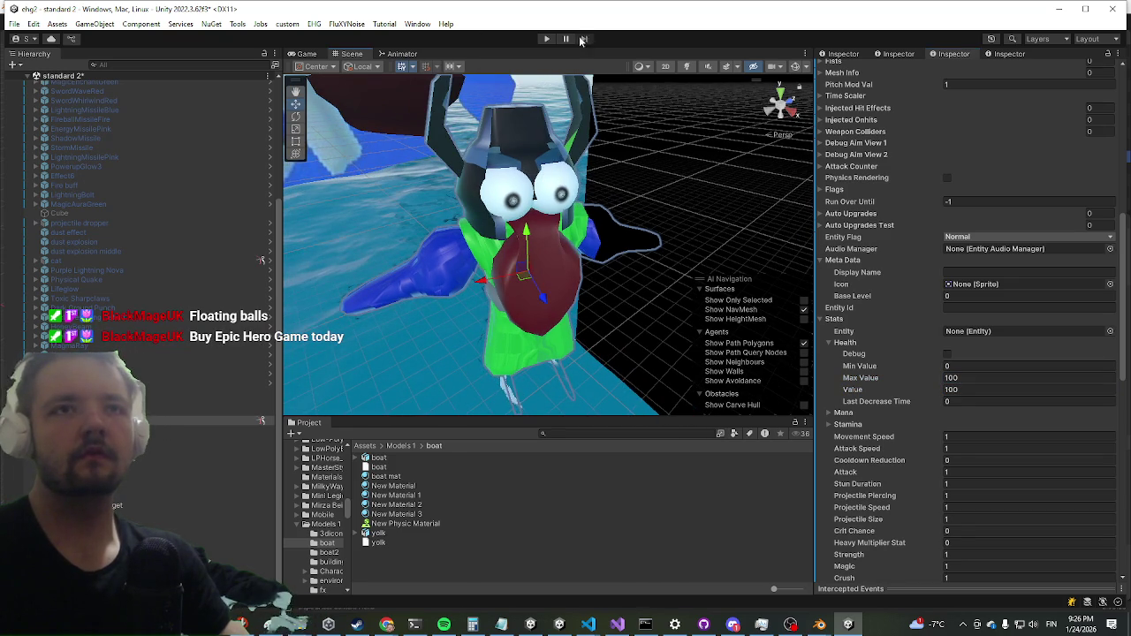
click(545, 39)
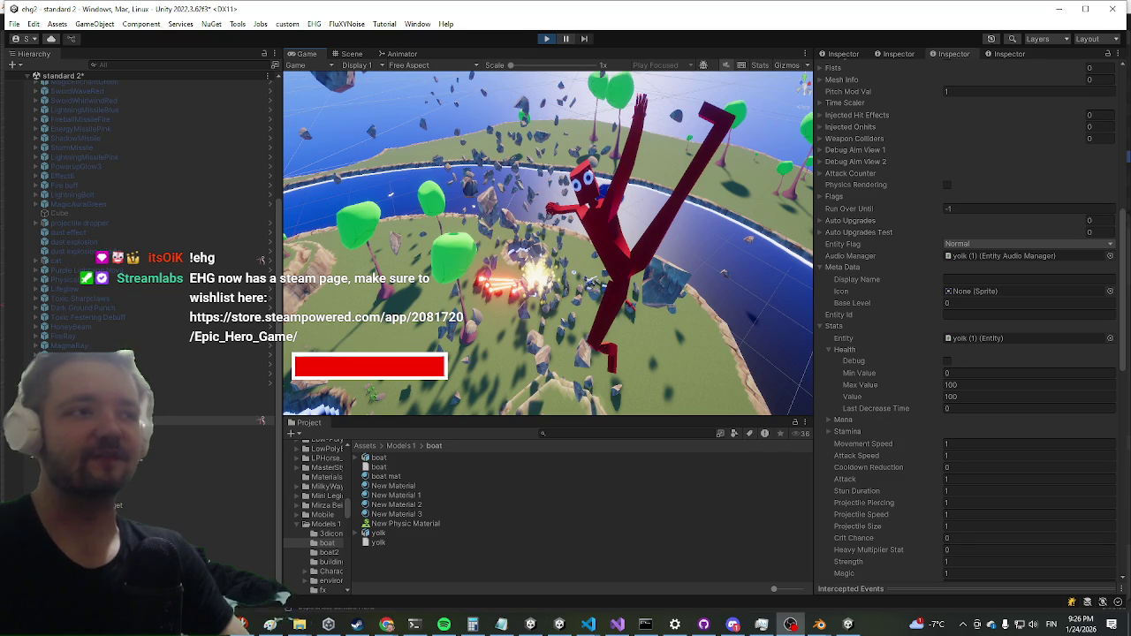
Maximize the Game view and run the character up the grassy hill to the chest.
scroll(967, 321, down, 1)
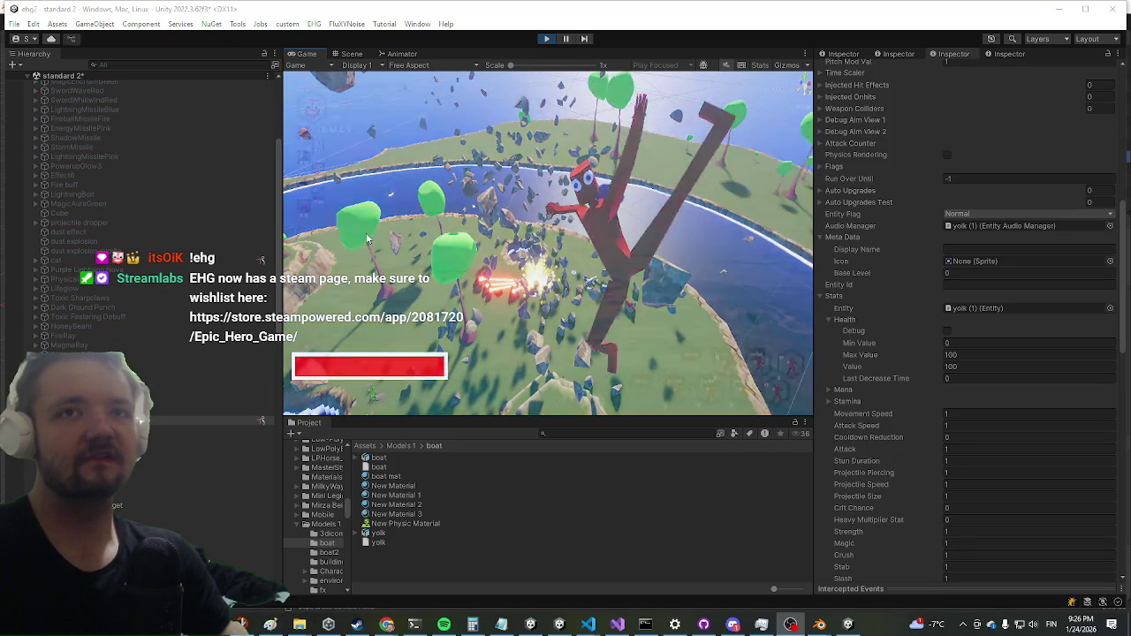
key(shift+space)
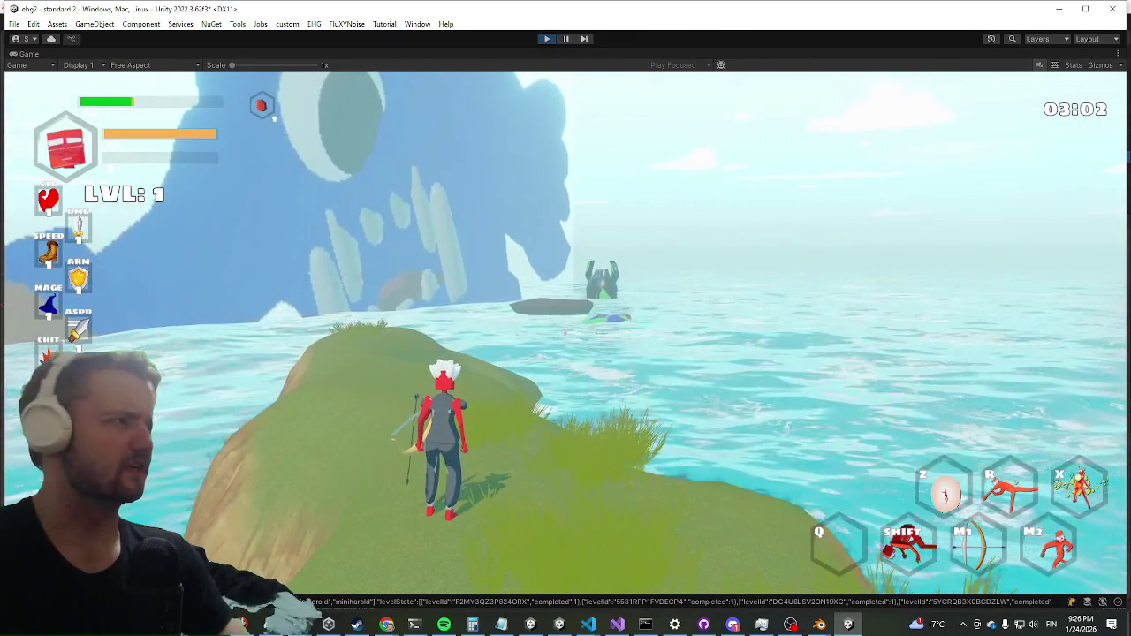
key(d)
key(w)
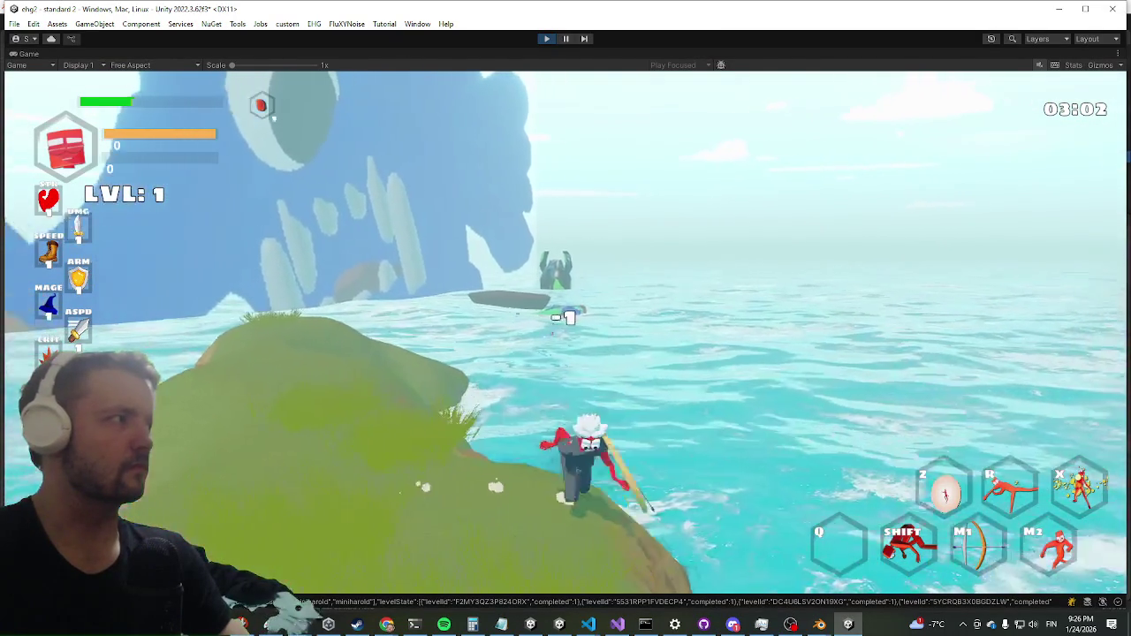
key(w)
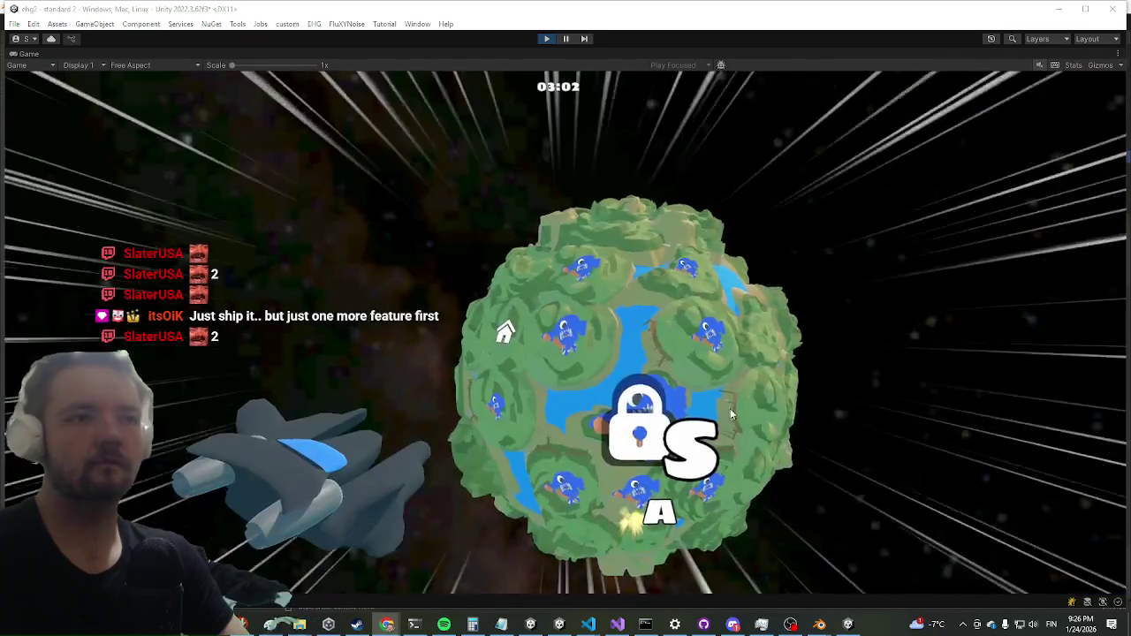
Launch the danger level A planet and fight the blue boss, including an R special attack.
click(633, 487)
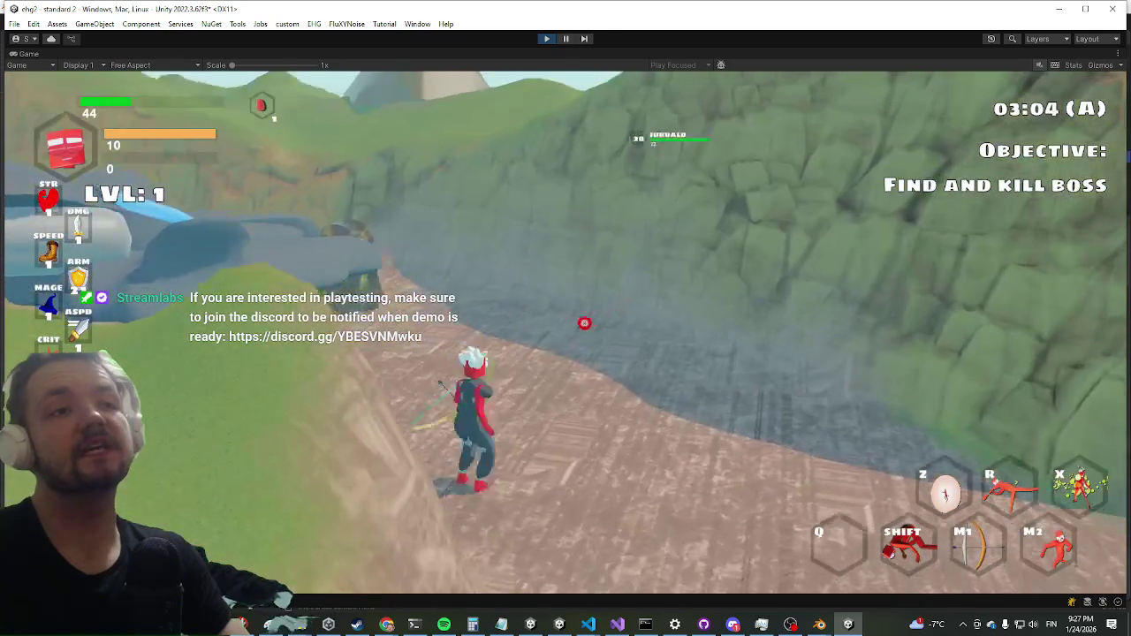
key(w)
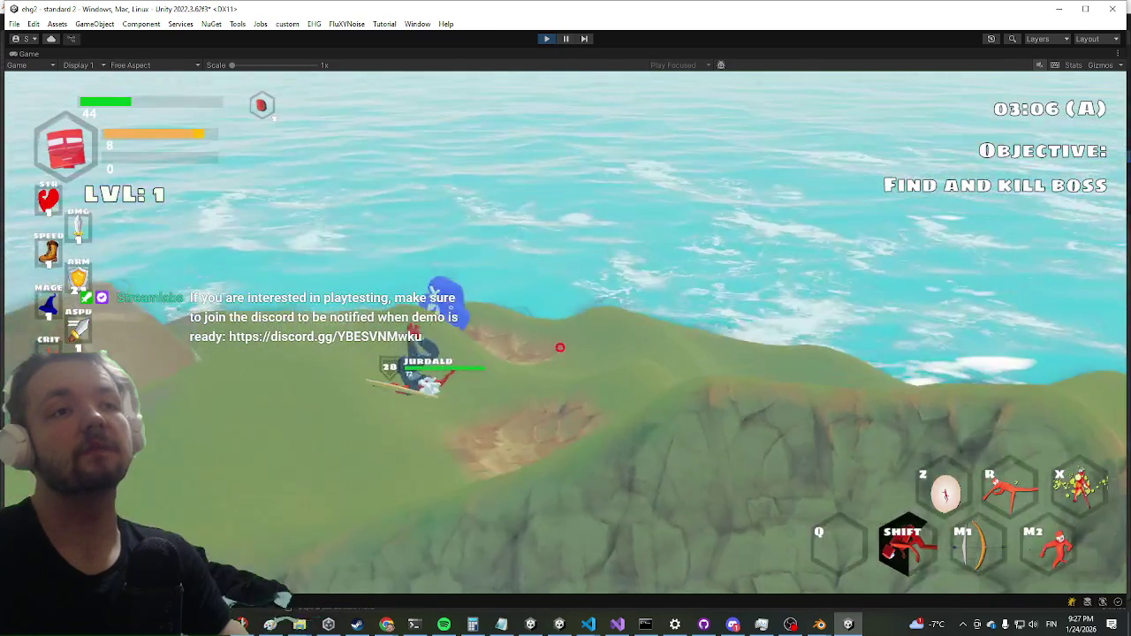
key(w)
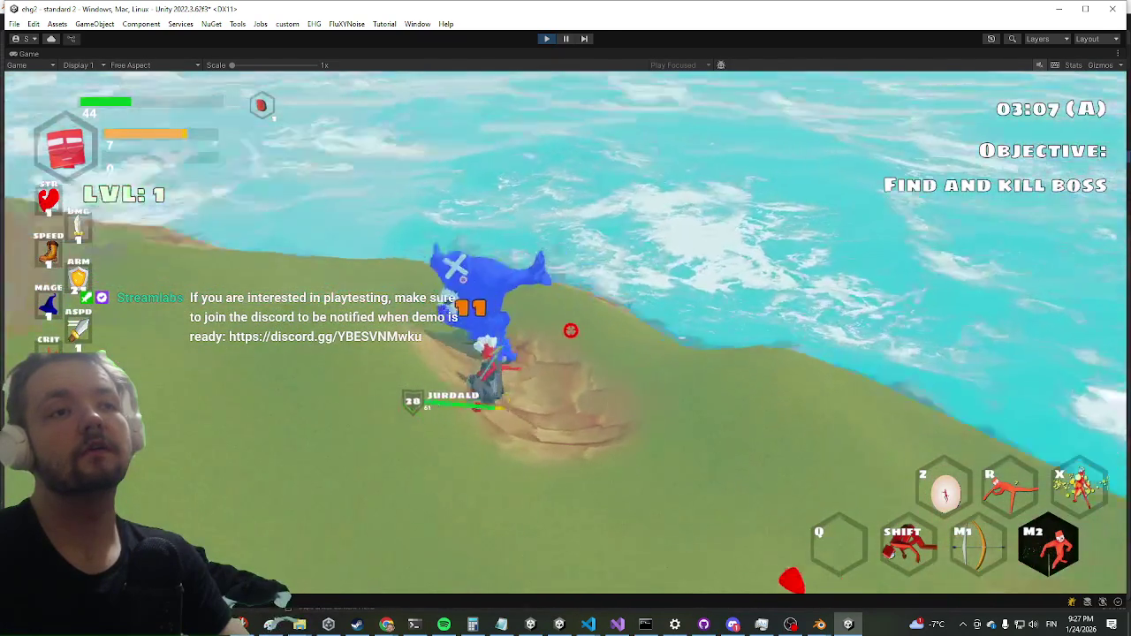
key(w)
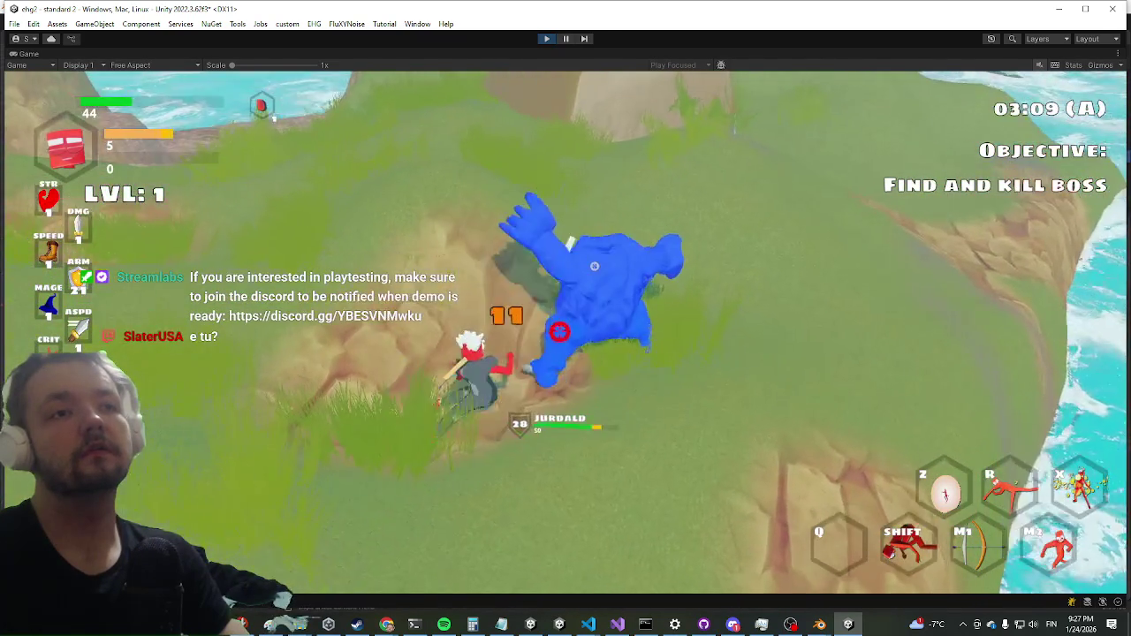
key(r)
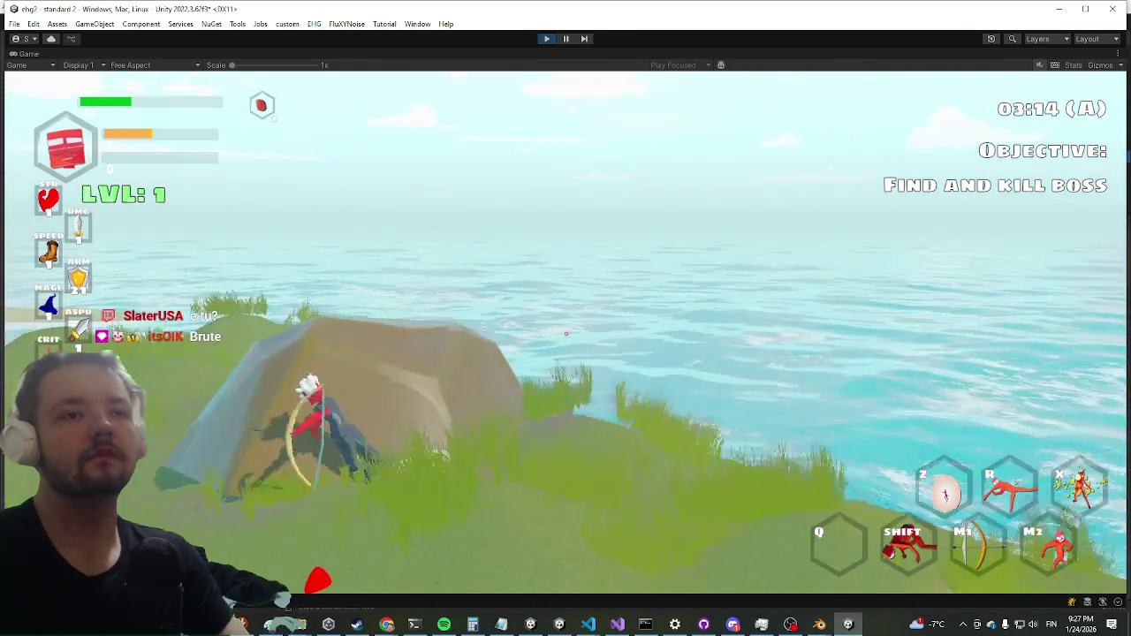
key(d)
key(w)
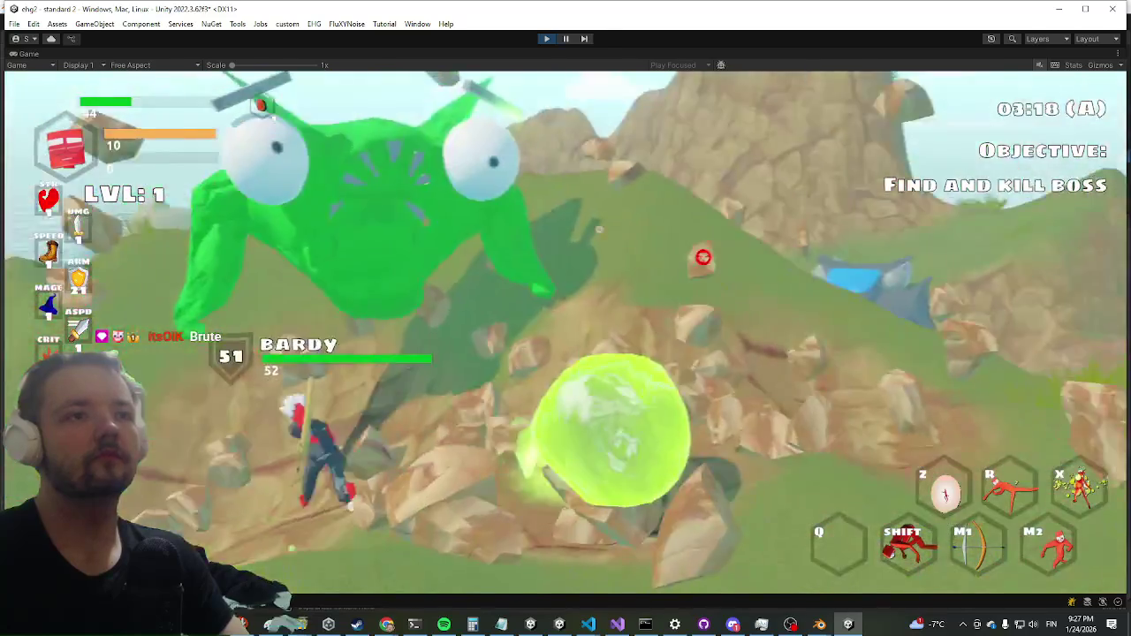
Battle the green boss Bardy with arrows and sword slashes, then stop the test run.
click(570, 333)
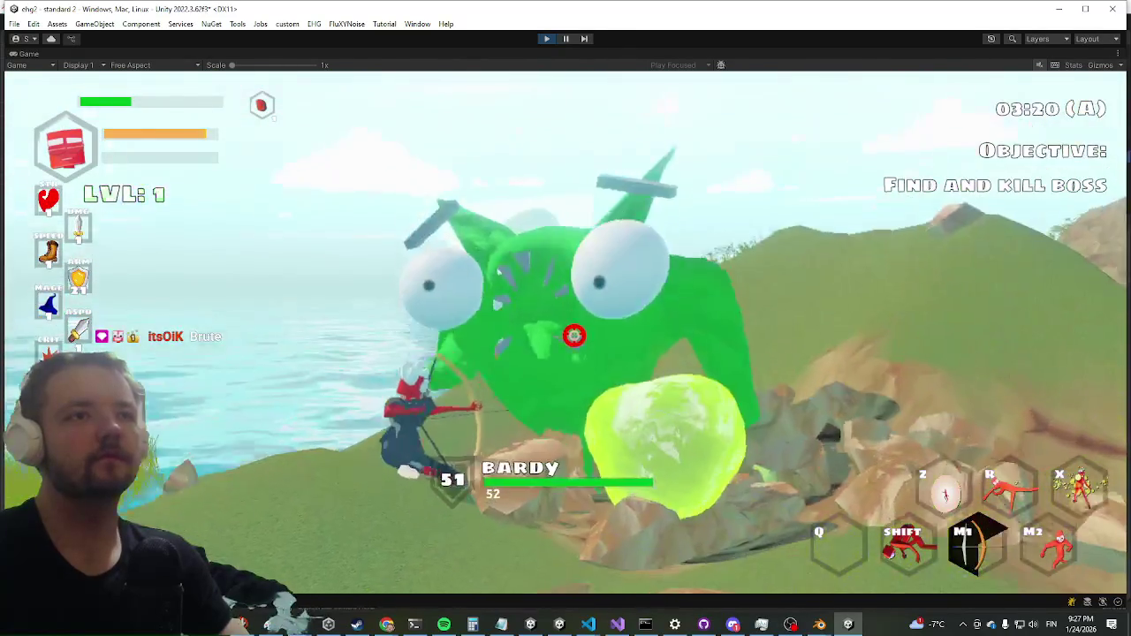
click(584, 337)
key(w)
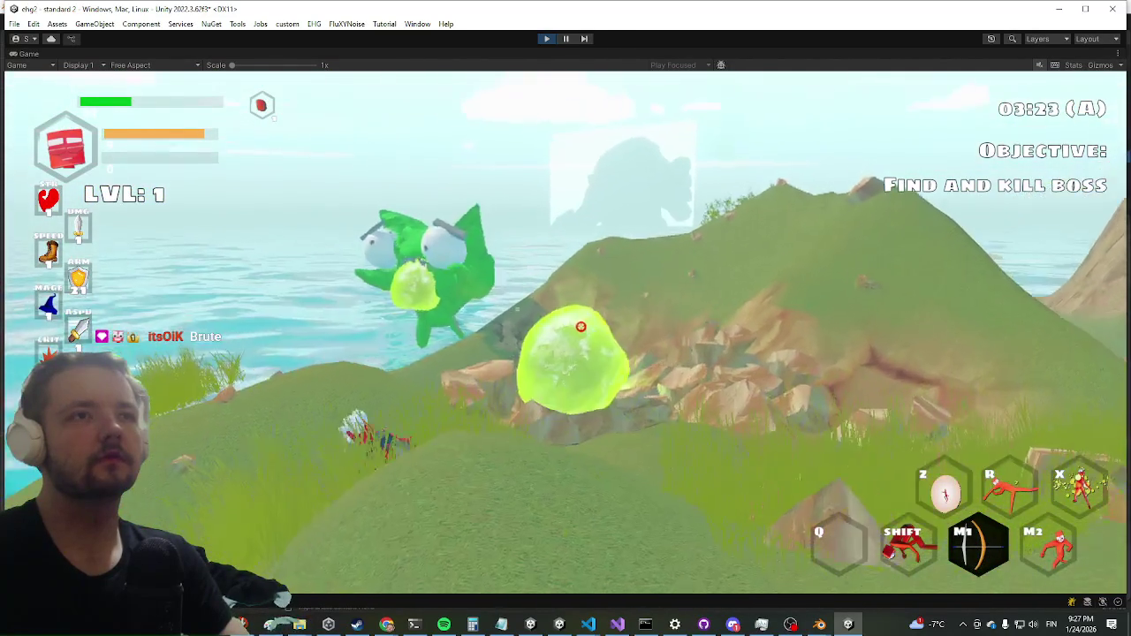
key(shift)
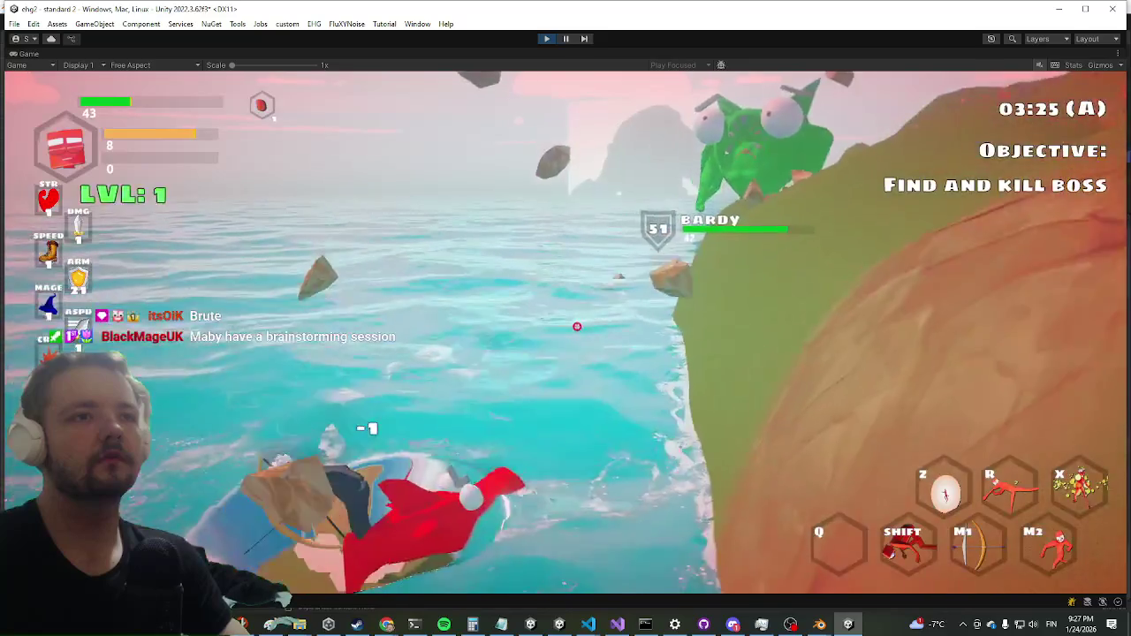
key(space)
key(w)
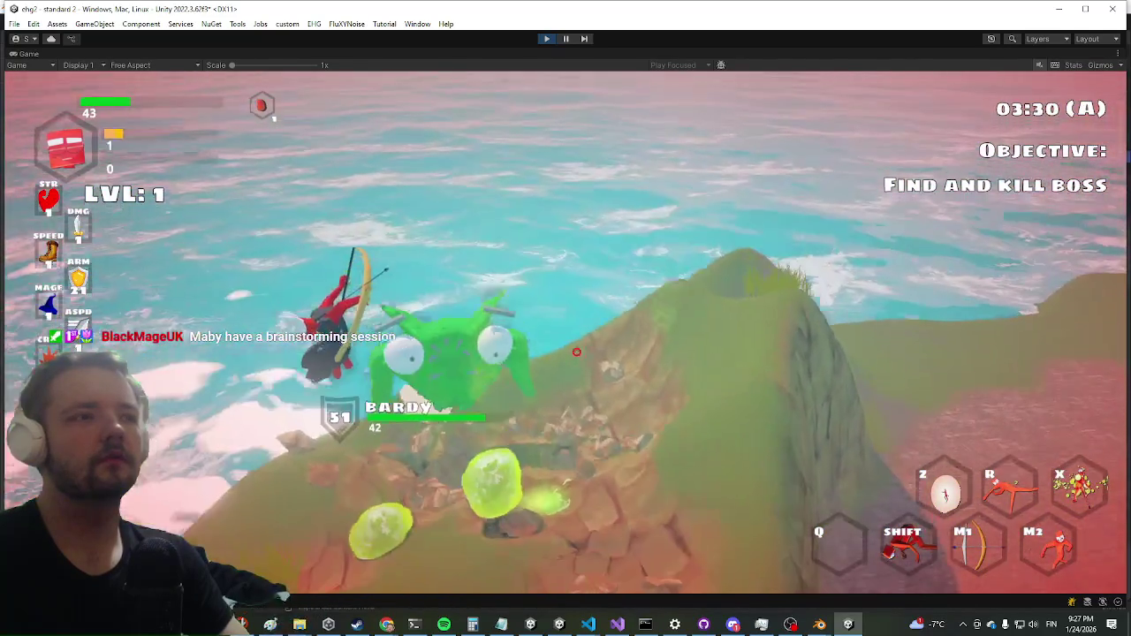
click(562, 330)
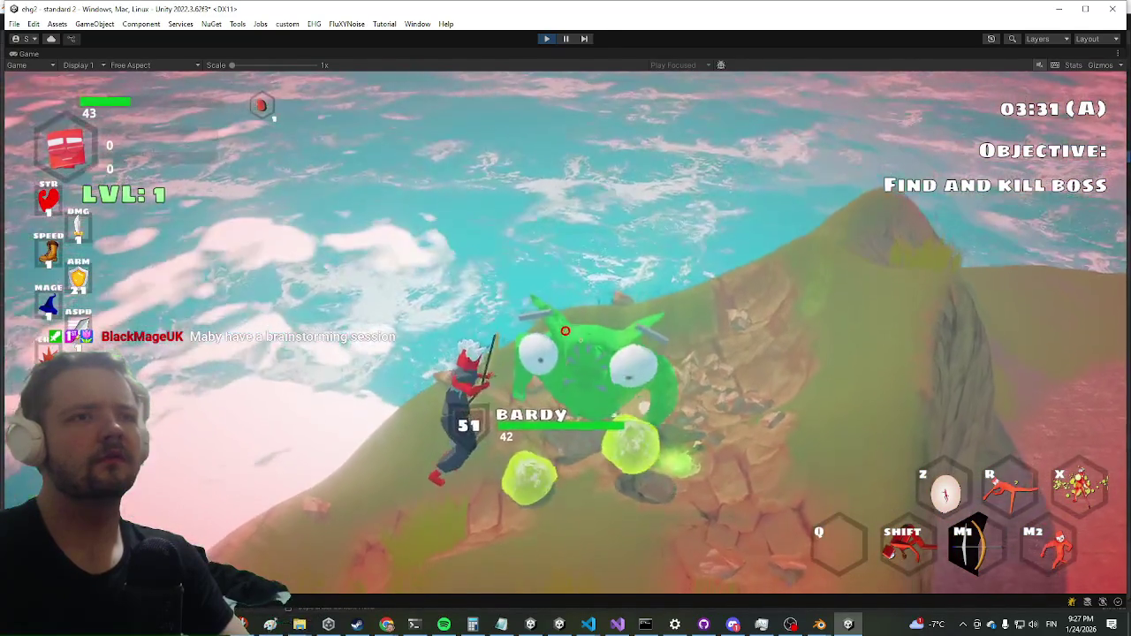
click(564, 331)
key(s)
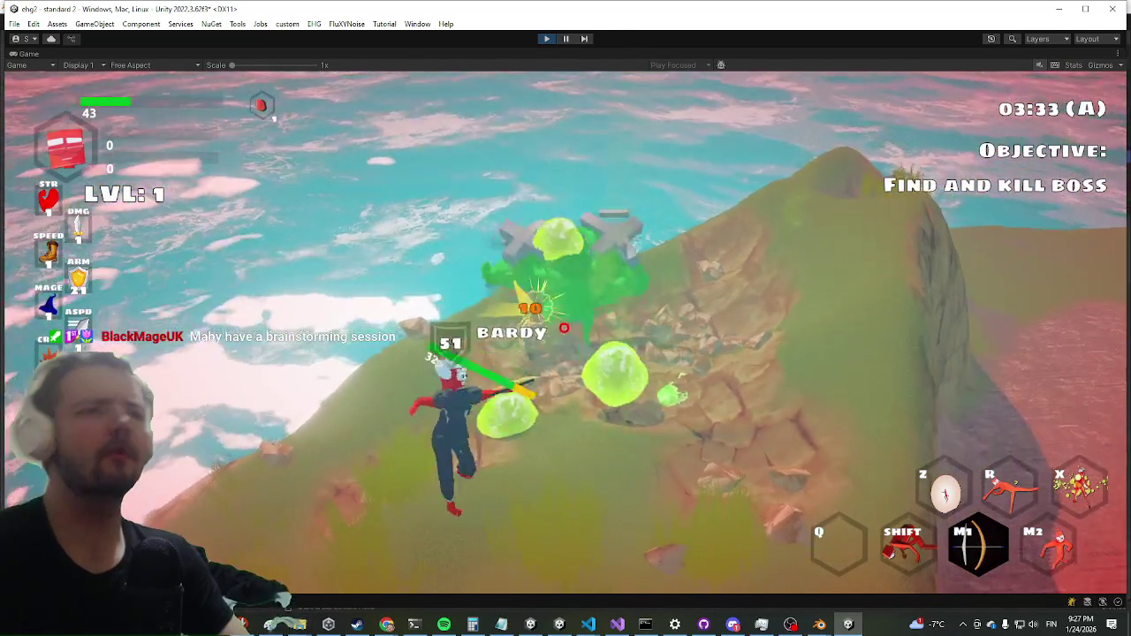
key(Escape)
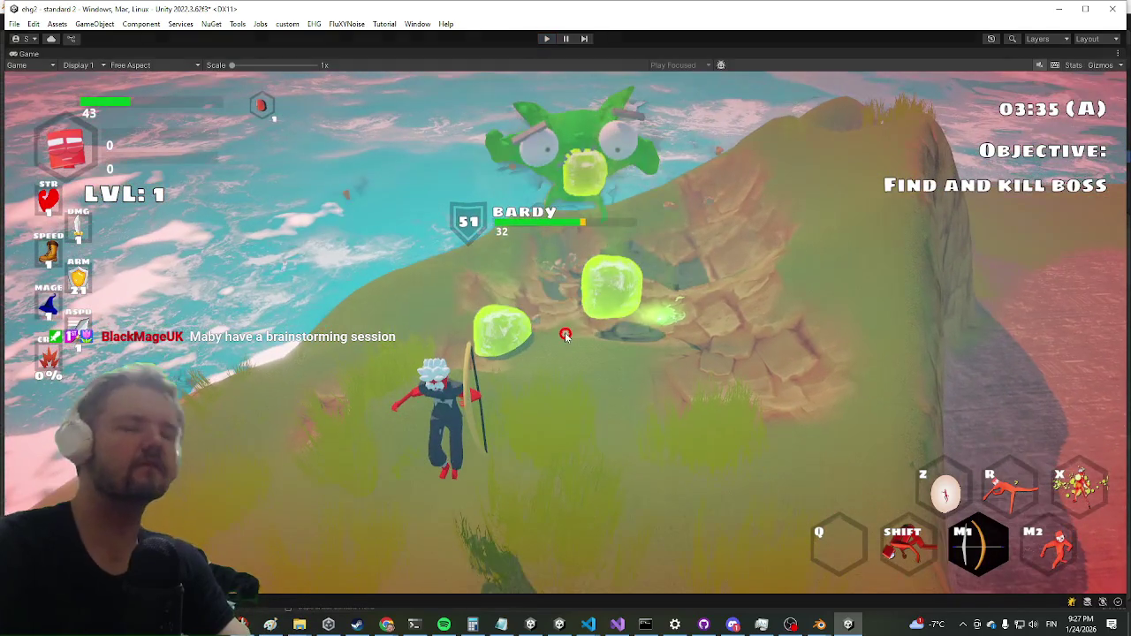
click(546, 38)
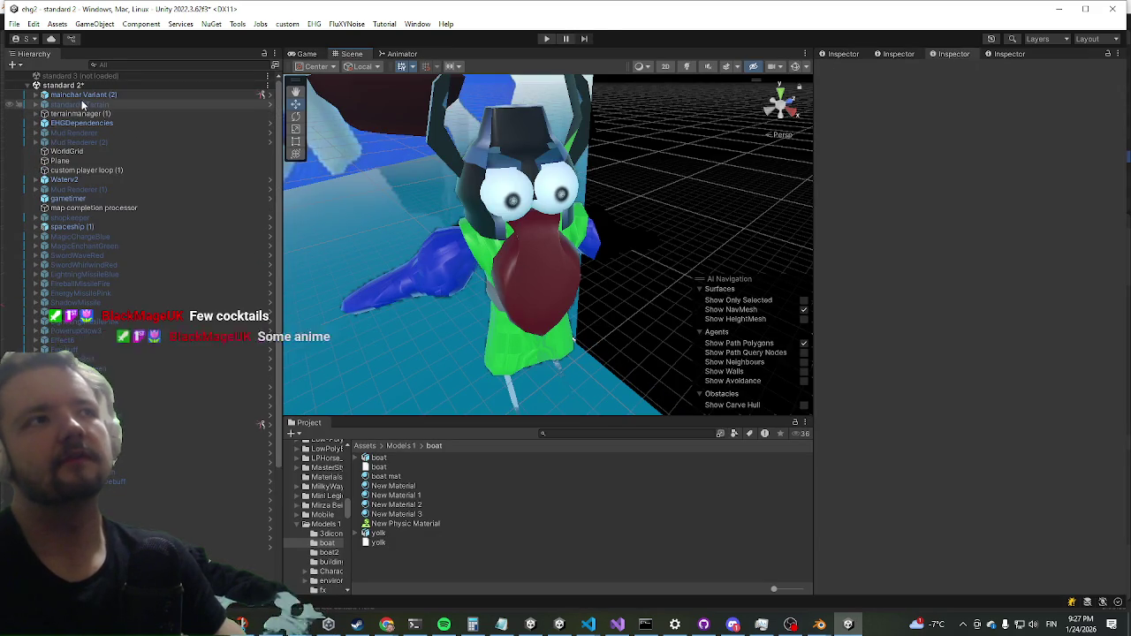
Set mainchar Variant (2)'s Third Person Controller Gravity to -40 and start a test run.
click(85, 97)
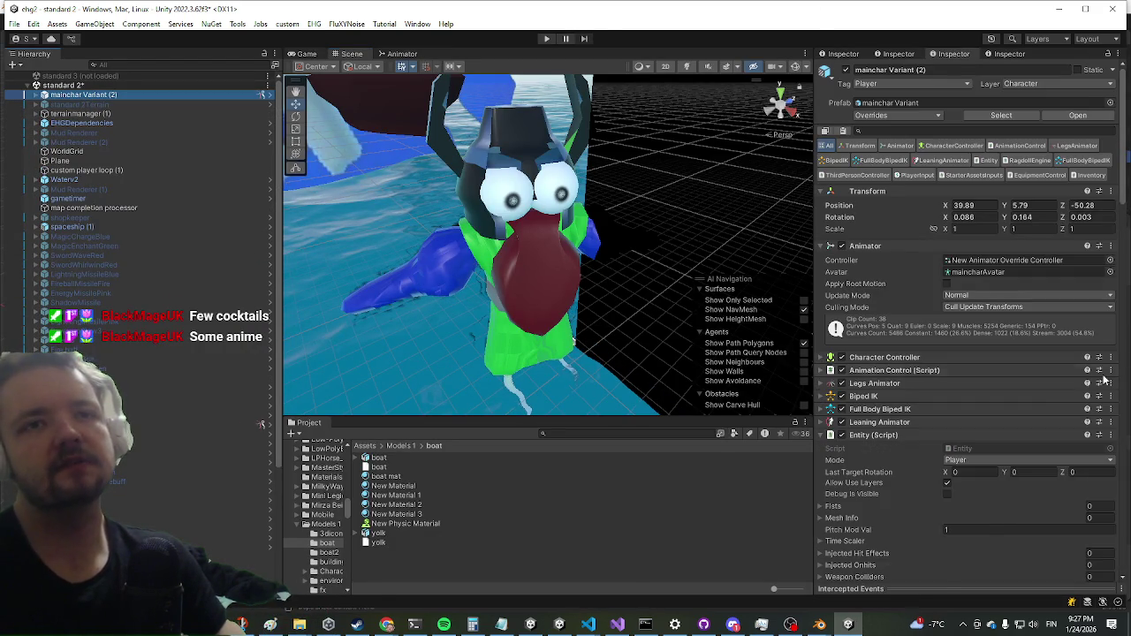
scroll(955, 432, down, 10)
scroll(954, 431, down, 15)
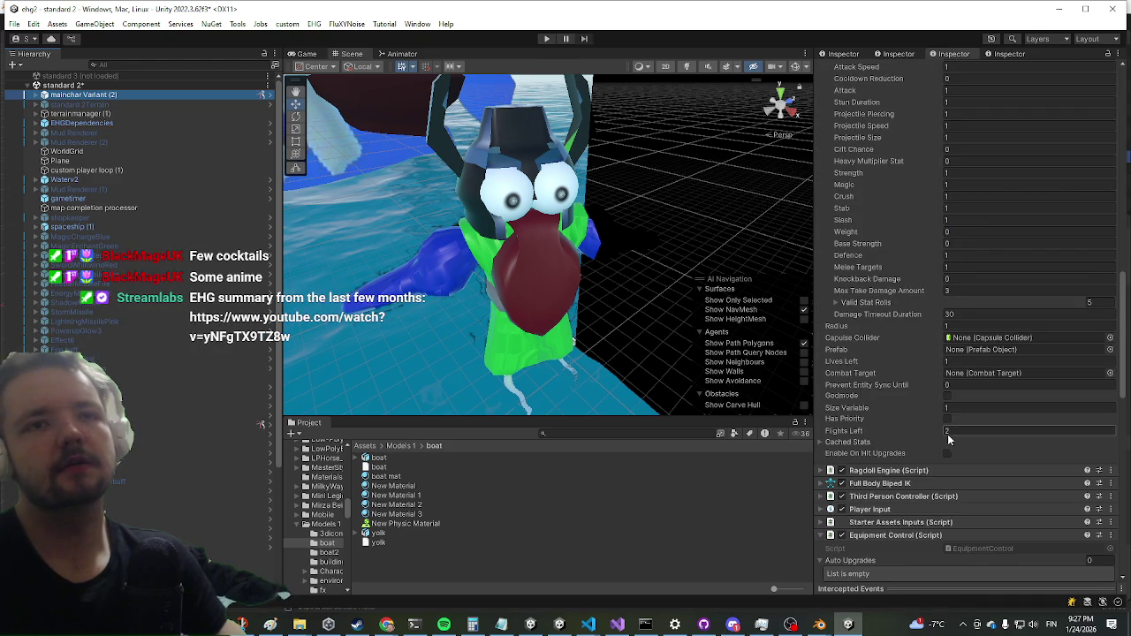
click(856, 275)
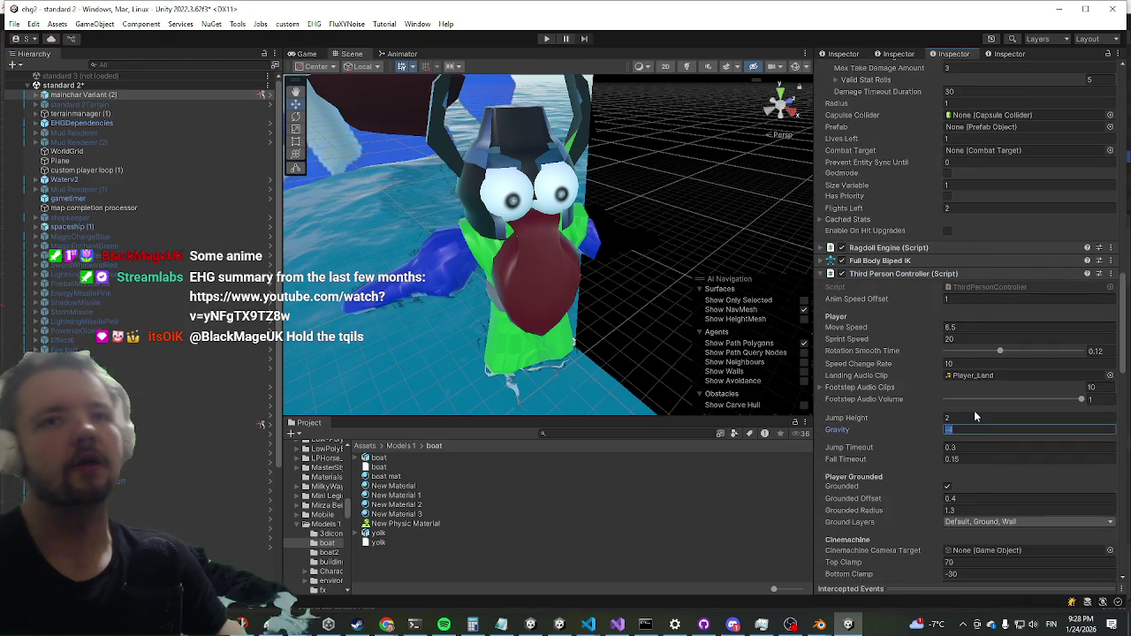
text(-40)
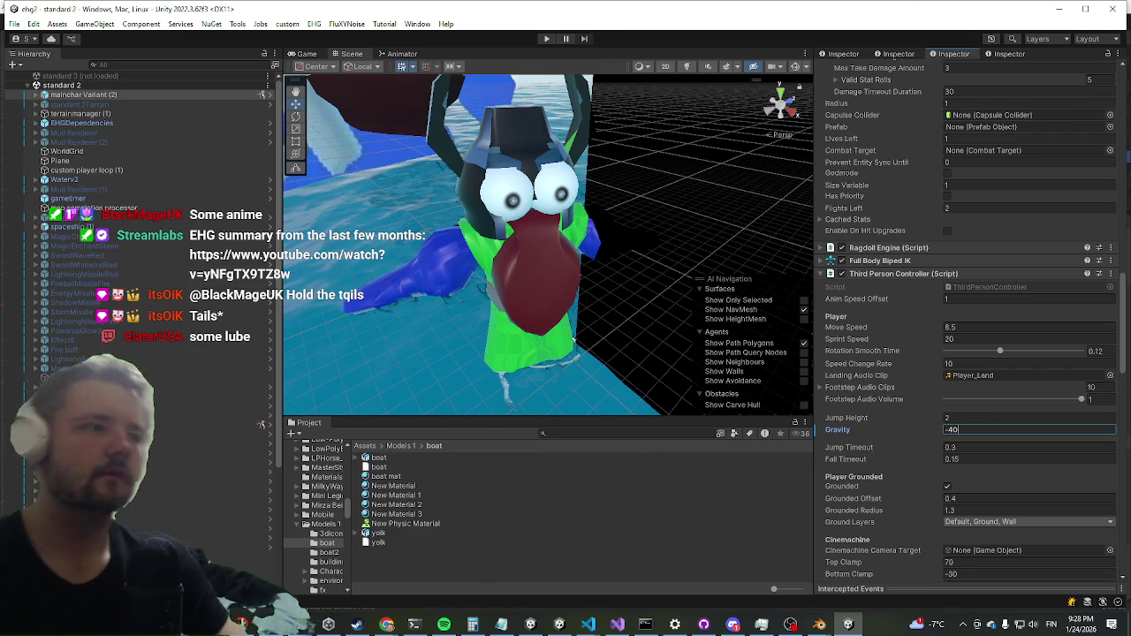
key(alt+Tab)
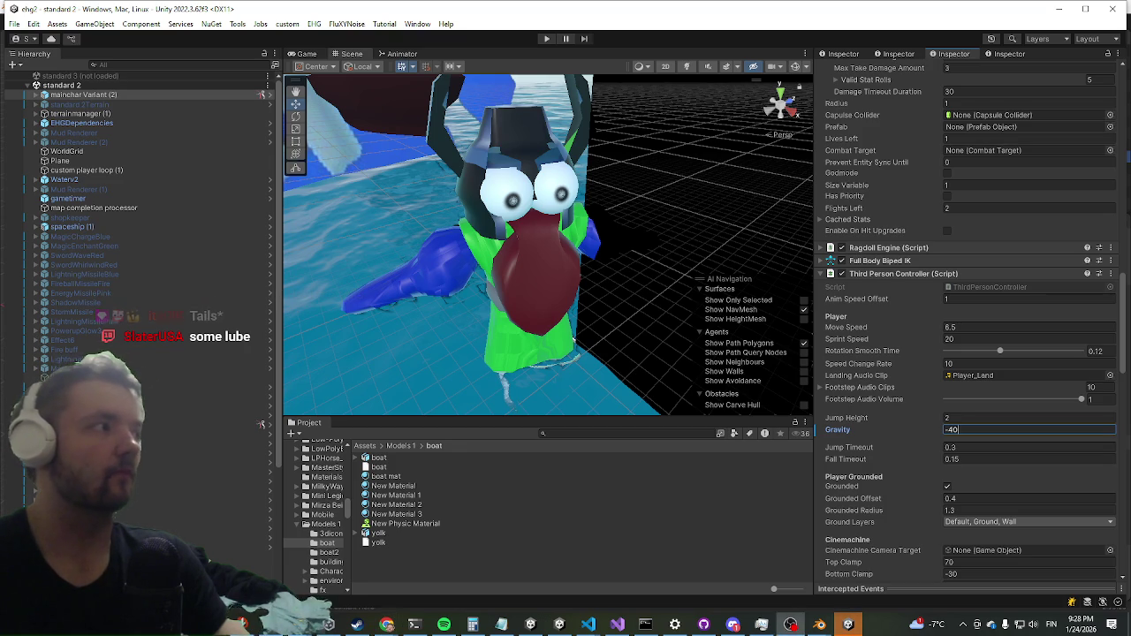
key(ctrl+p)
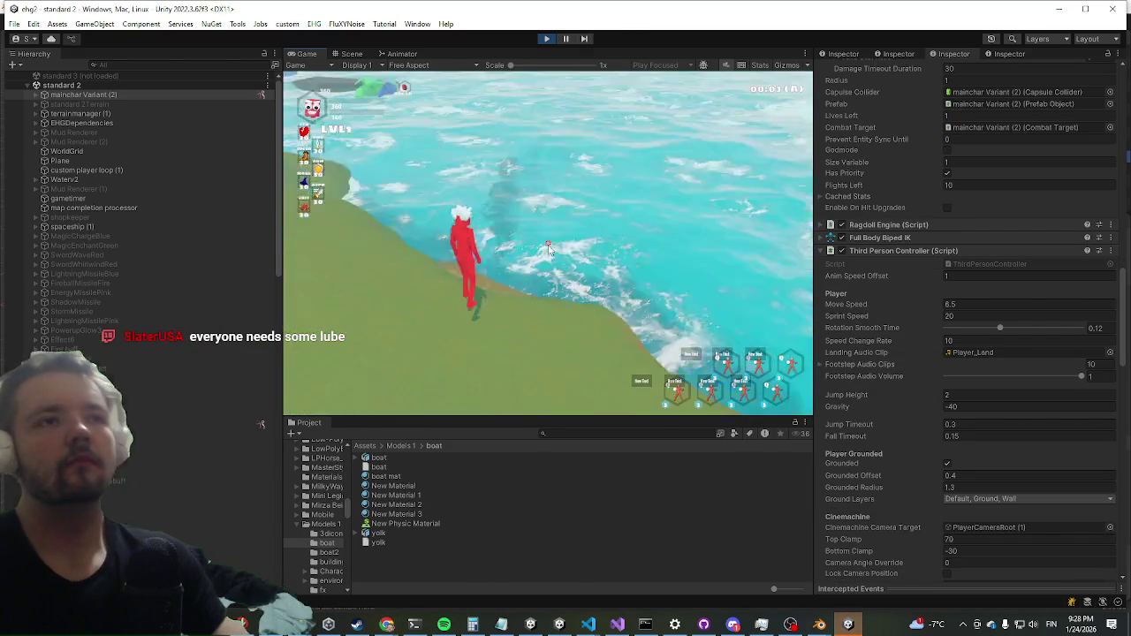
In a maximized Game view, test jumps, dashes and slope runs under the -40 gravity.
key(shift+space)
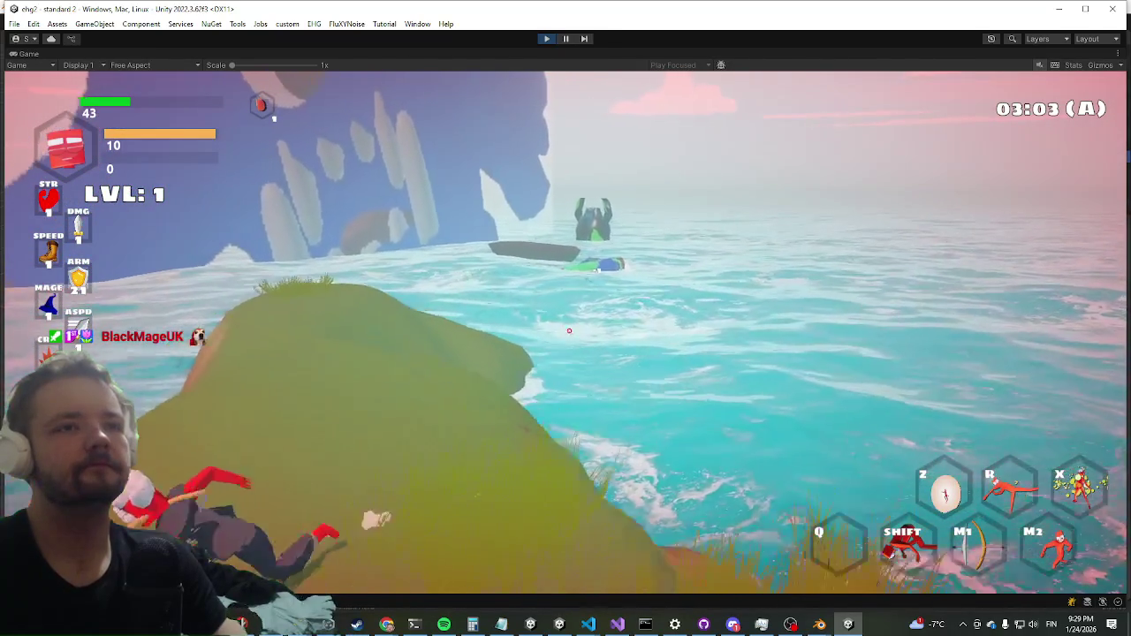
key(space)
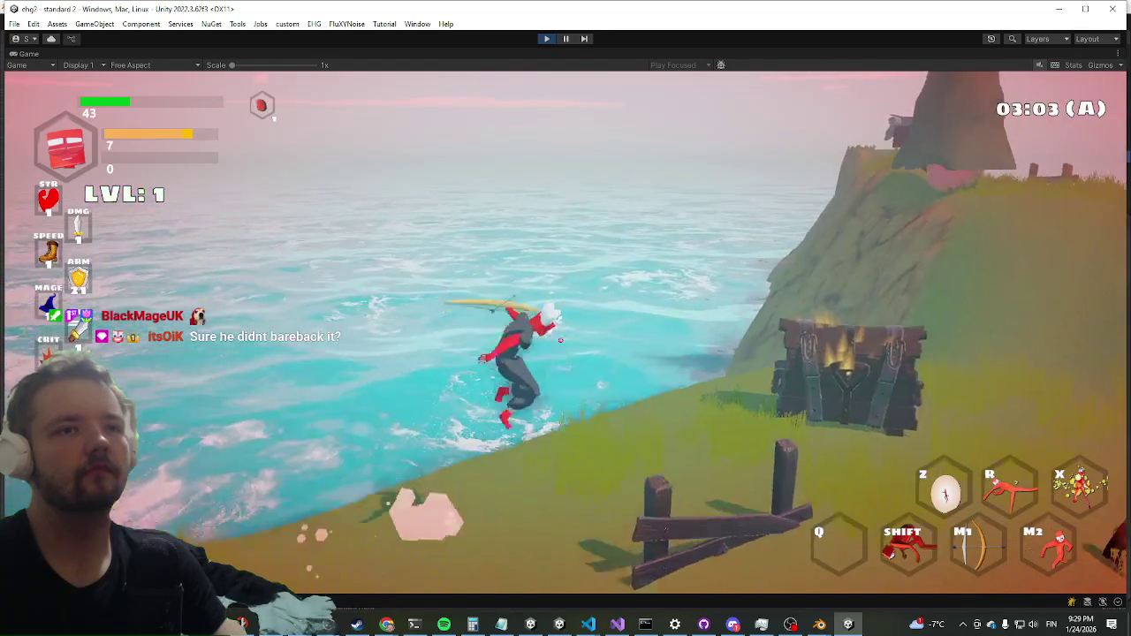
key(space)
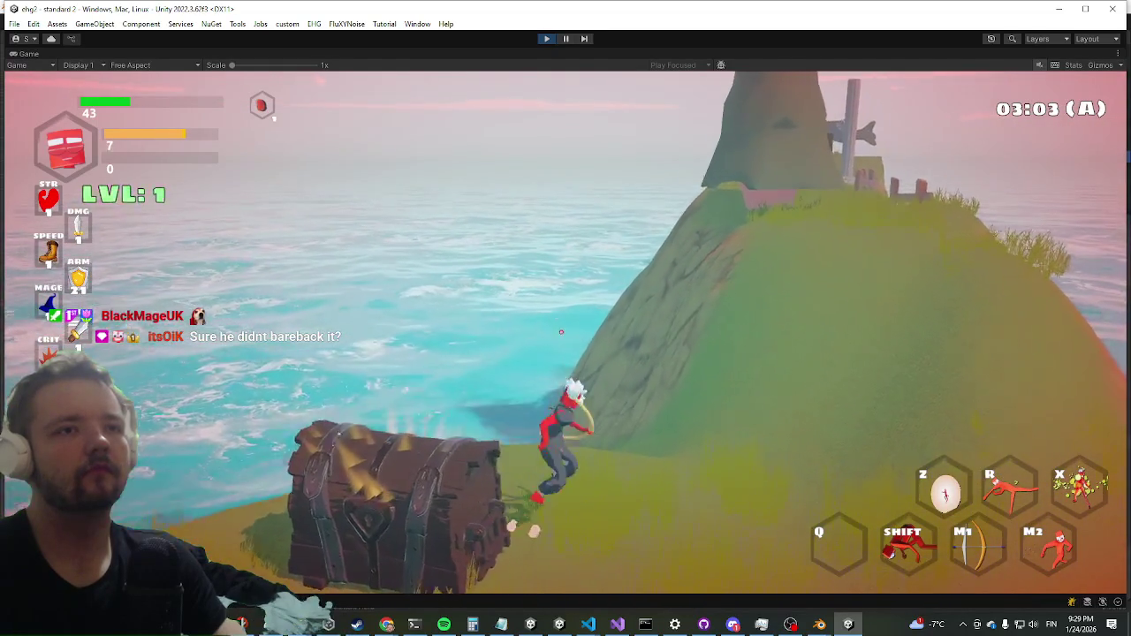
key(shift)
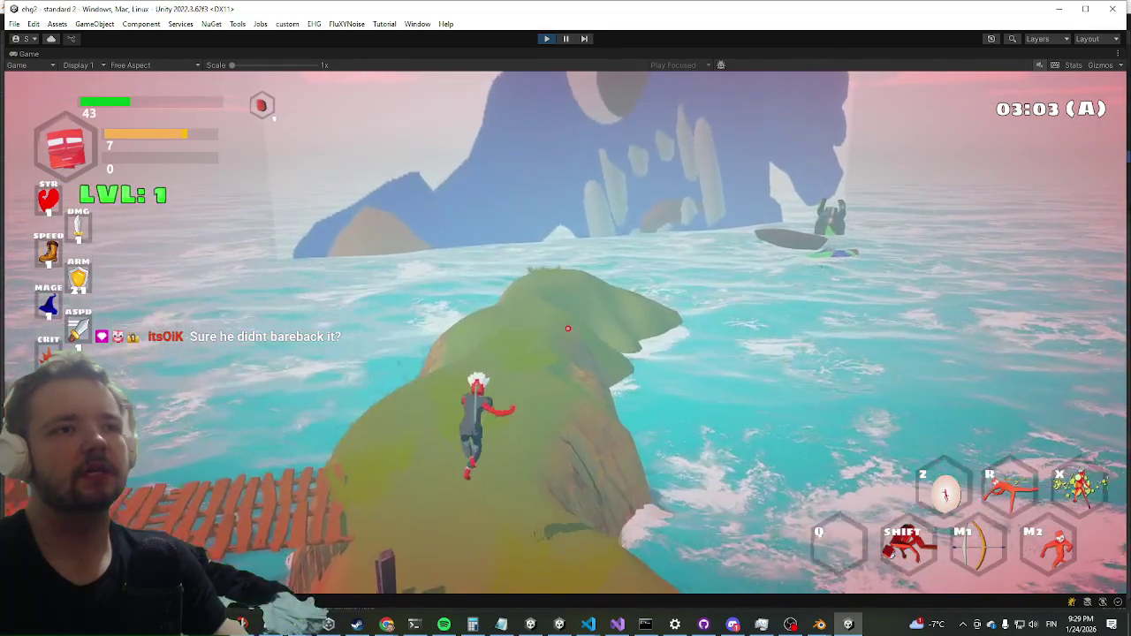
key(w)
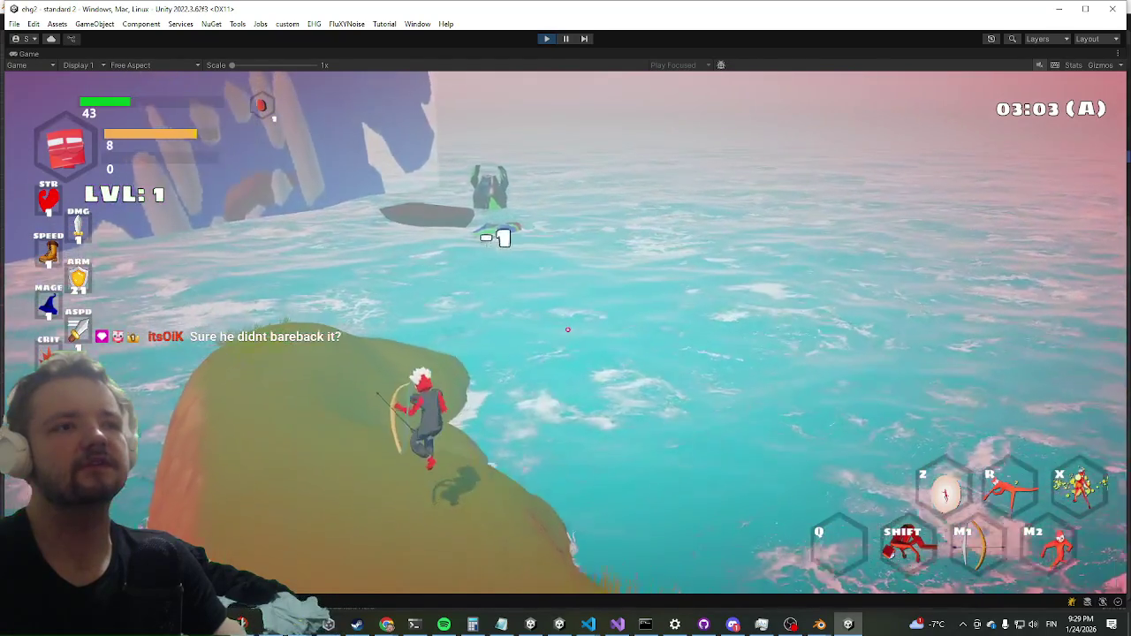
key(w)
key(shift)
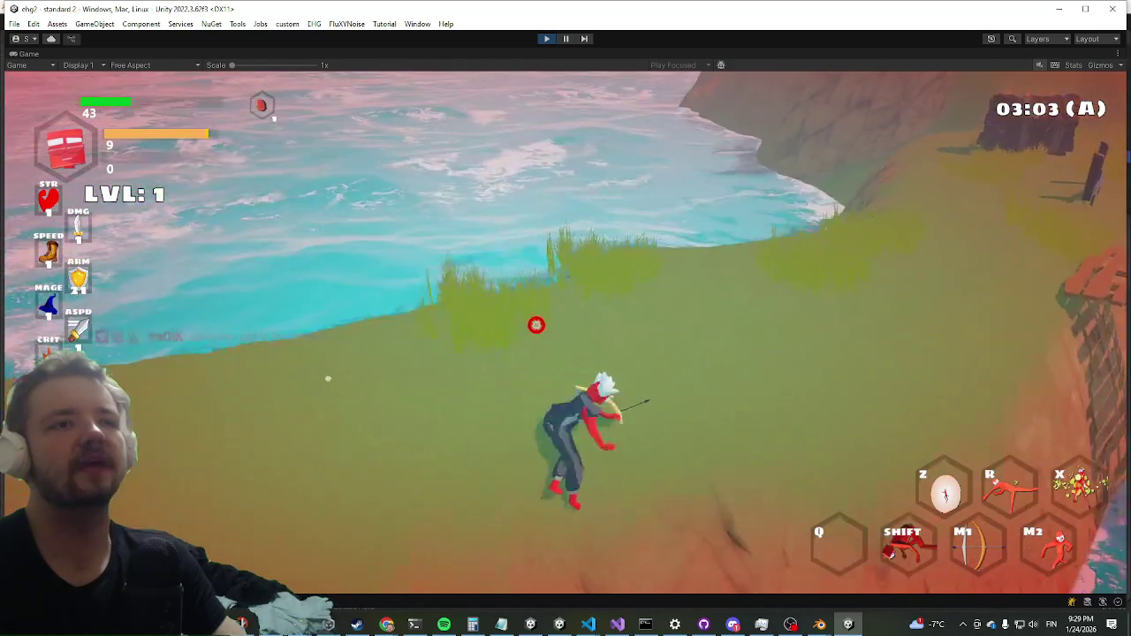
key(shift)
key(w)
key(shift)
key(w)
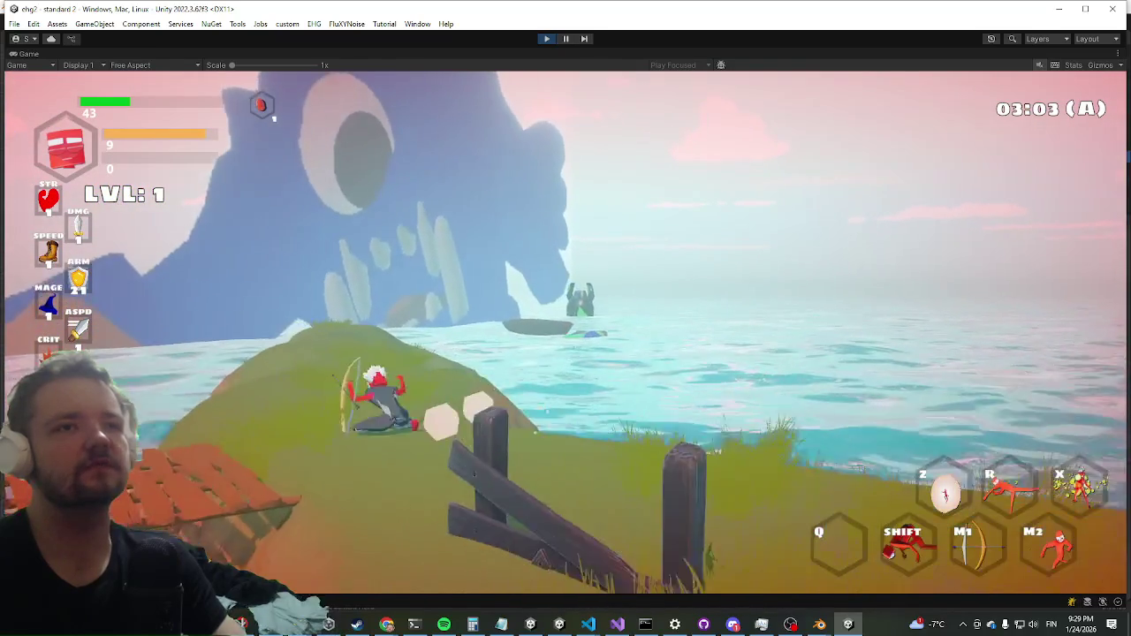
Dismiss the Start menu and stop the play test.
key(super)
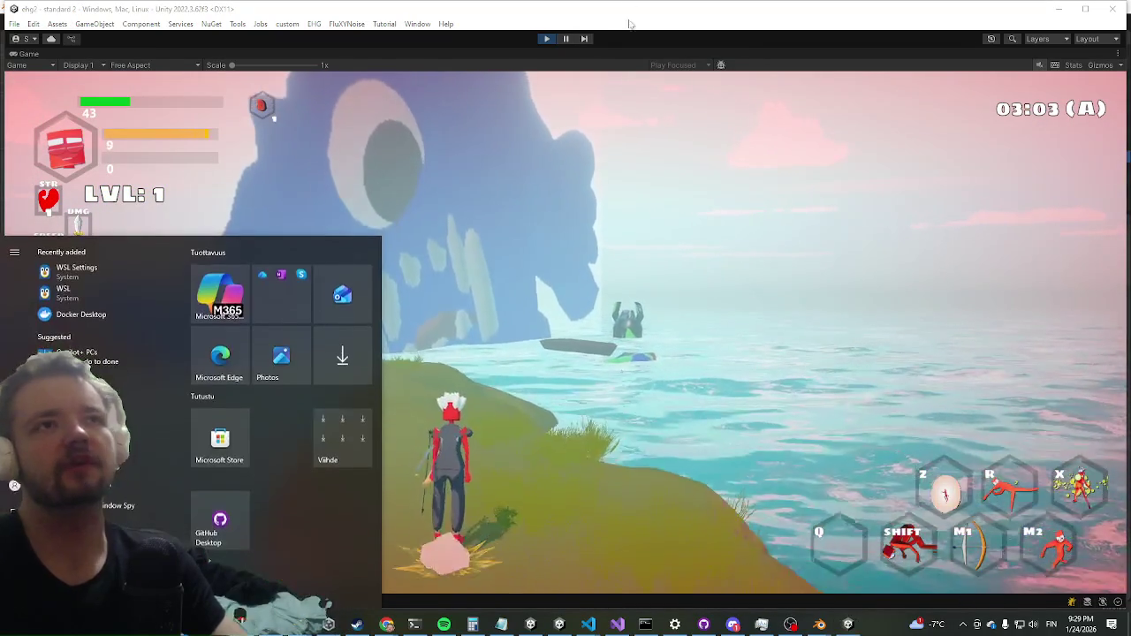
click(544, 38)
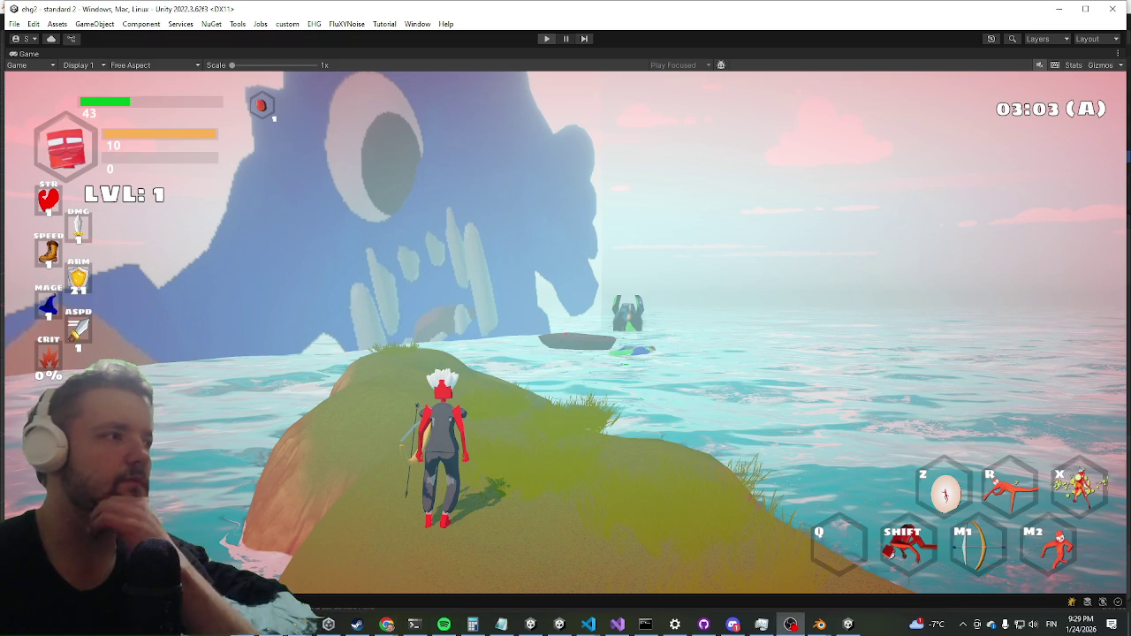
key(ctrl+p)
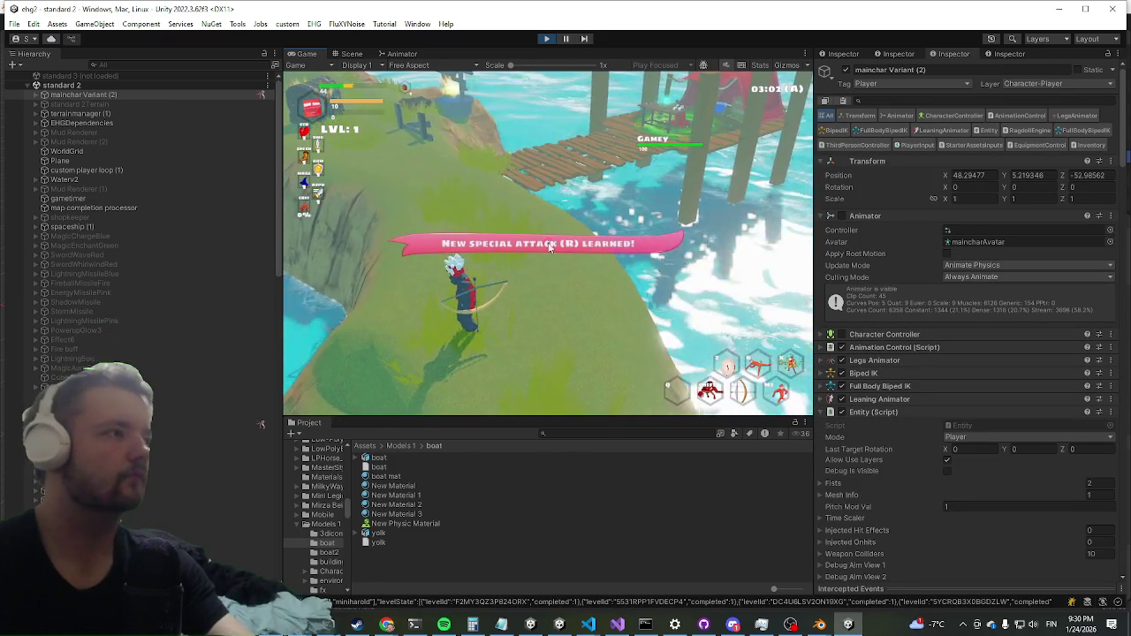
Run the character up the grassy hill with W, then pause on the Settings menu and return to Unity.
key(Escape)
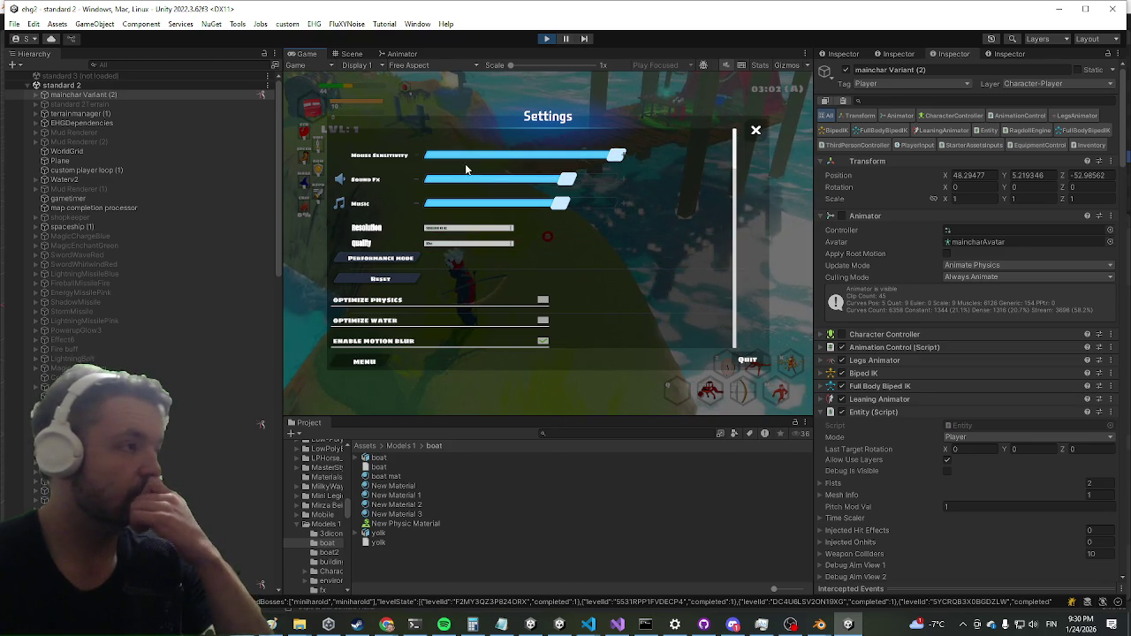
key(Escape)
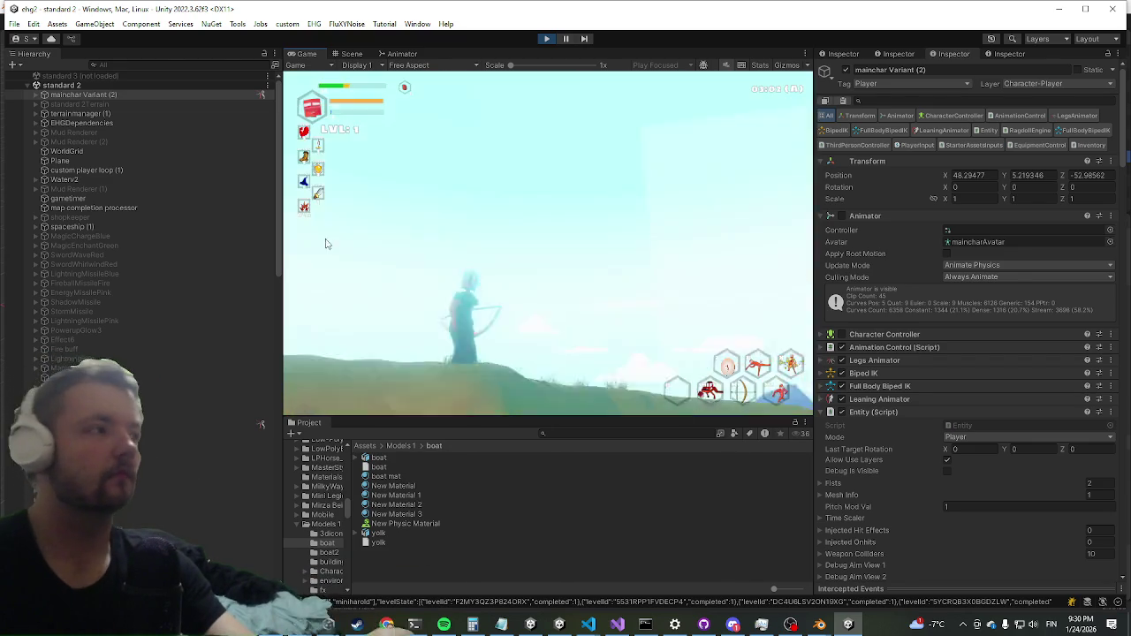
key(w)
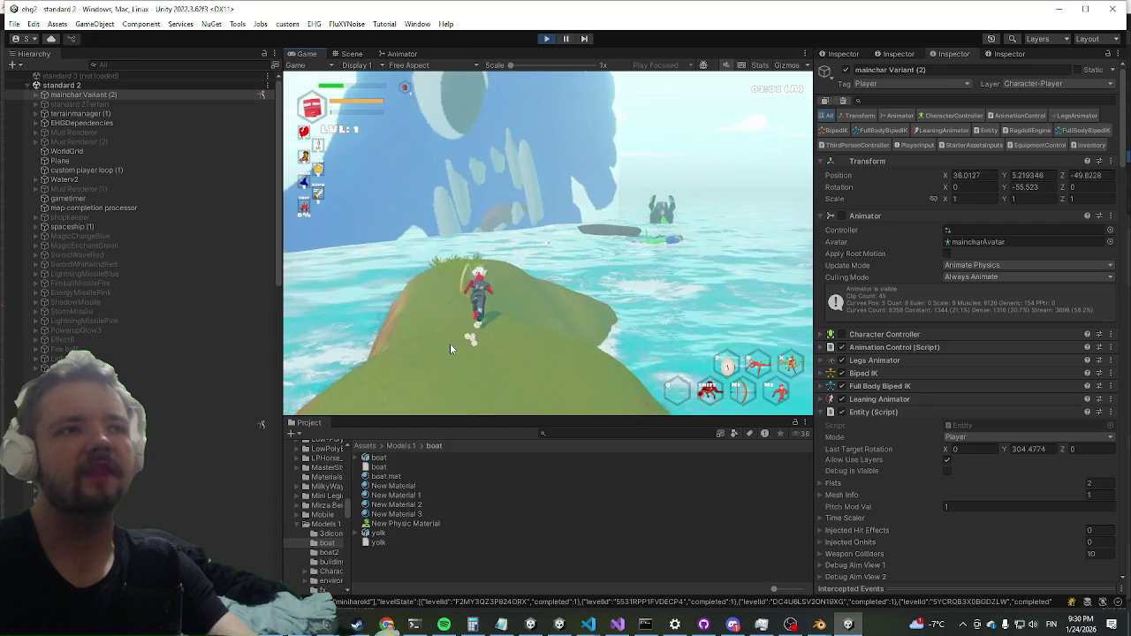
key(Escape)
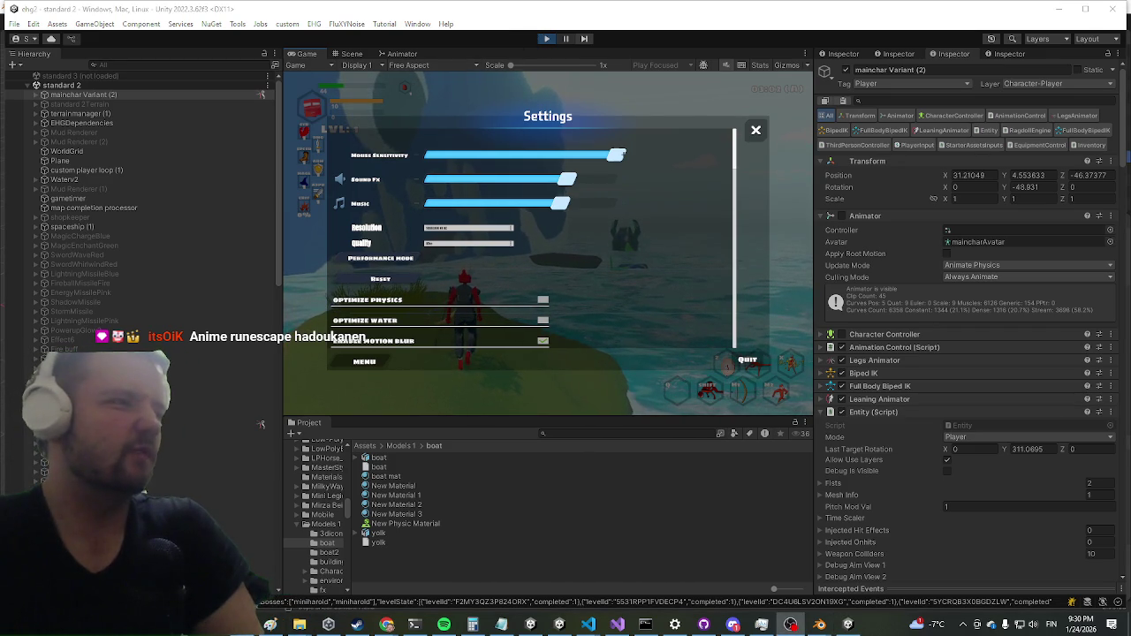
key(alt+Tab)
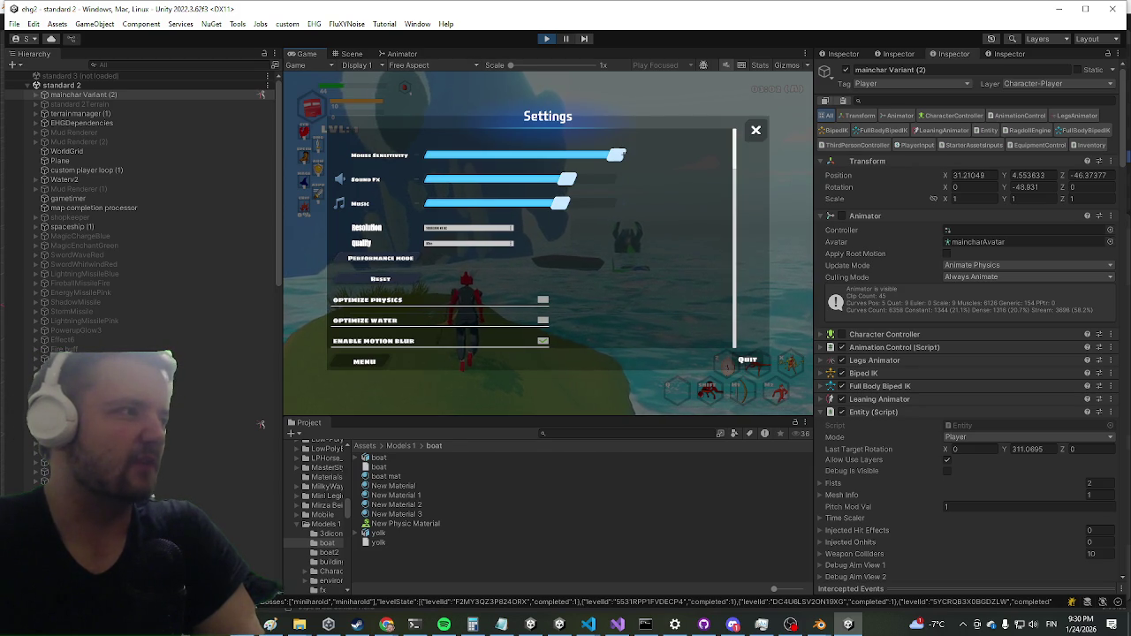
scroll(261, 424, down, 10)
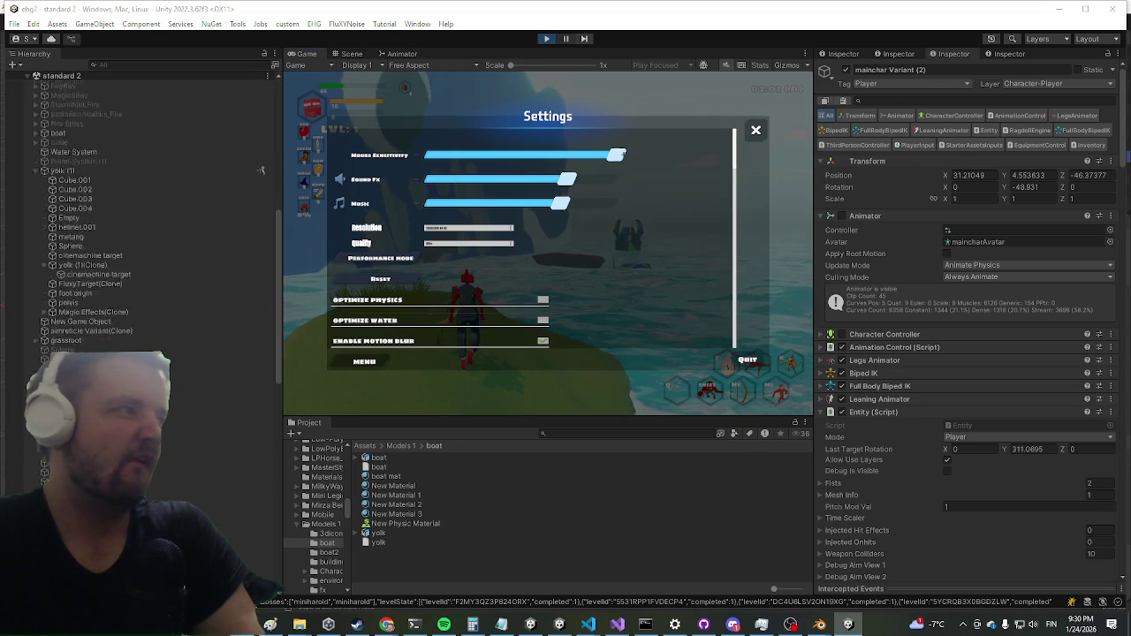
In the Scene view, zoom in on the boat and select the yolk (1) boss.
drag(381, 417, 376, 423)
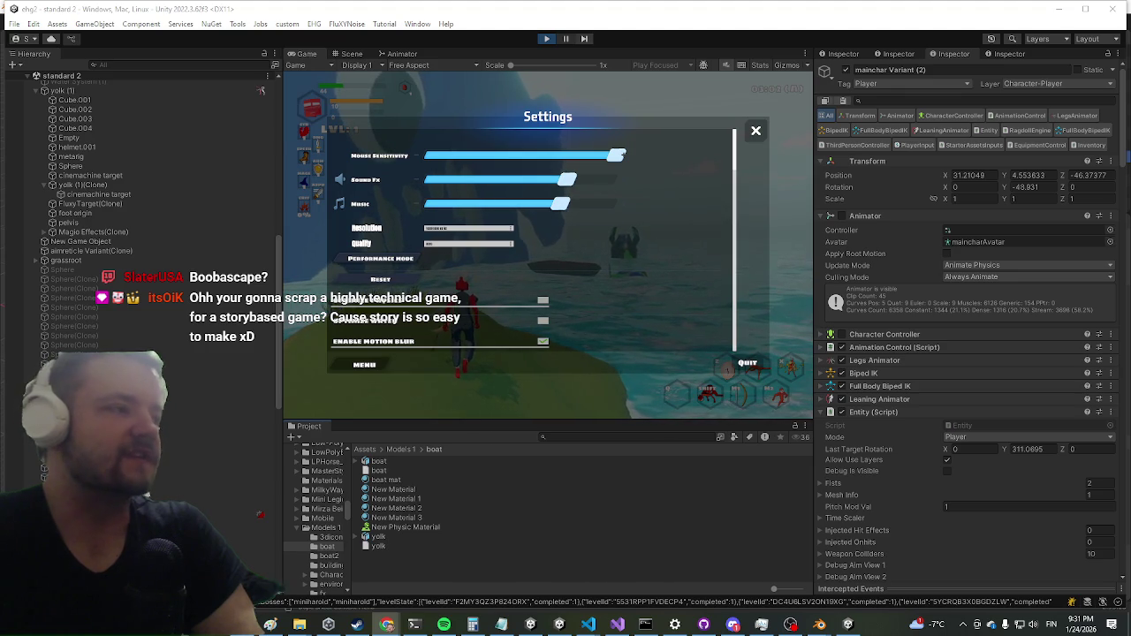
click(515, 36)
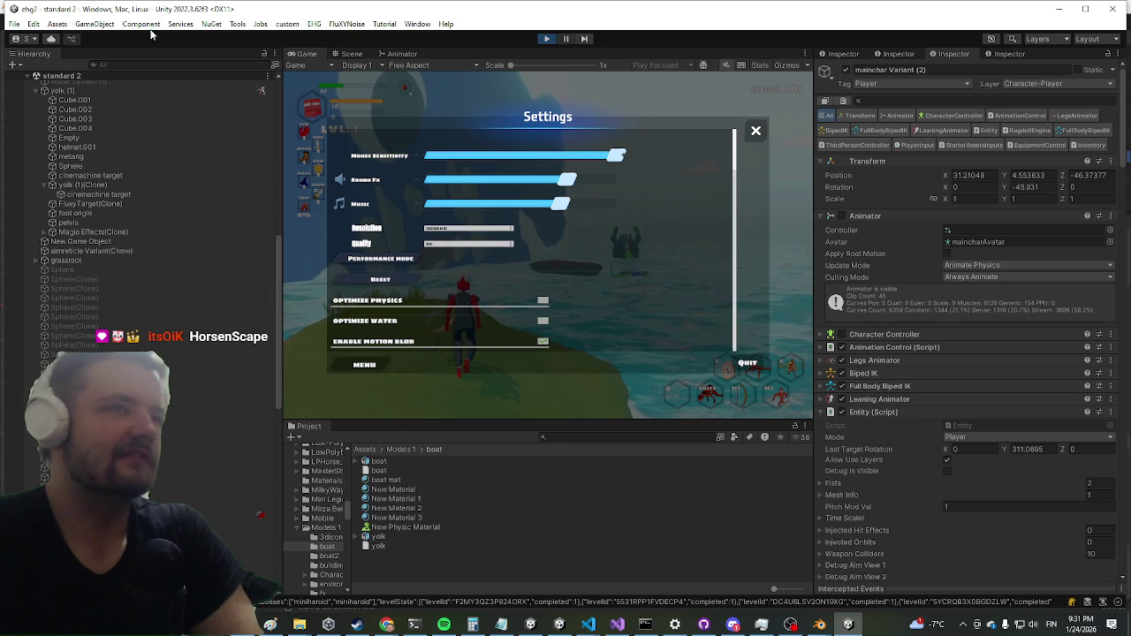
click(349, 55)
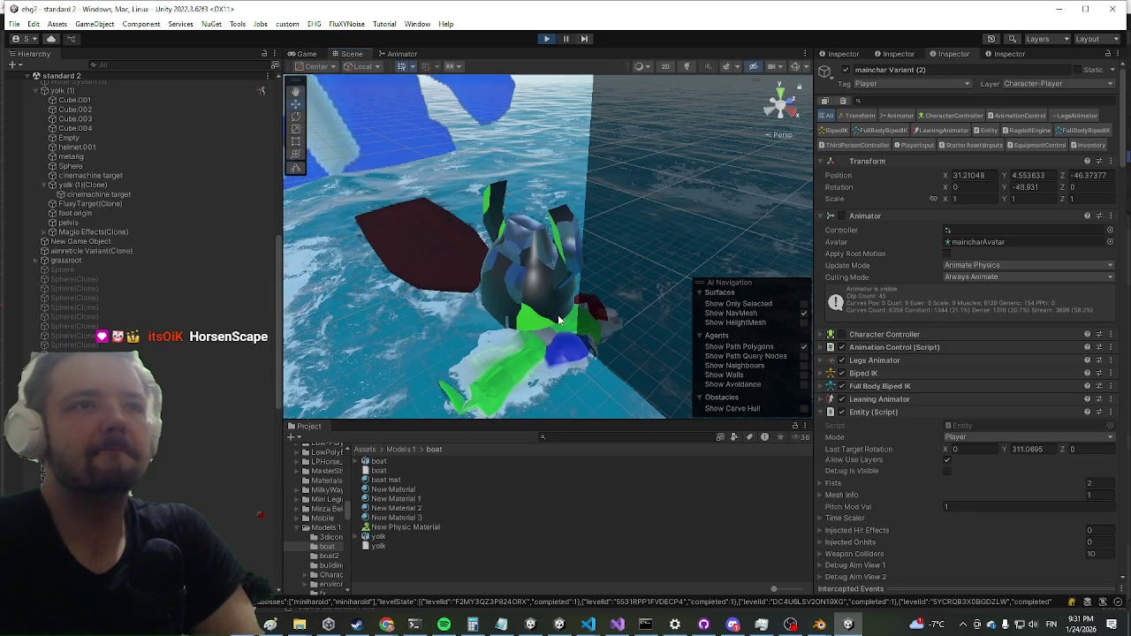
scroll(558, 329, up, 5)
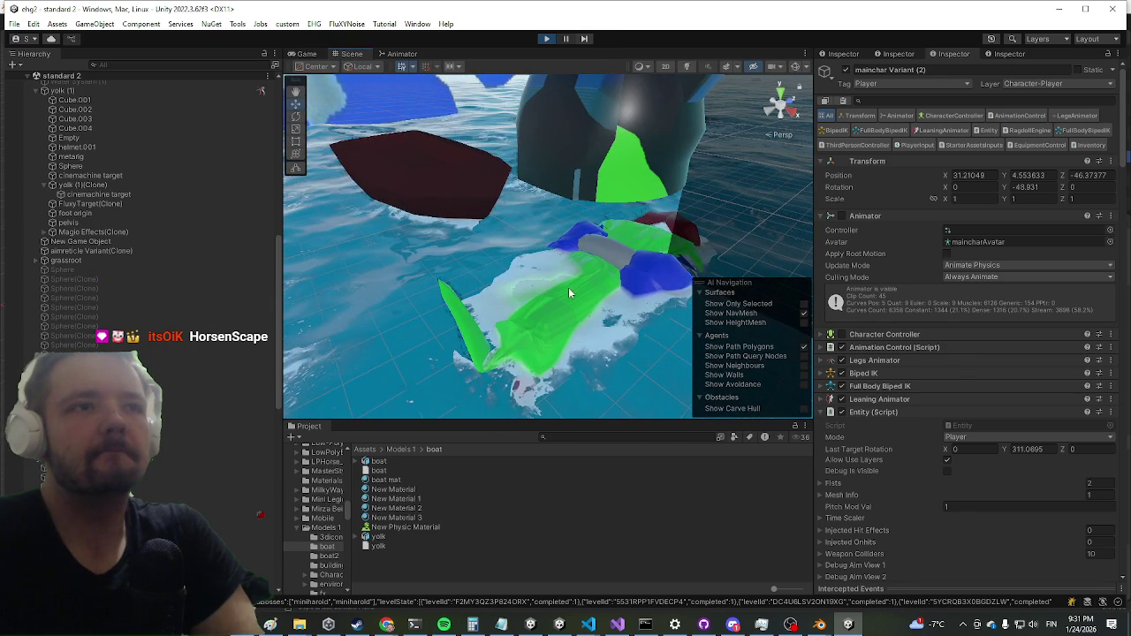
click(568, 289)
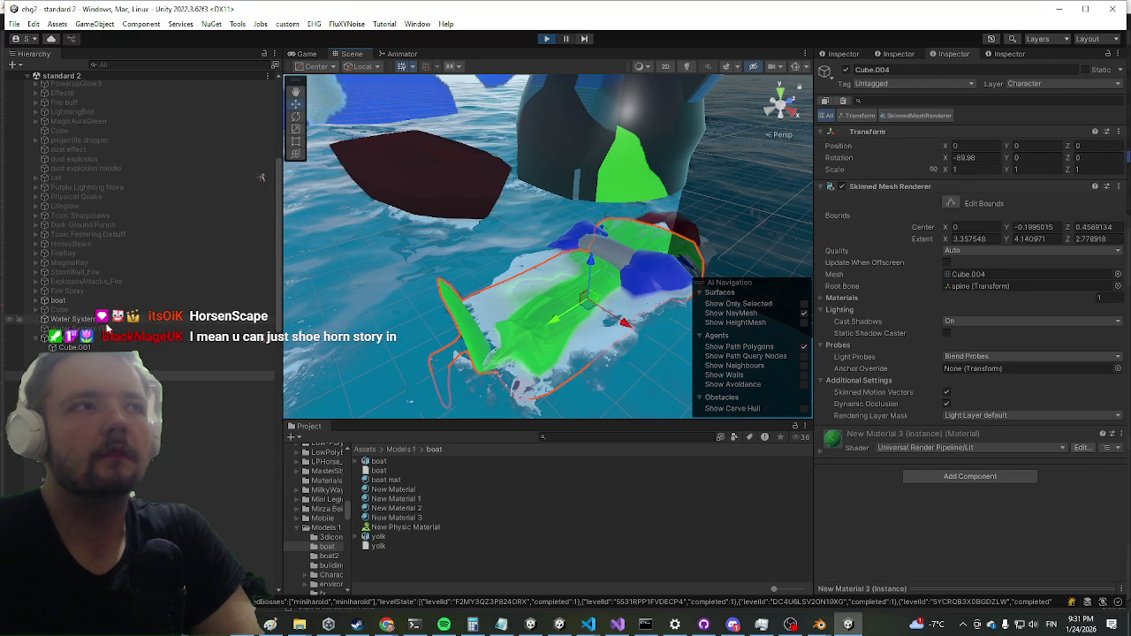
click(93, 342)
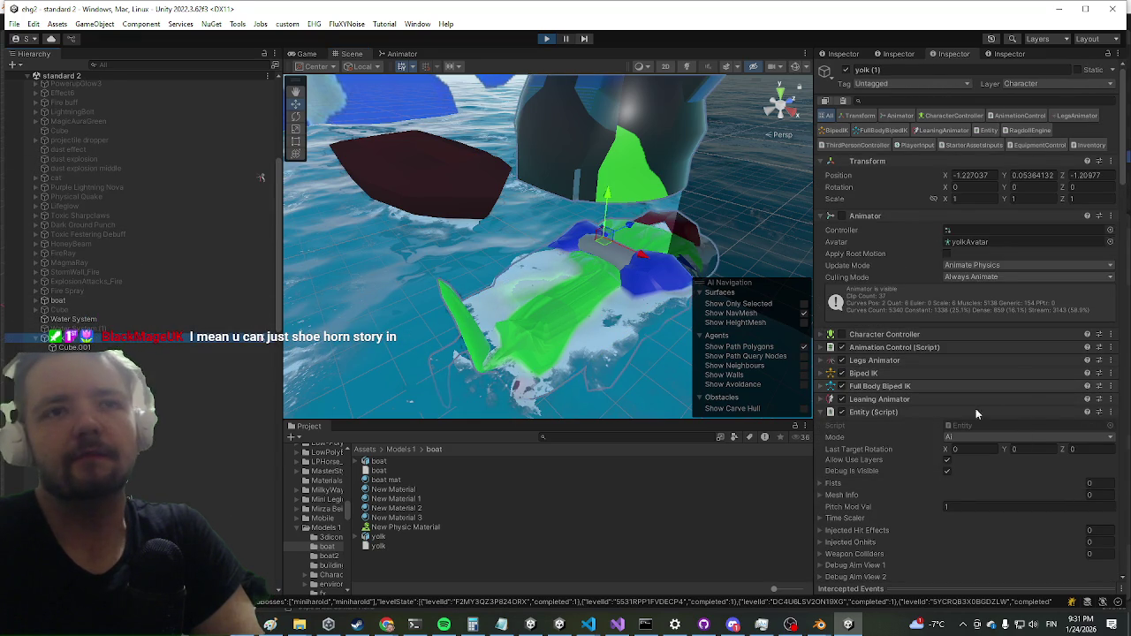
Collapse yolk (1)'s Entity and Third Person Controller components and expand its Ragdoll Engine settings.
click(890, 413)
scroll(920, 313, down, 5)
click(915, 246)
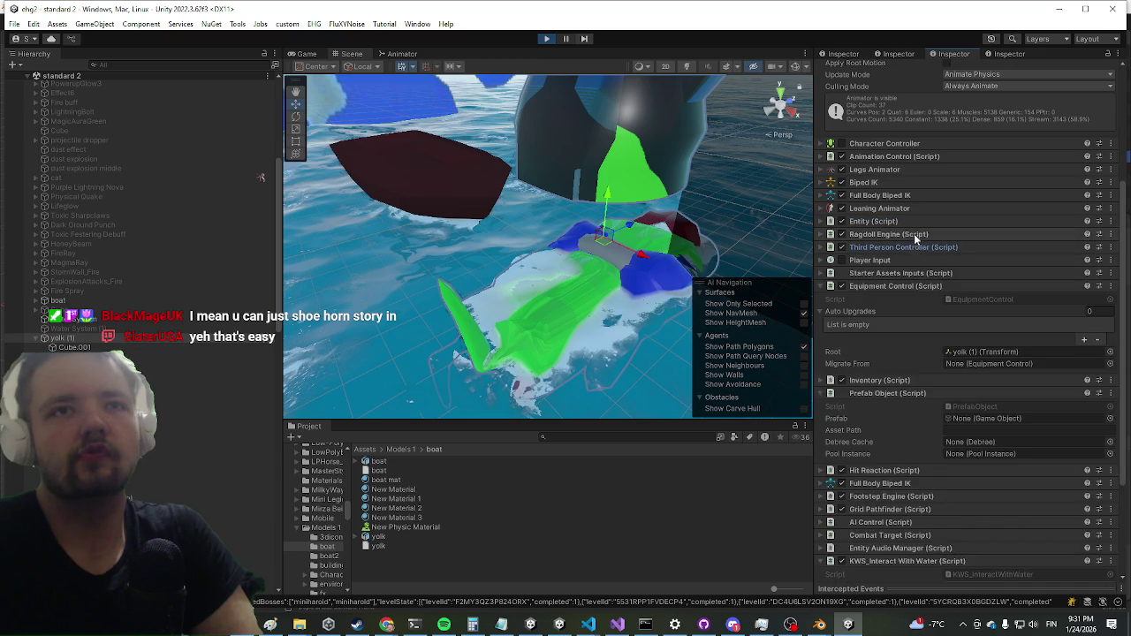
click(918, 235)
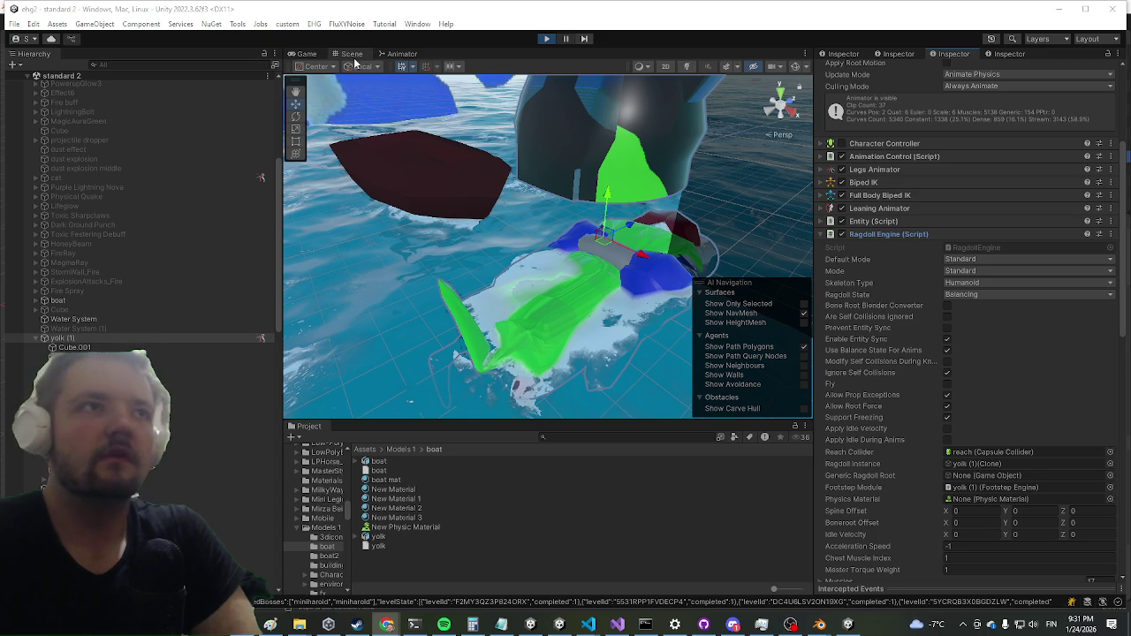
click(309, 54)
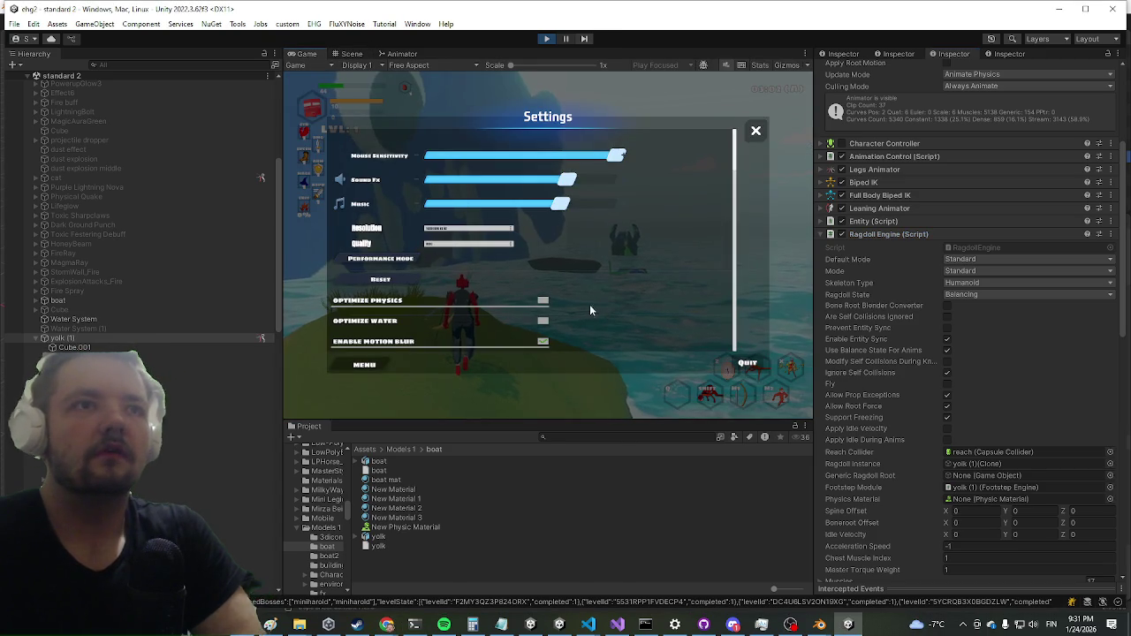
Close the in-game Settings menu to resume play facing the boss on the boat.
key(Escape)
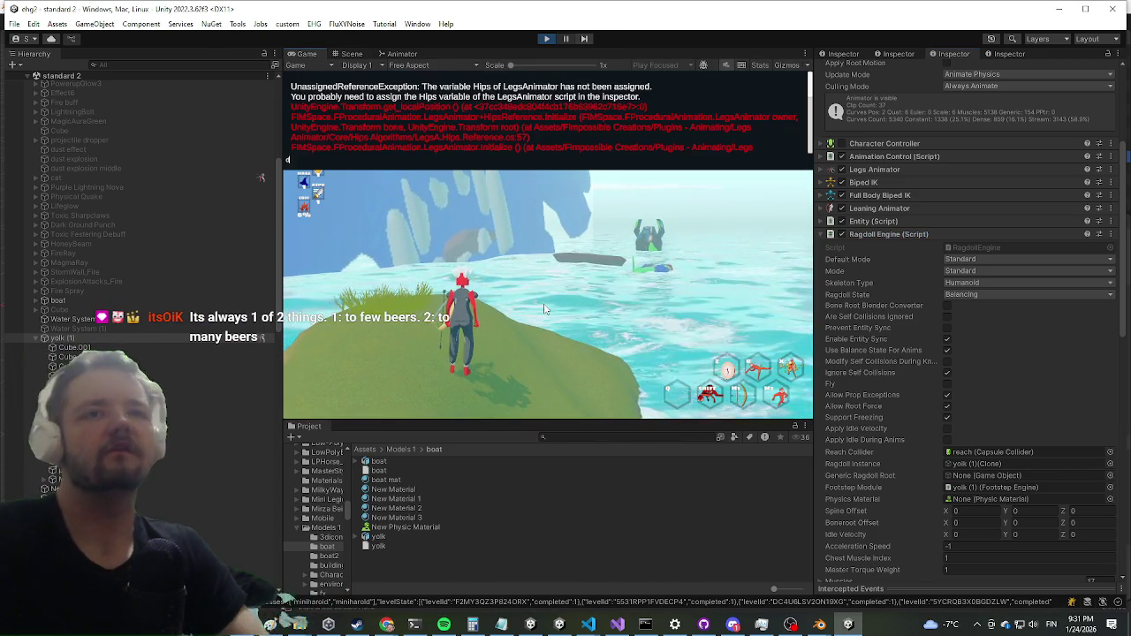
key(super)
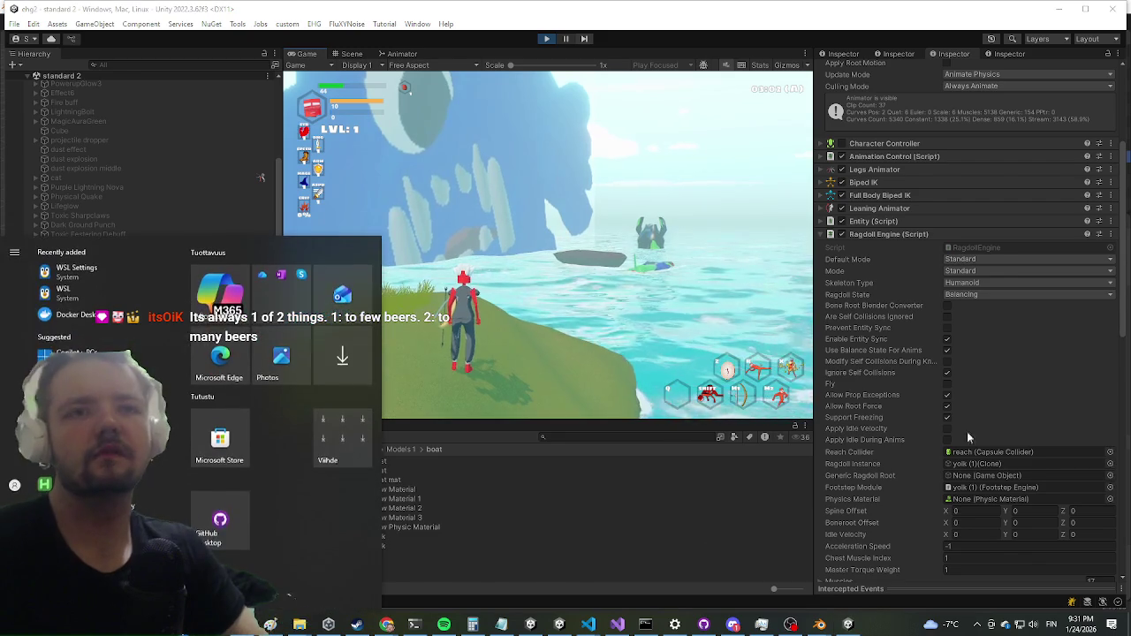
click(967, 521)
scroll(960, 442, down, 5)
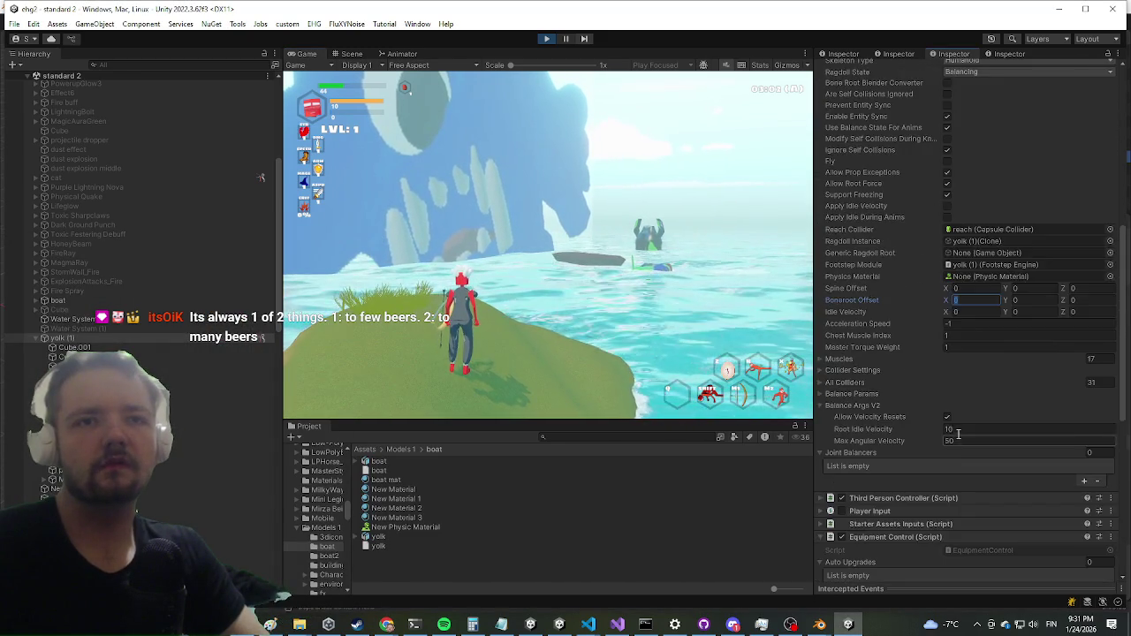
scroll(956, 433, down, 5)
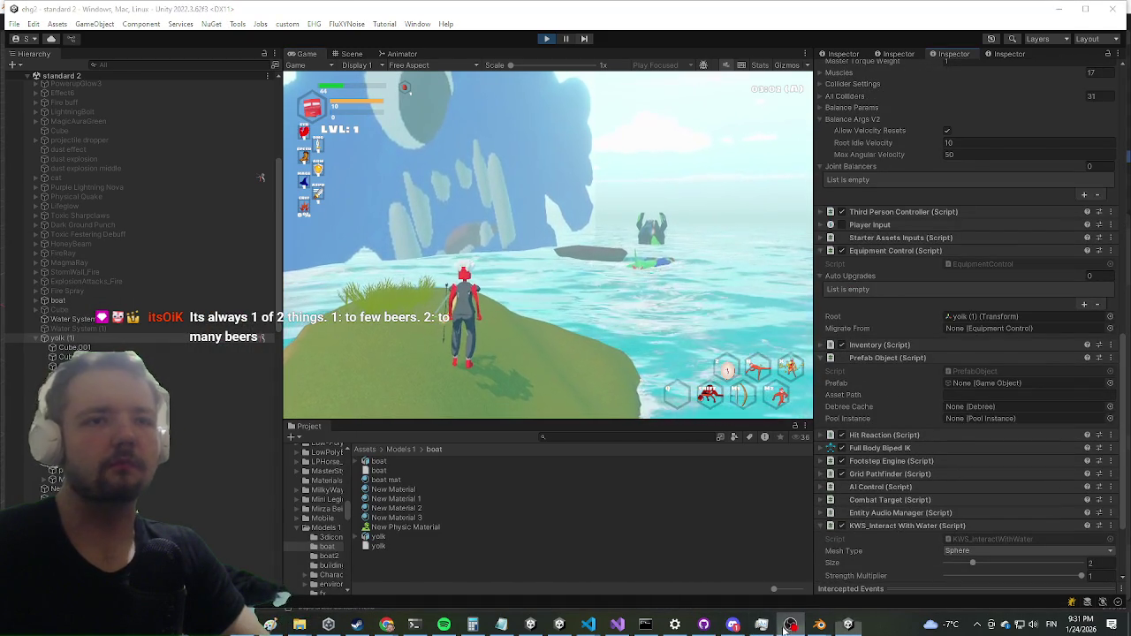
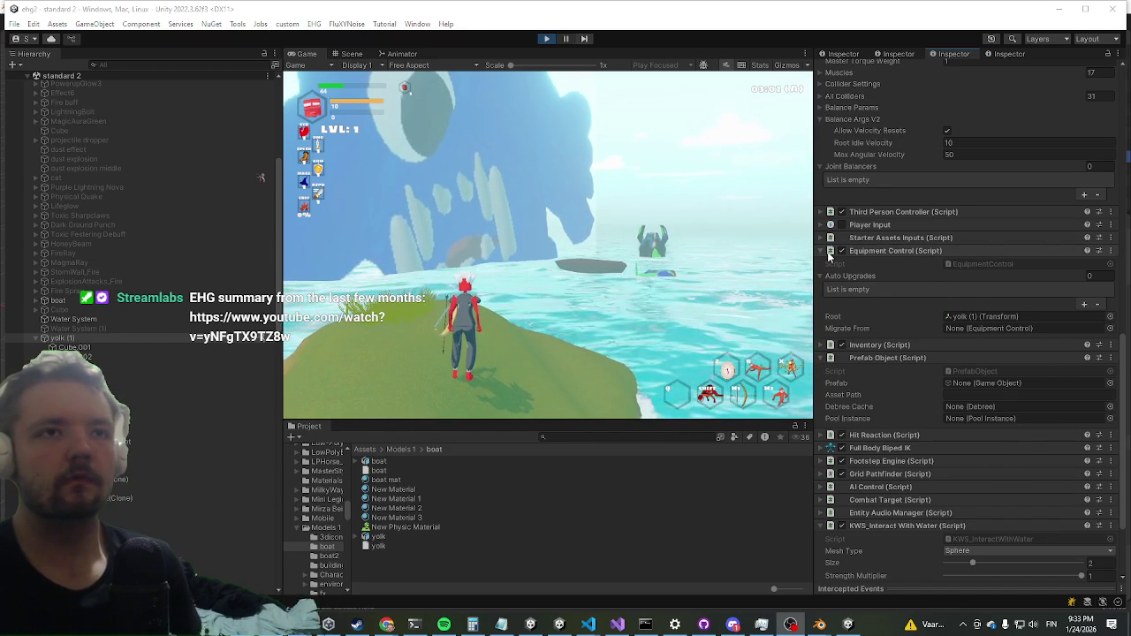
Set Animation Control's Root Bone Rotation Offset X to 0 on the yolk, then exit Play mode.
scroll(889, 425, down, 3)
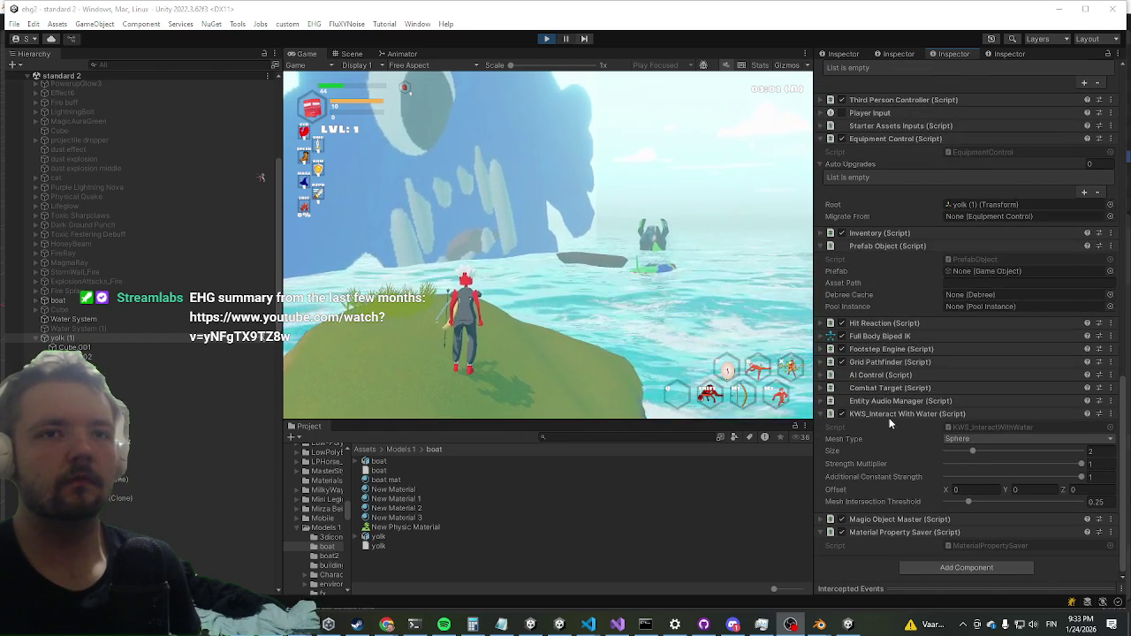
scroll(887, 419, up, 12)
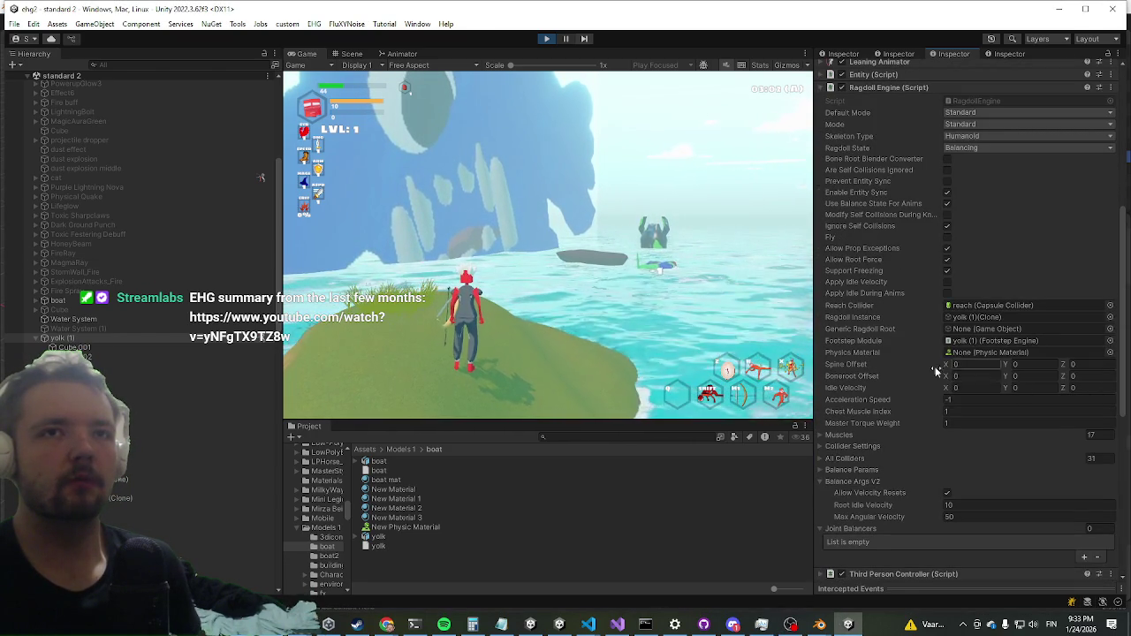
scroll(931, 398, down, 5)
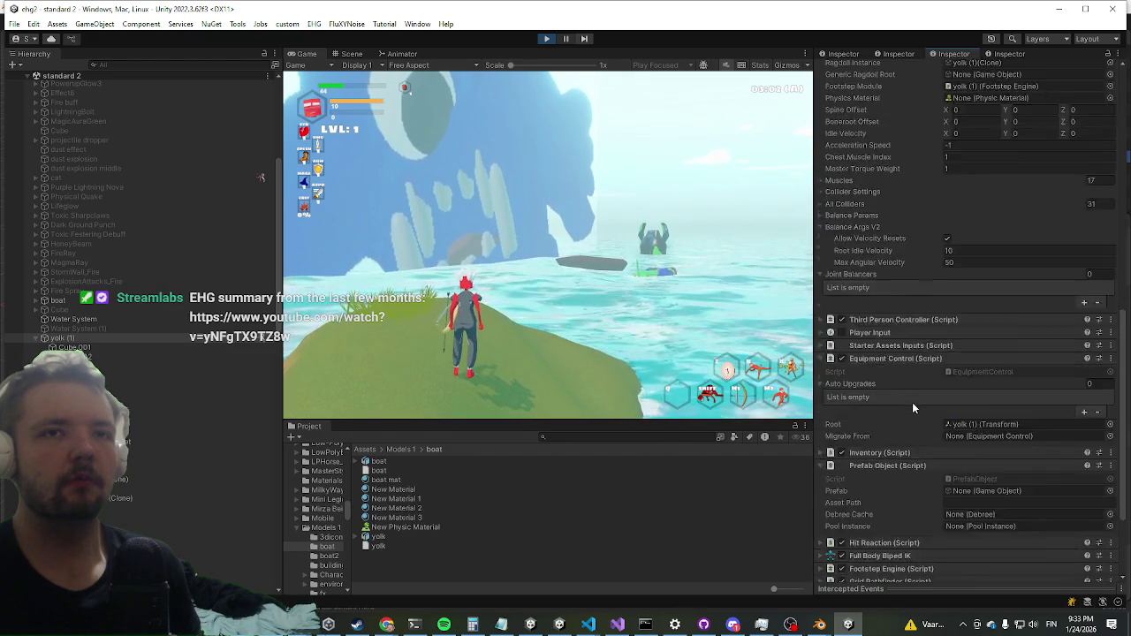
scroll(914, 405, up, 11)
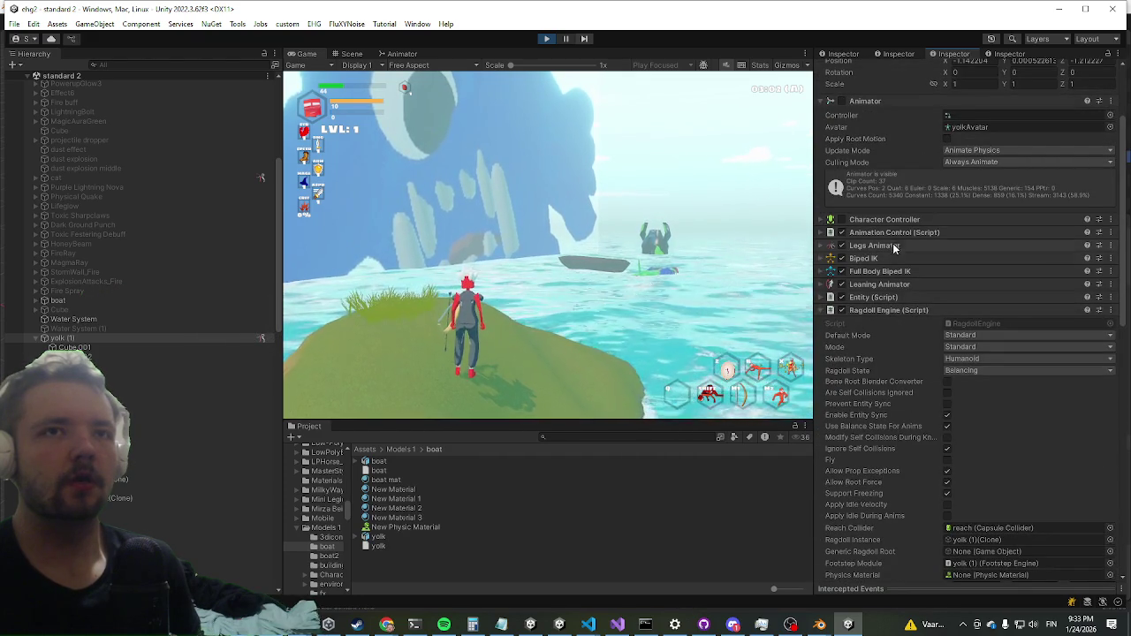
click(896, 229)
mouse_move(946, 354)
mouse_down()
mouse_move(972, 360)
mouse_move(274, 377)
mouse_up()
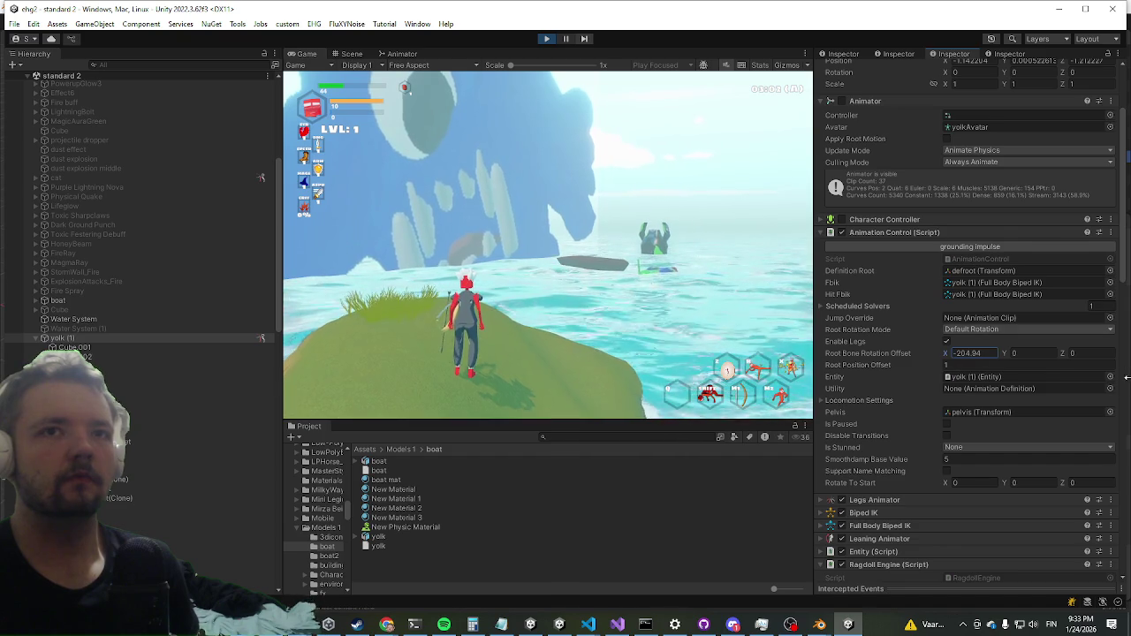
text(0)
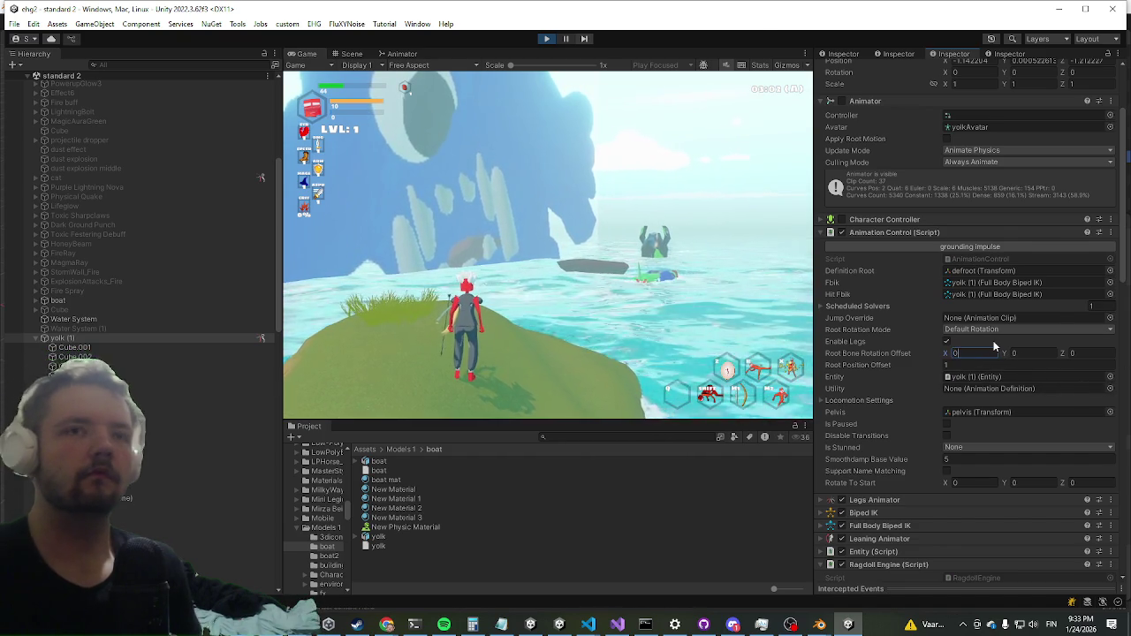
click(544, 41)
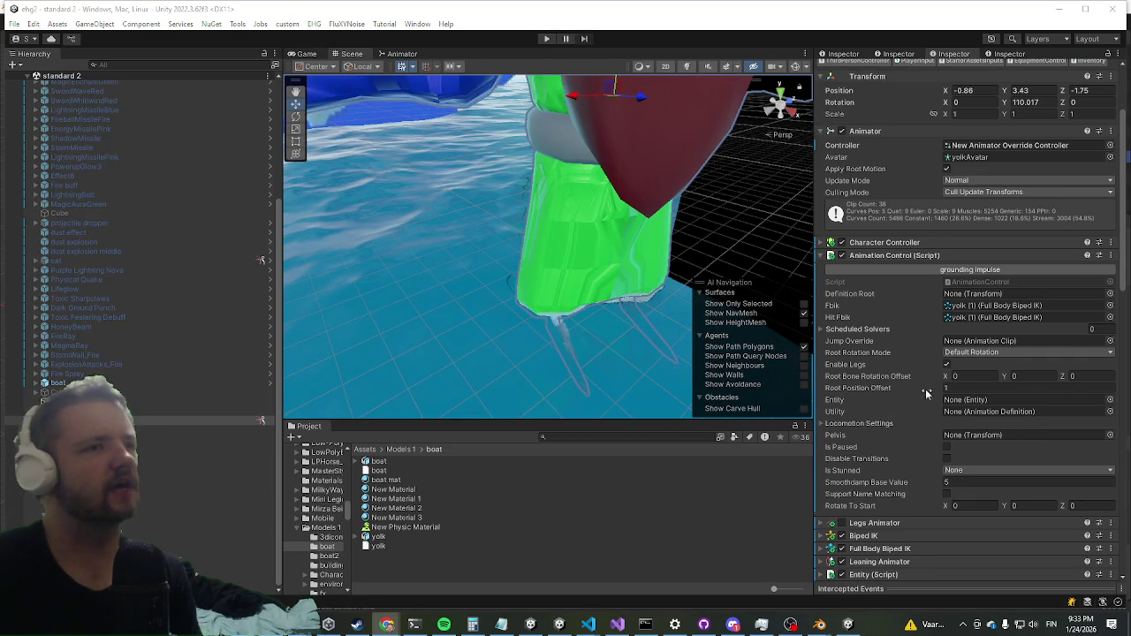
Collapse the yolk's Ragdoll Engine and Equipment Control components in the Inspector.
scroll(934, 408, down, 5)
scroll(886, 412, down, 5)
scroll(884, 389, up, 5)
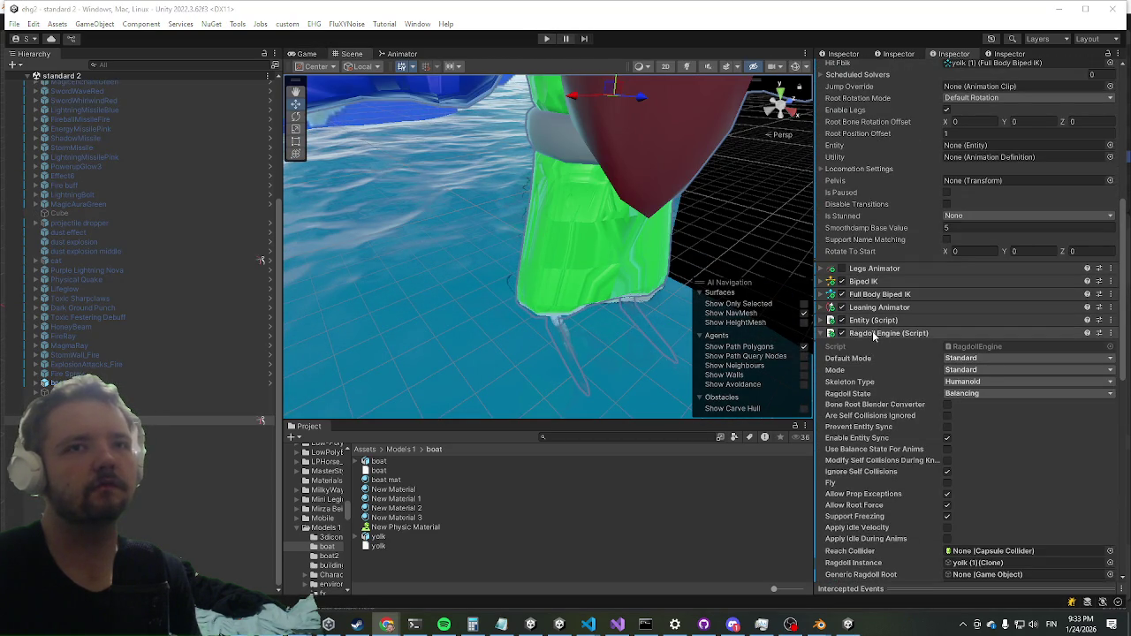
click(873, 333)
scroll(873, 336, down, 2)
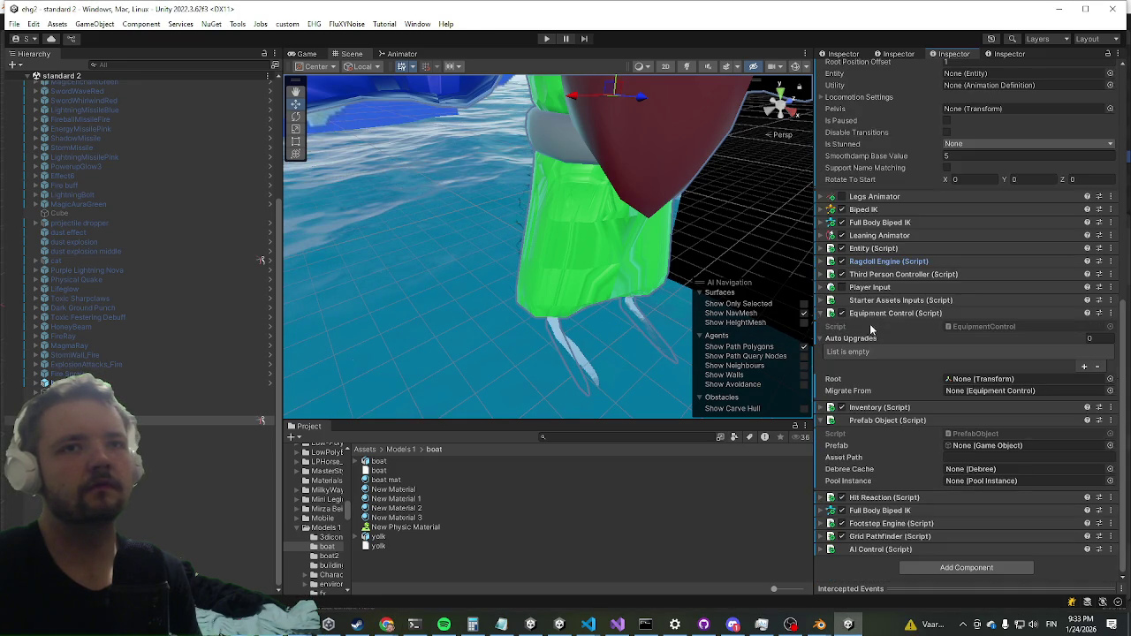
click(872, 313)
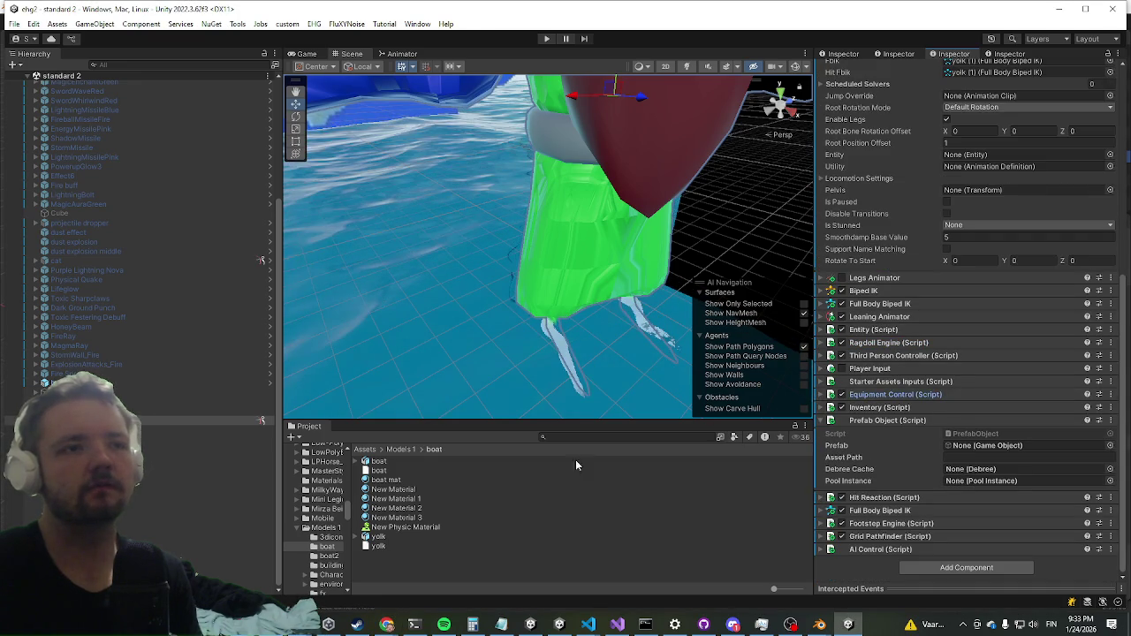
Return to the top-level Assets folder and search the project for 'enemy mana'.
click(365, 450)
scroll(428, 479, down, 5)
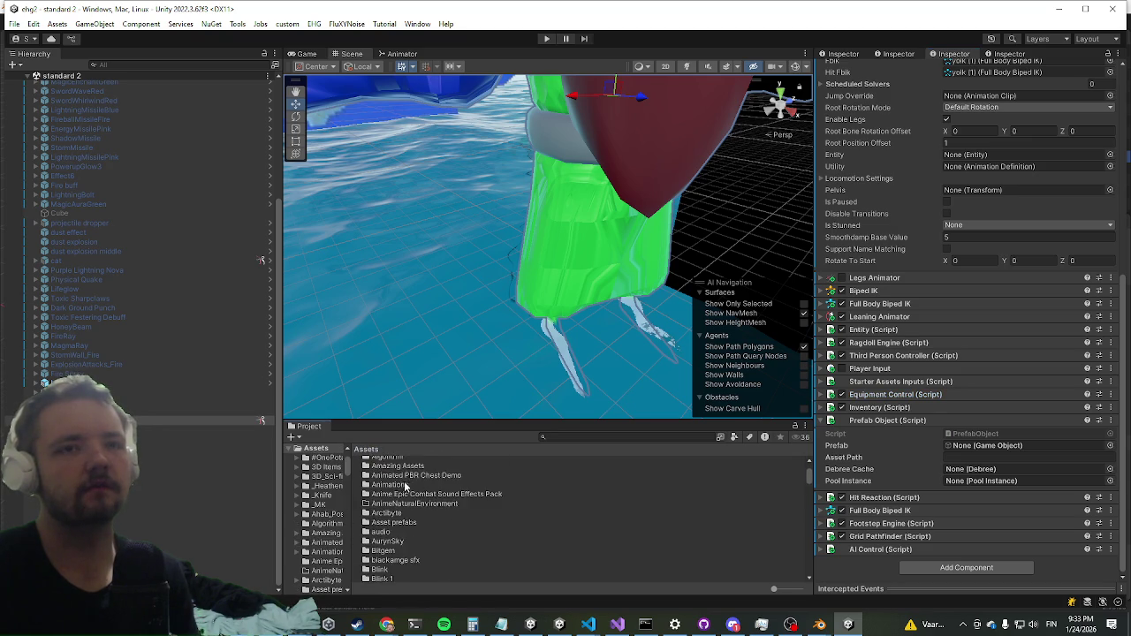
scroll(389, 477, up, 5)
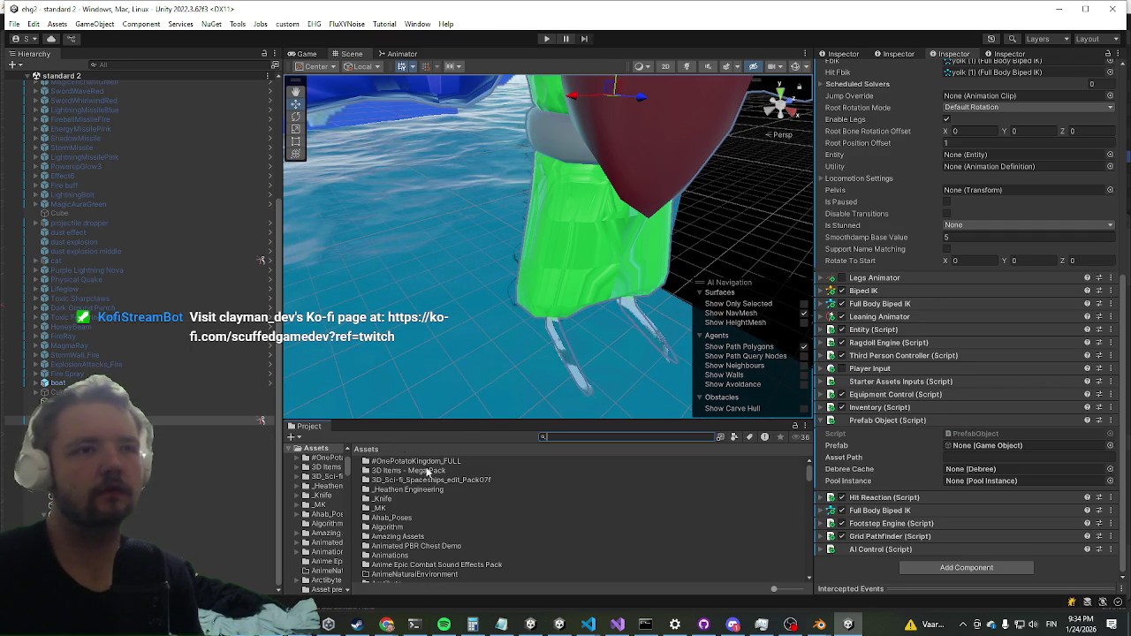
scroll(424, 504, down, 2)
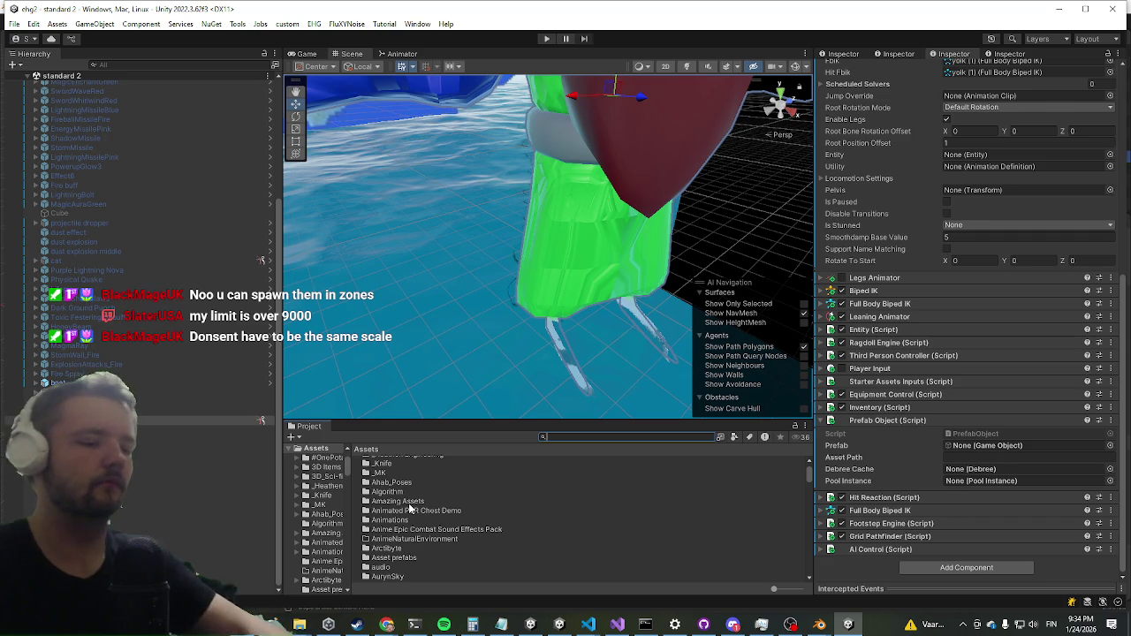
text(enemy mana)
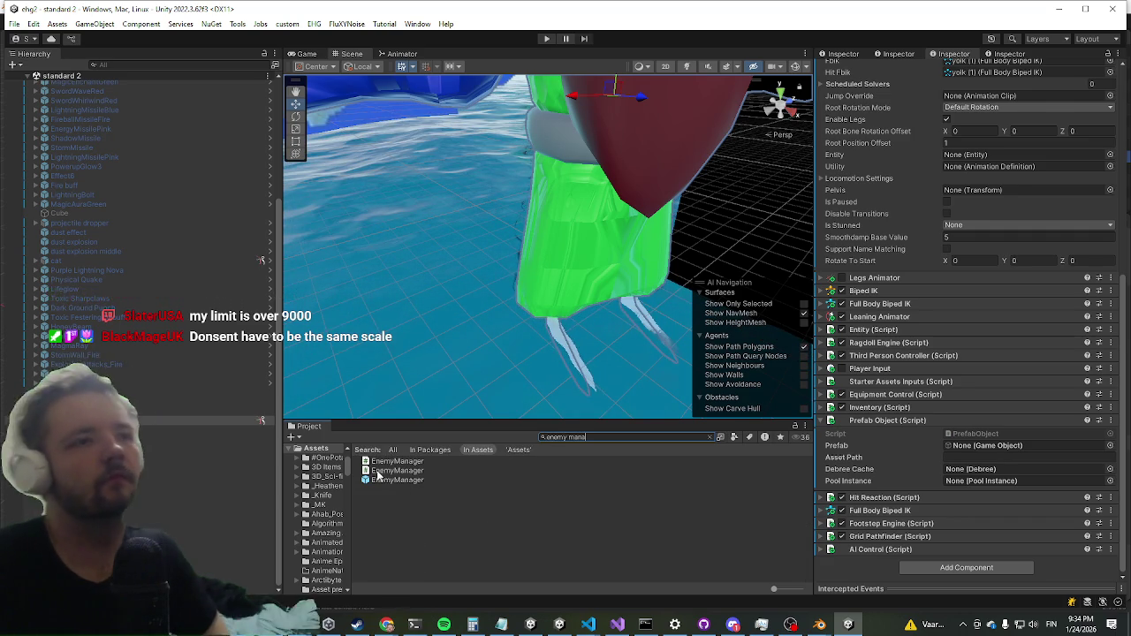
Drag the EnemyManager prefab from the search results into the Hierarchy.
click(396, 480)
click(62, 419)
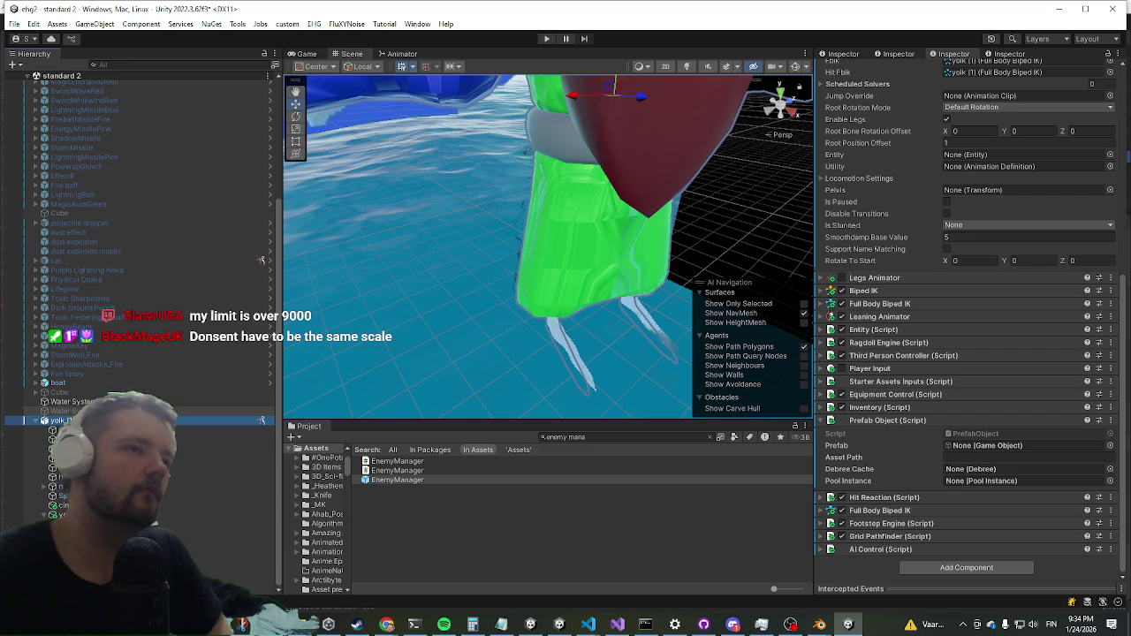
mouse_move(451, 568)
mouse_down()
mouse_move(53, 424)
mouse_move(53, 412)
mouse_up()
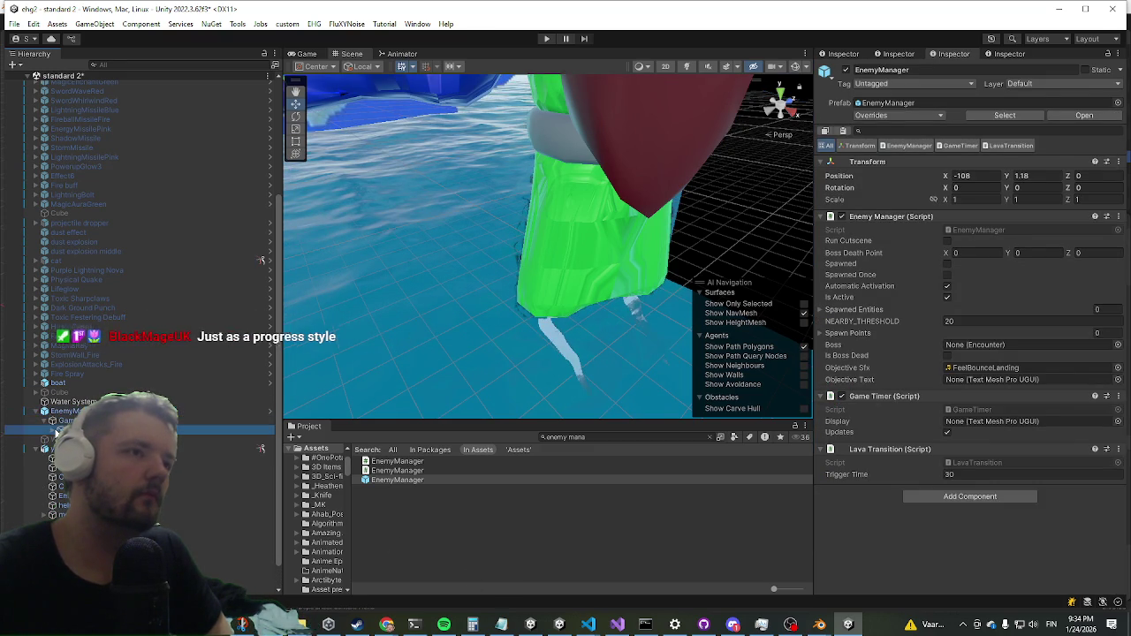
Expand EnemyManager's WavePool and select the dragon enemy entry.
click(62, 429)
scroll(71, 420, down, 5)
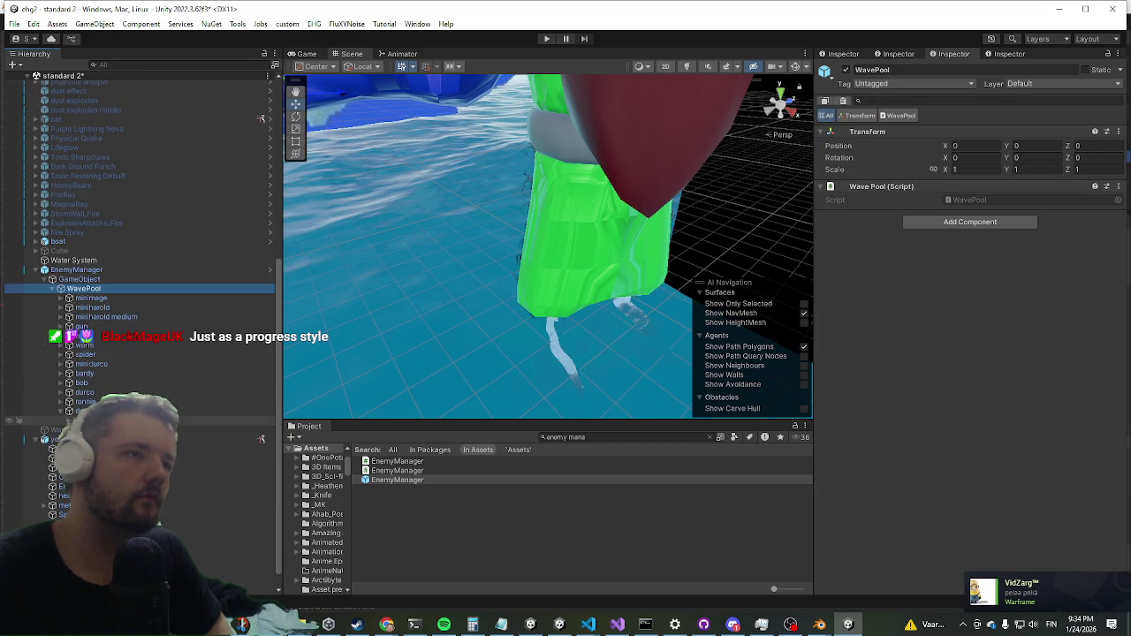
click(62, 421)
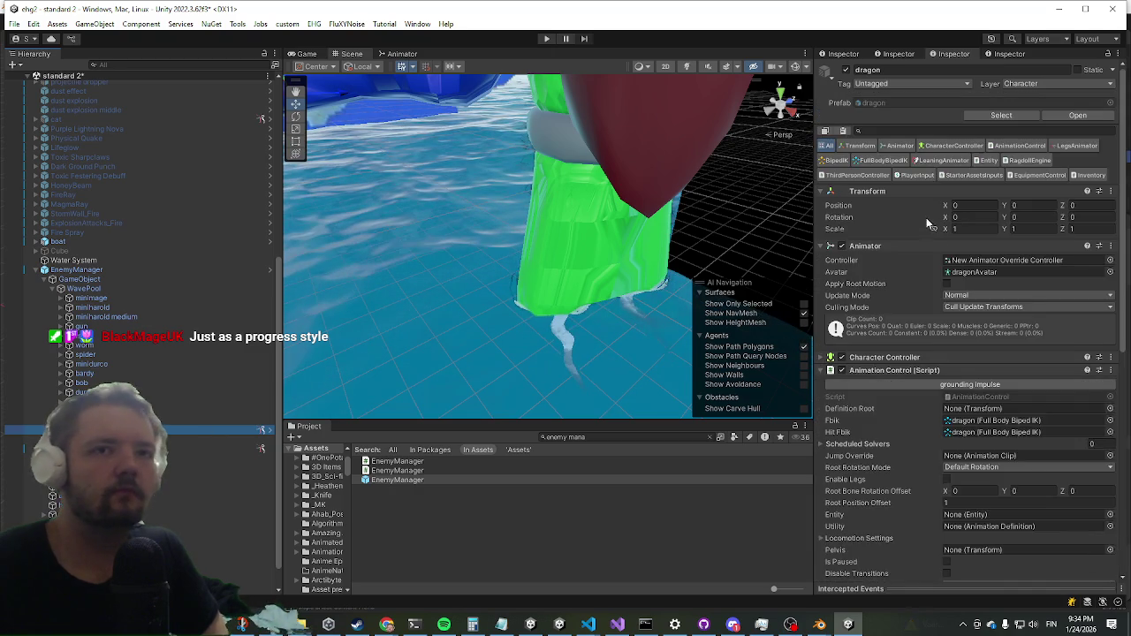
scroll(927, 216, down, 3)
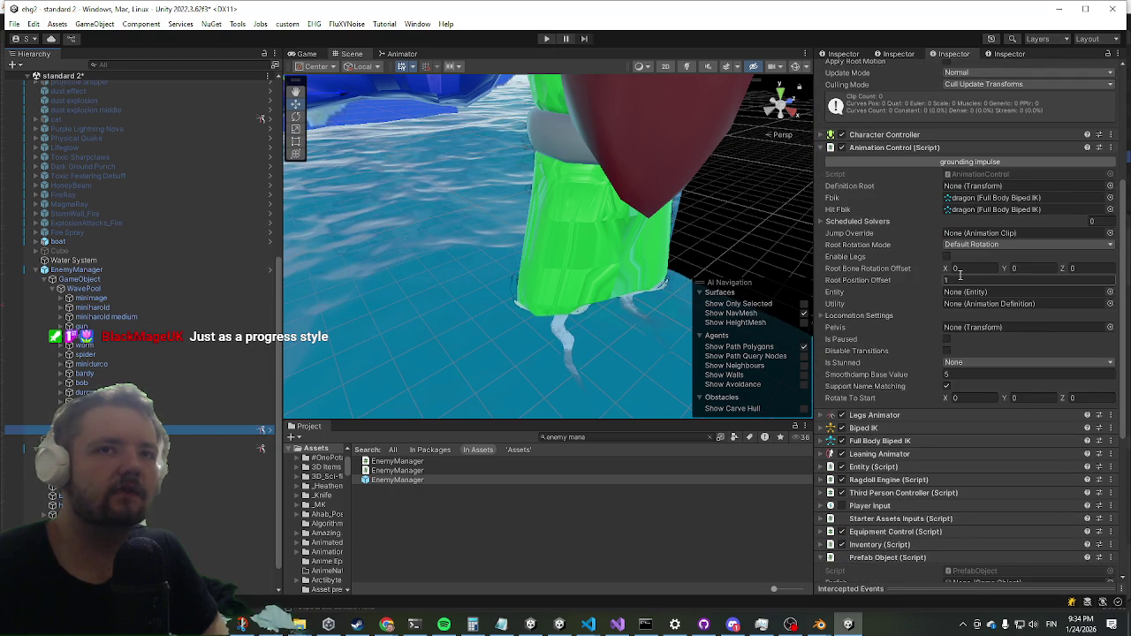
scroll(933, 219, down, 3)
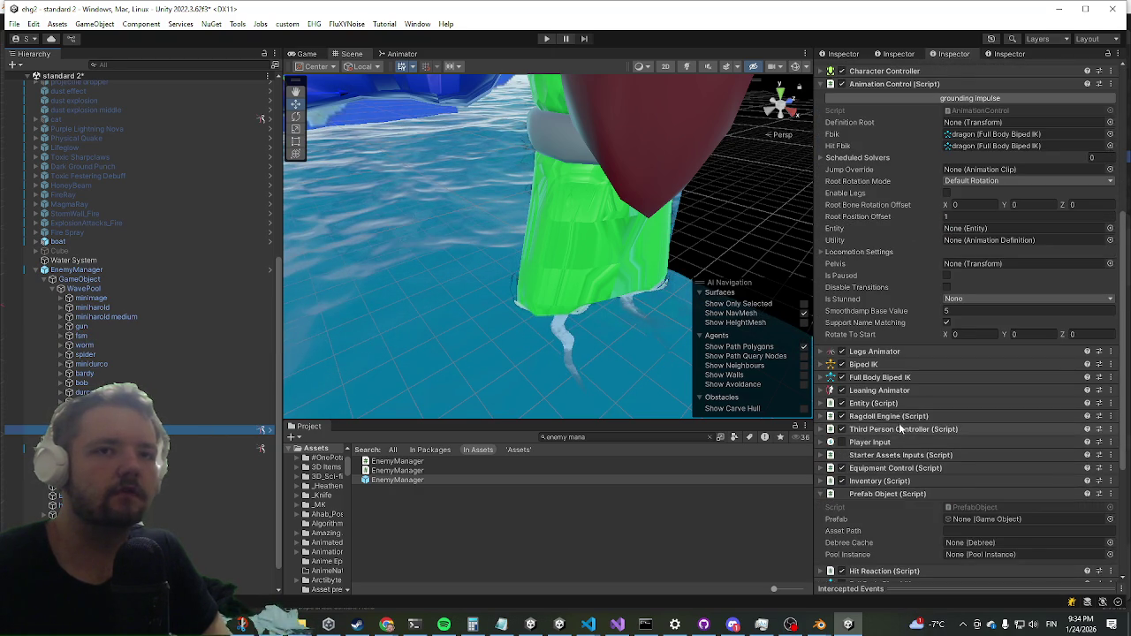
scroll(899, 424, down, 5)
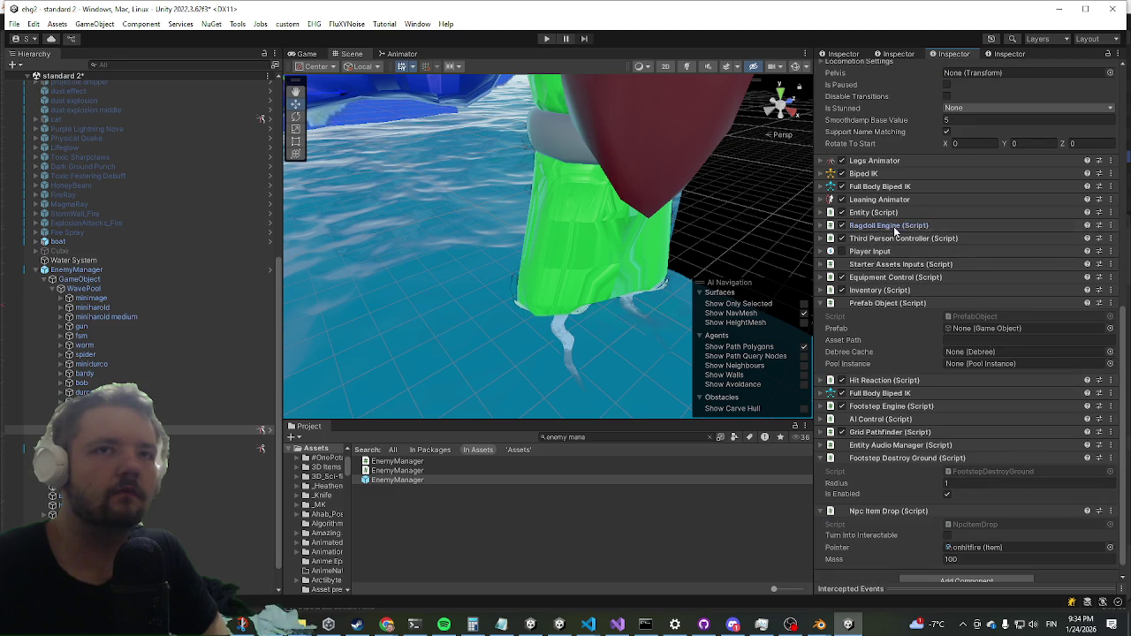
click(886, 226)
scroll(916, 204, down, 5)
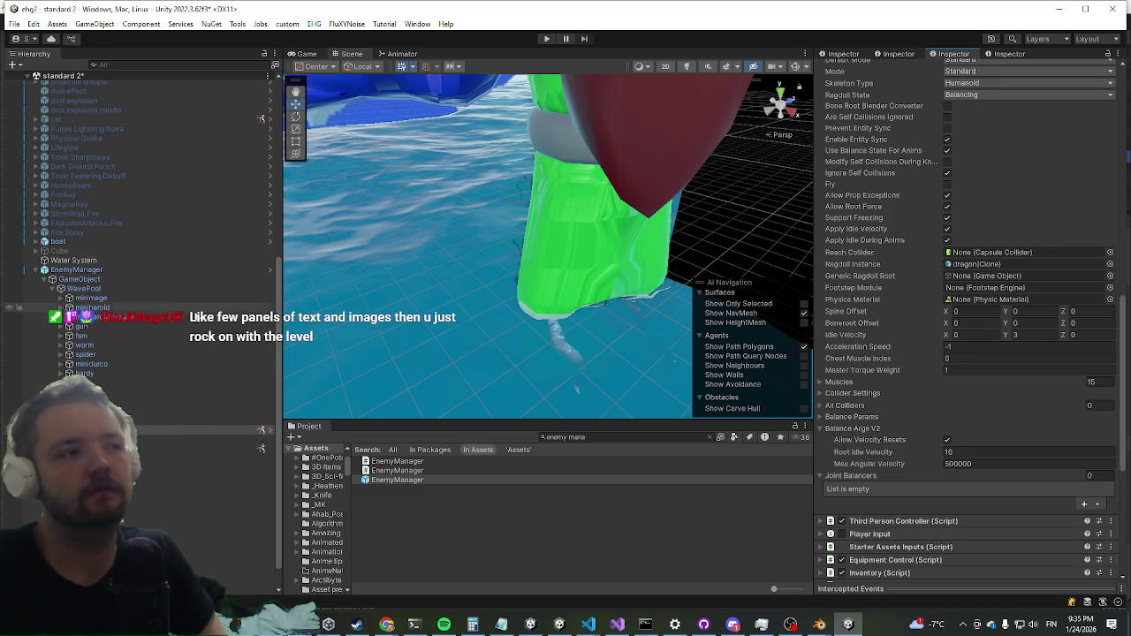
scroll(133, 369, down, 1)
click(132, 401)
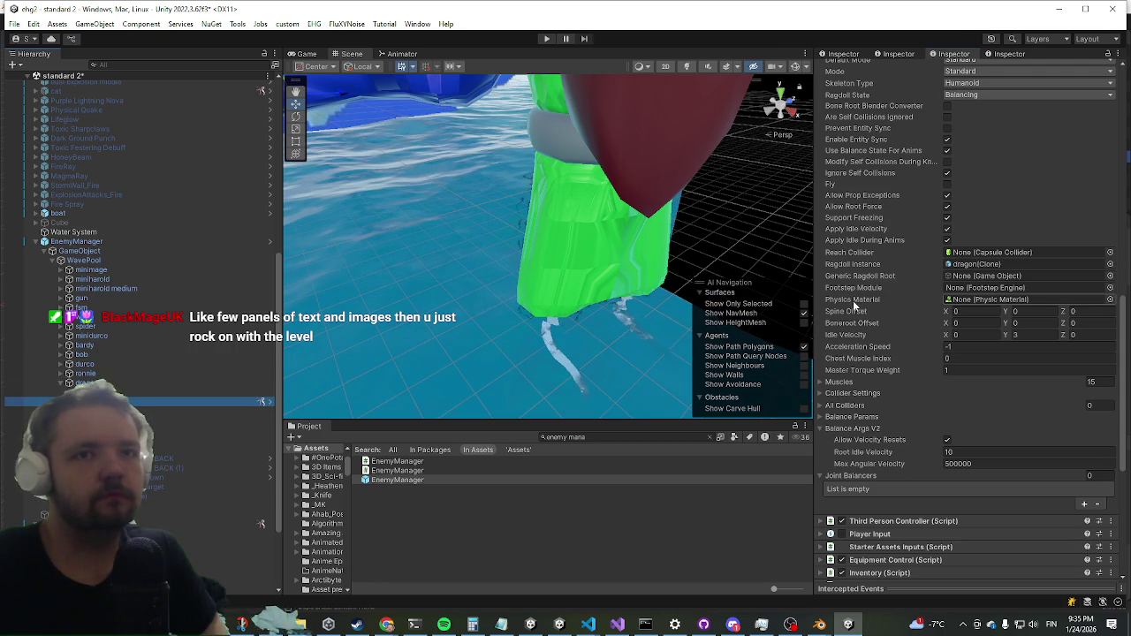
scroll(869, 449, up, 5)
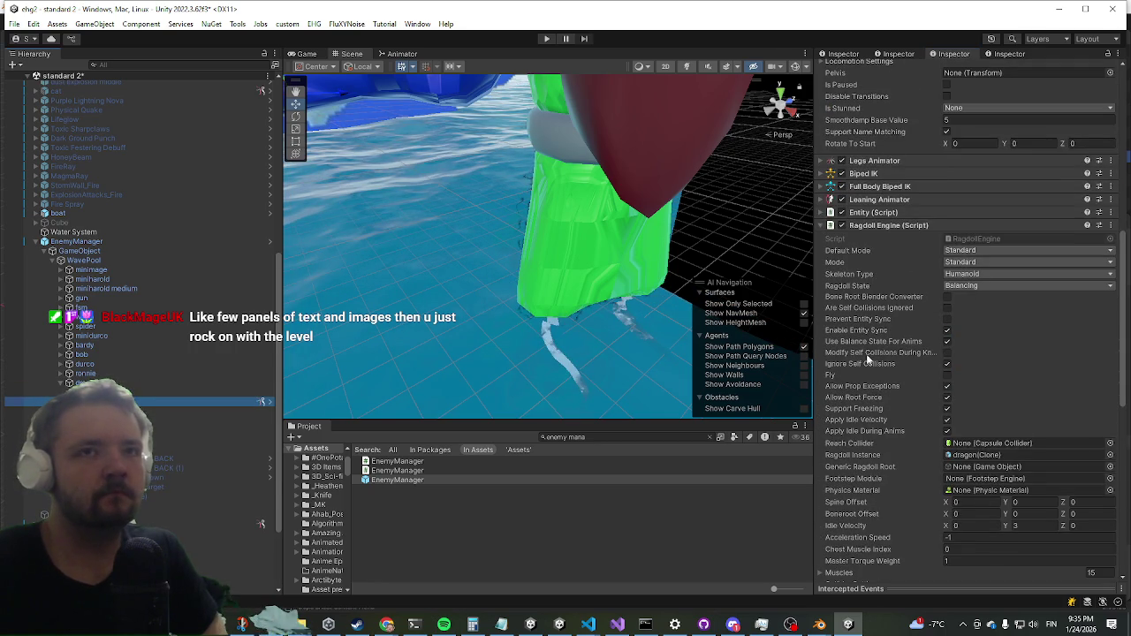
click(868, 224)
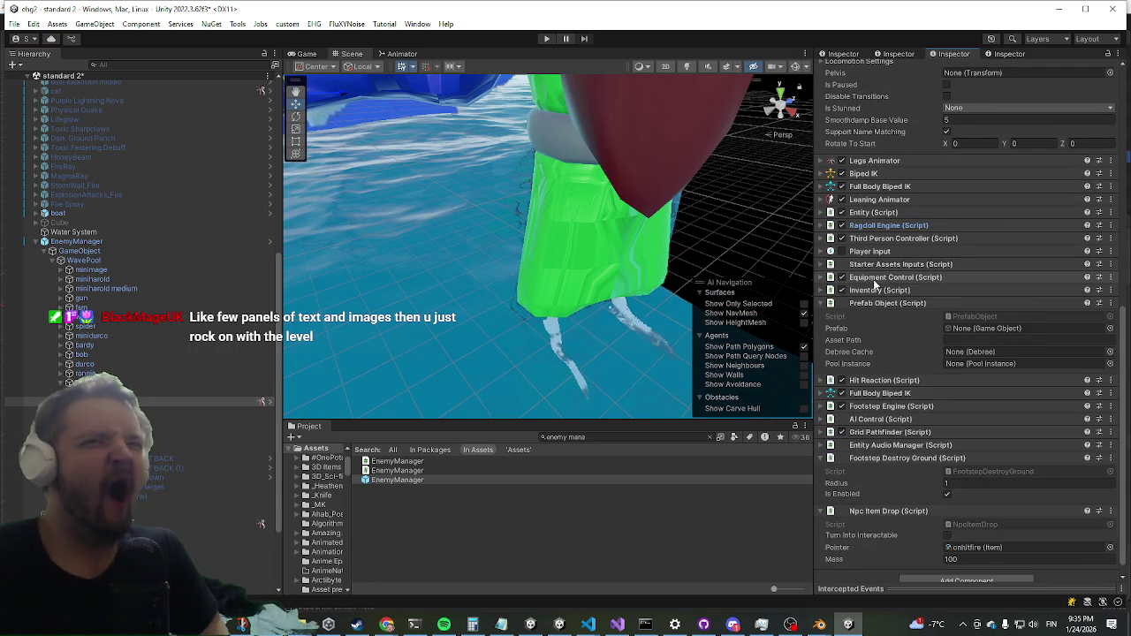
click(875, 225)
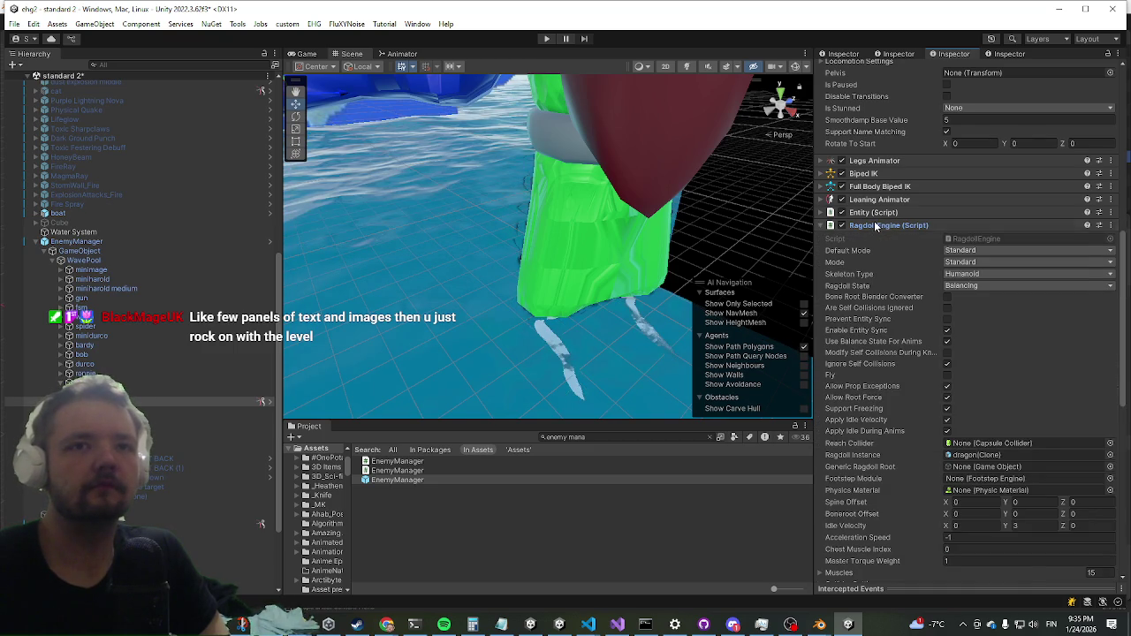
click(875, 226)
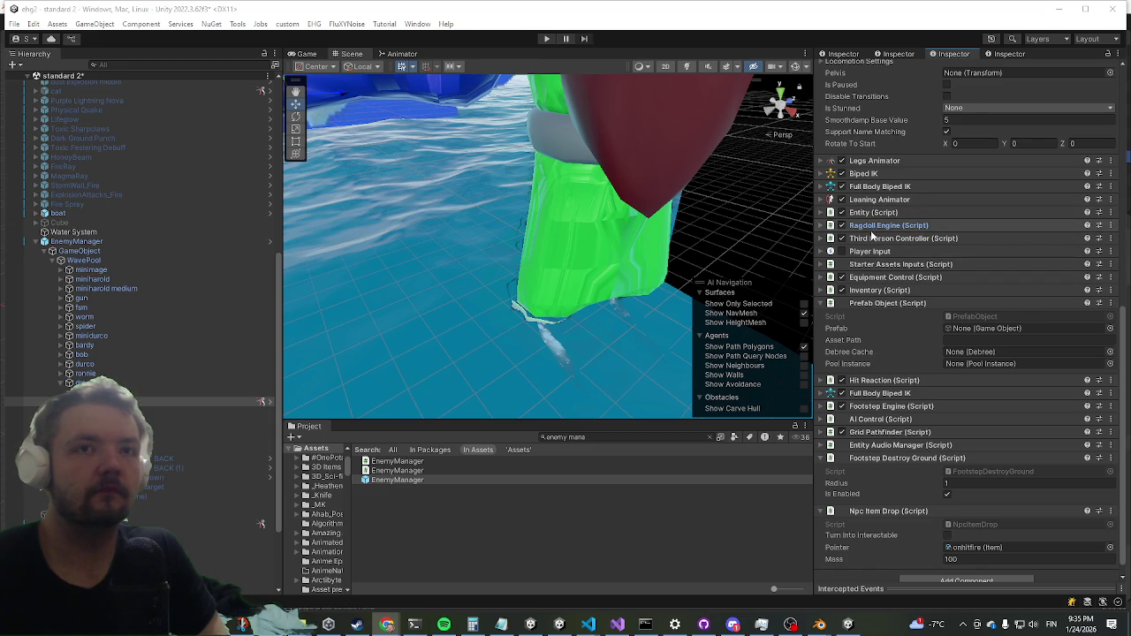
scroll(870, 230, up, 6)
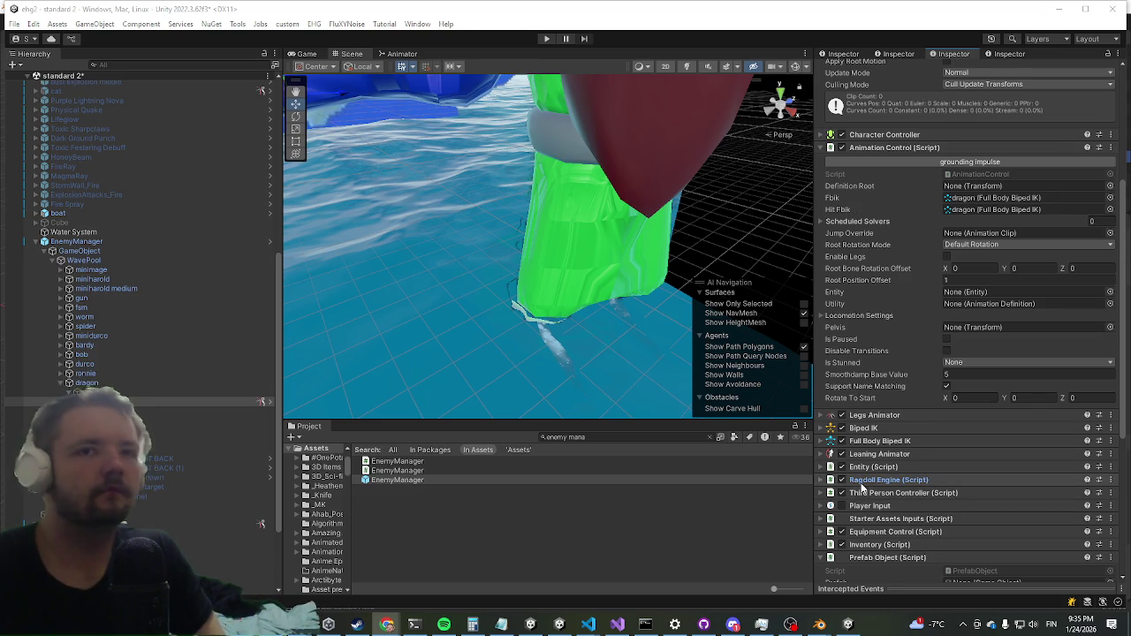
click(871, 481)
scroll(880, 458, down, 5)
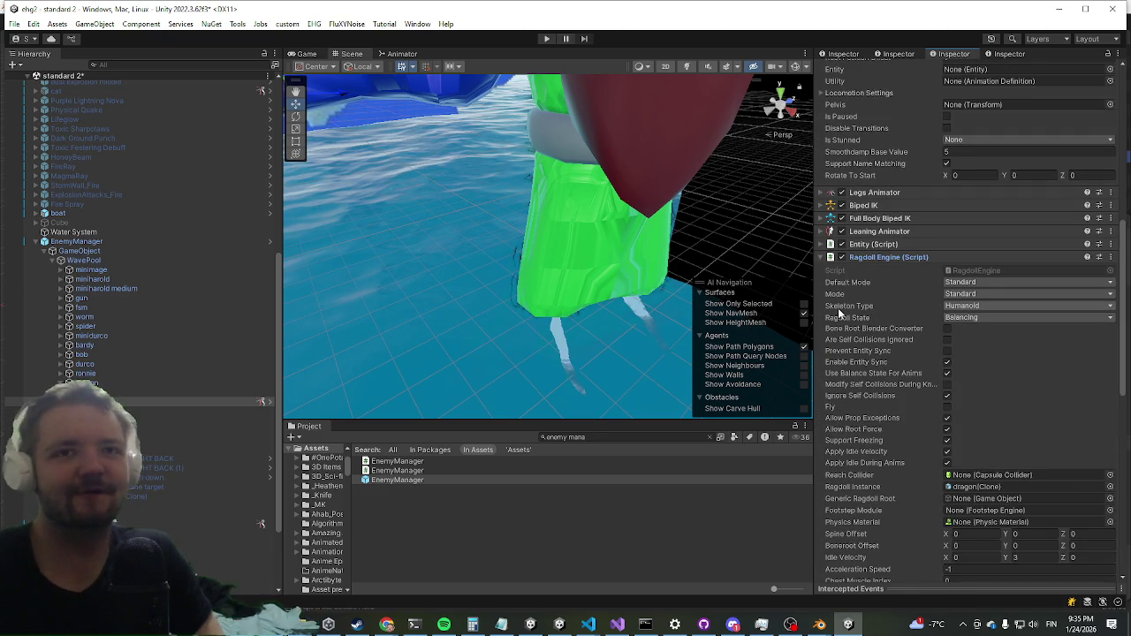
scroll(862, 259, down, 4)
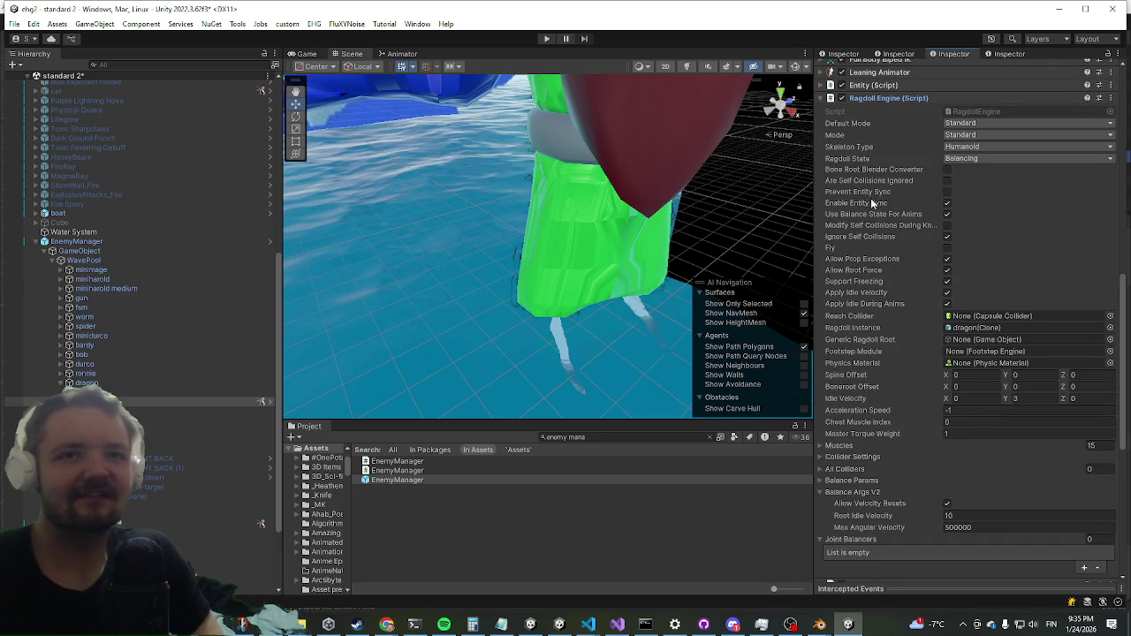
scroll(931, 236, up, 3)
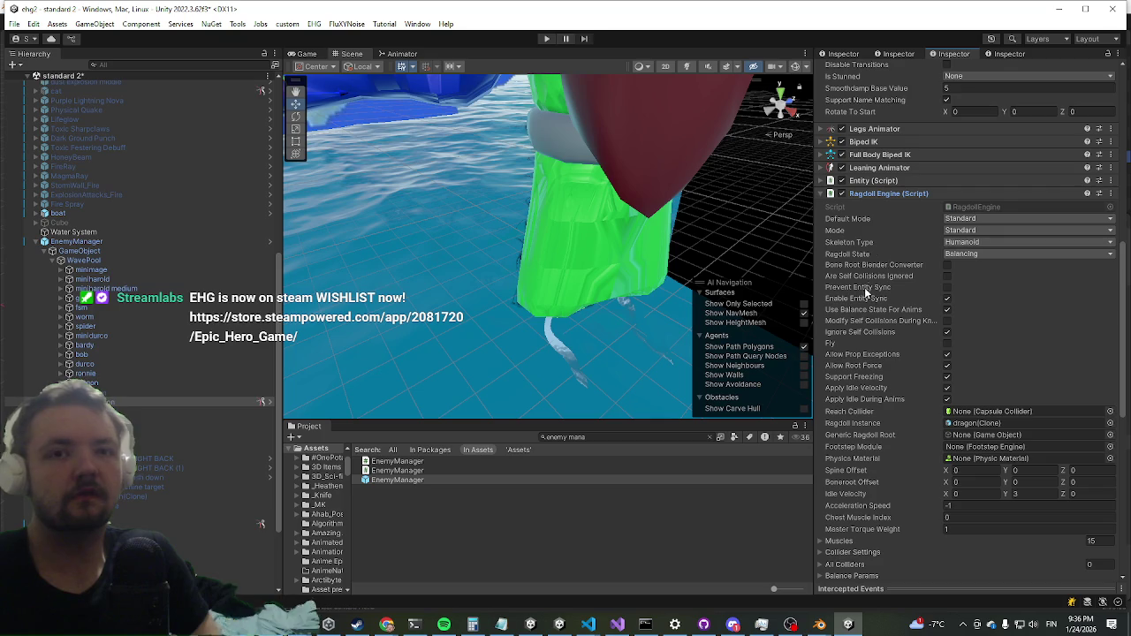
scroll(853, 305, down, 5)
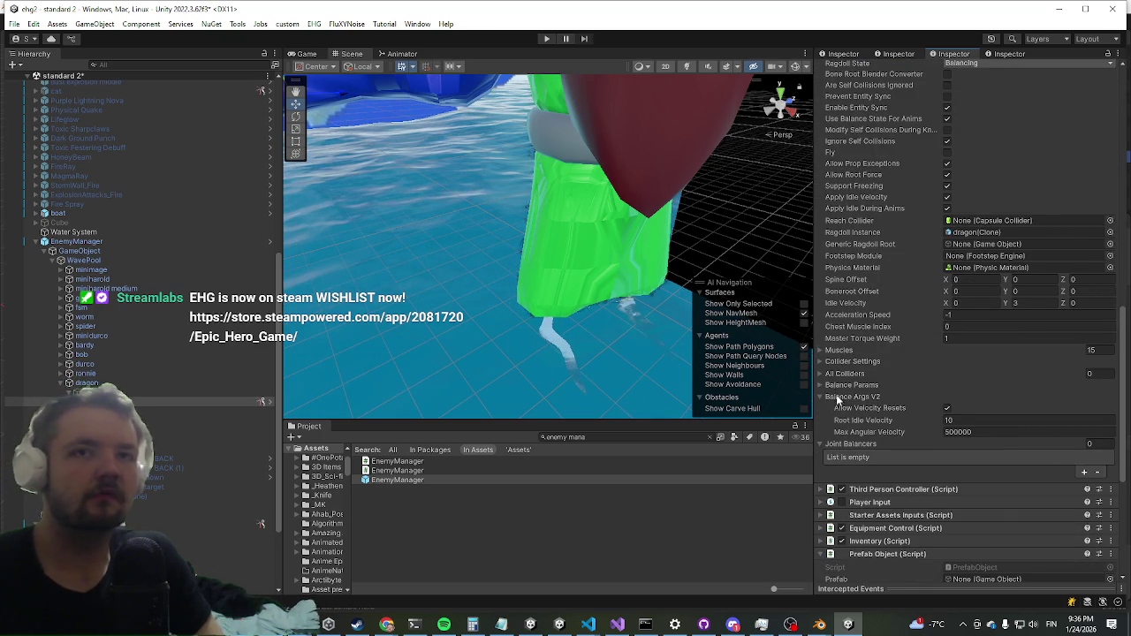
scroll(837, 397, up, 1)
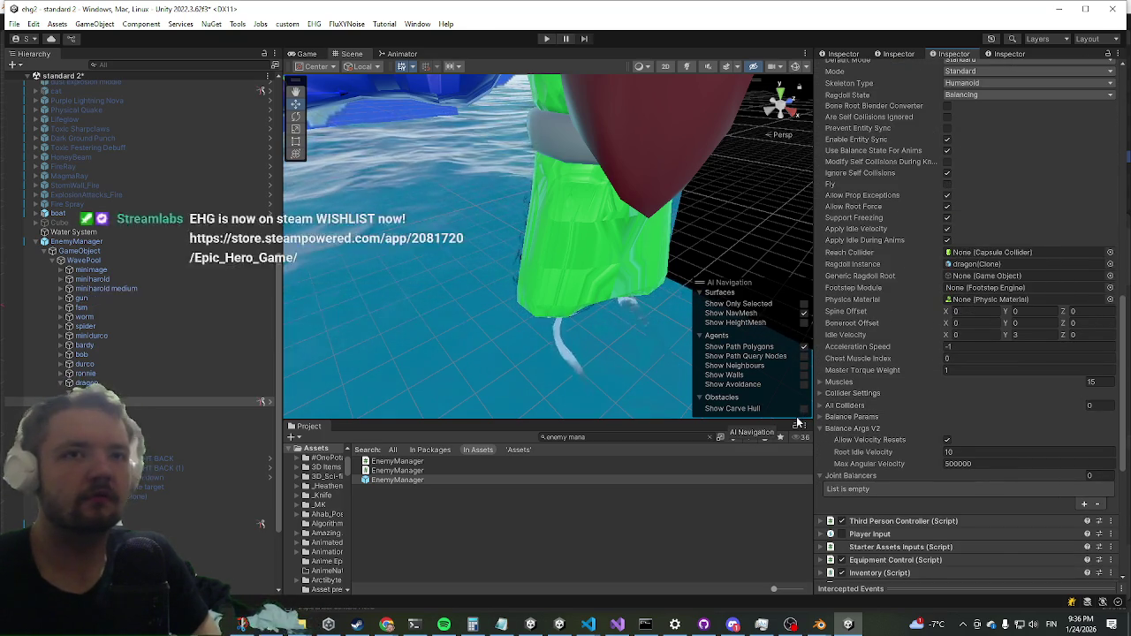
scroll(864, 378, up, 4)
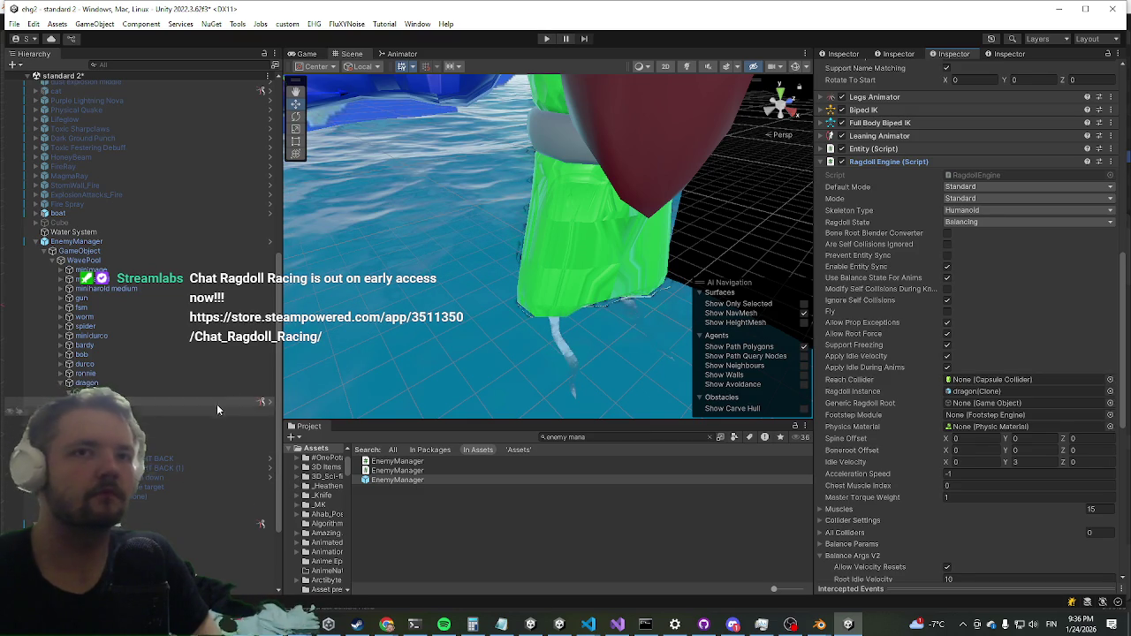
scroll(996, 289, up, 6)
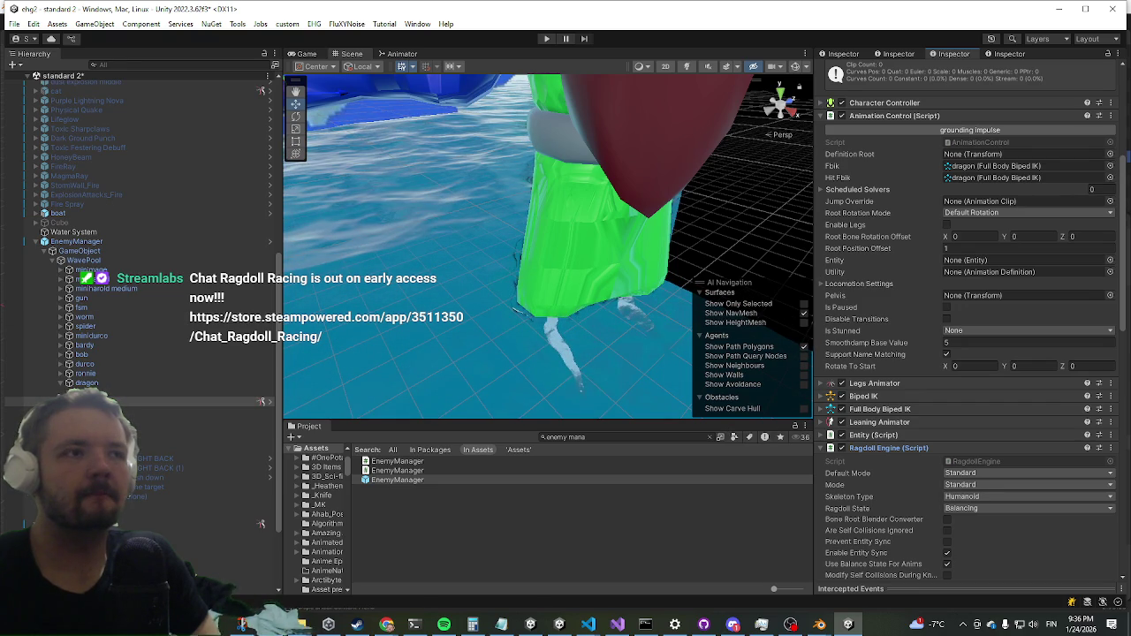
scroll(1028, 125, up, 6)
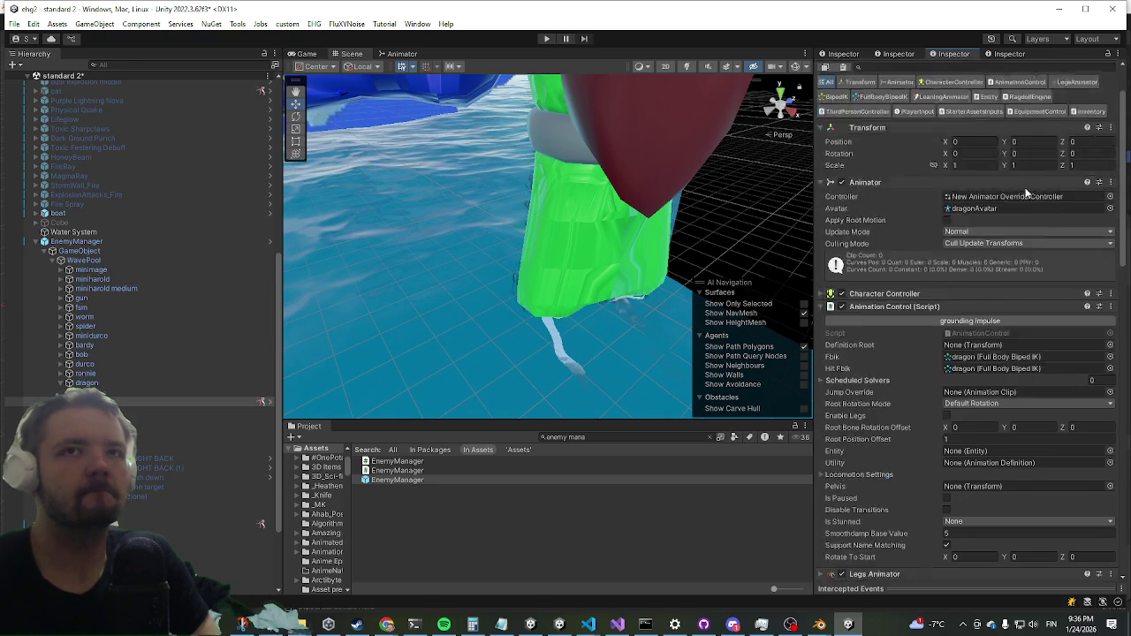
click(1080, 83)
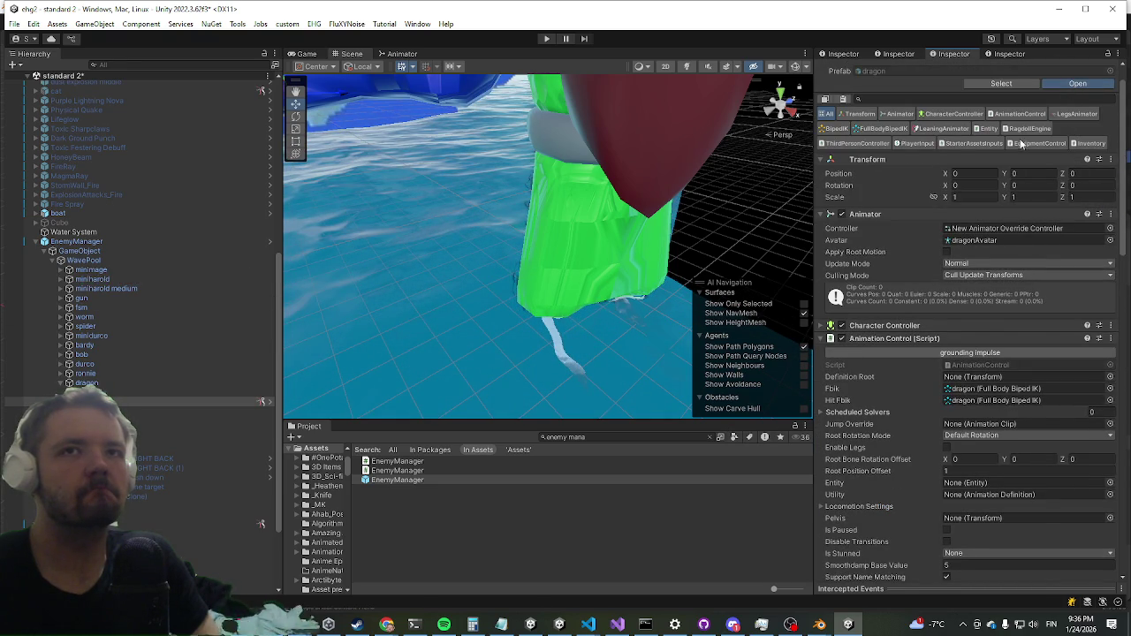
scroll(924, 241, down, 3)
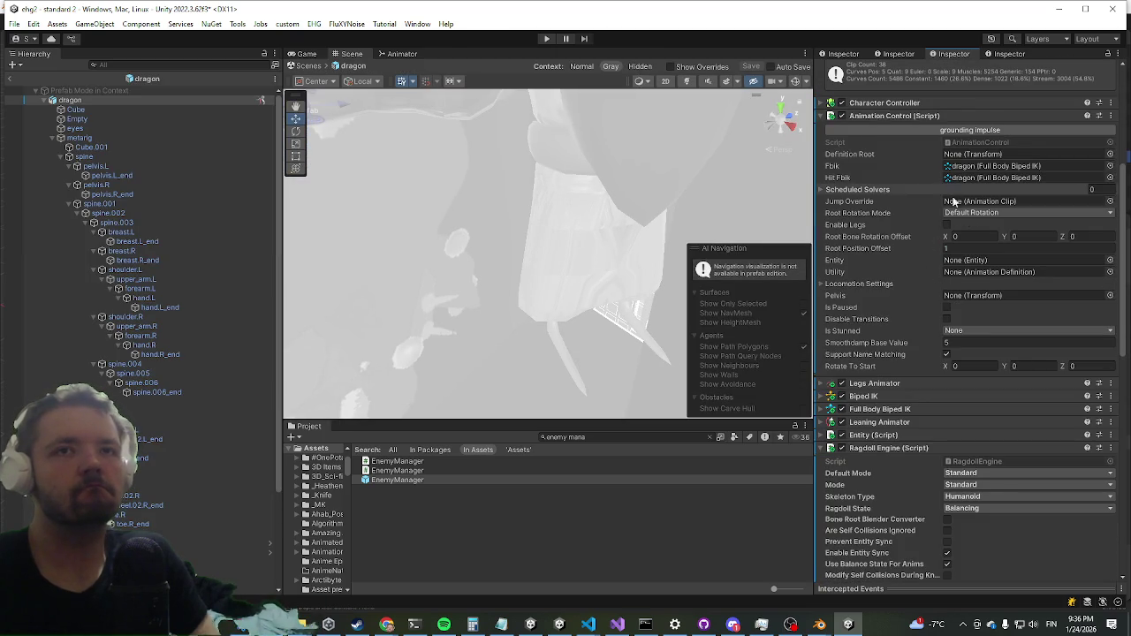
scroll(976, 235, down, 3)
scroll(972, 232, down, 1)
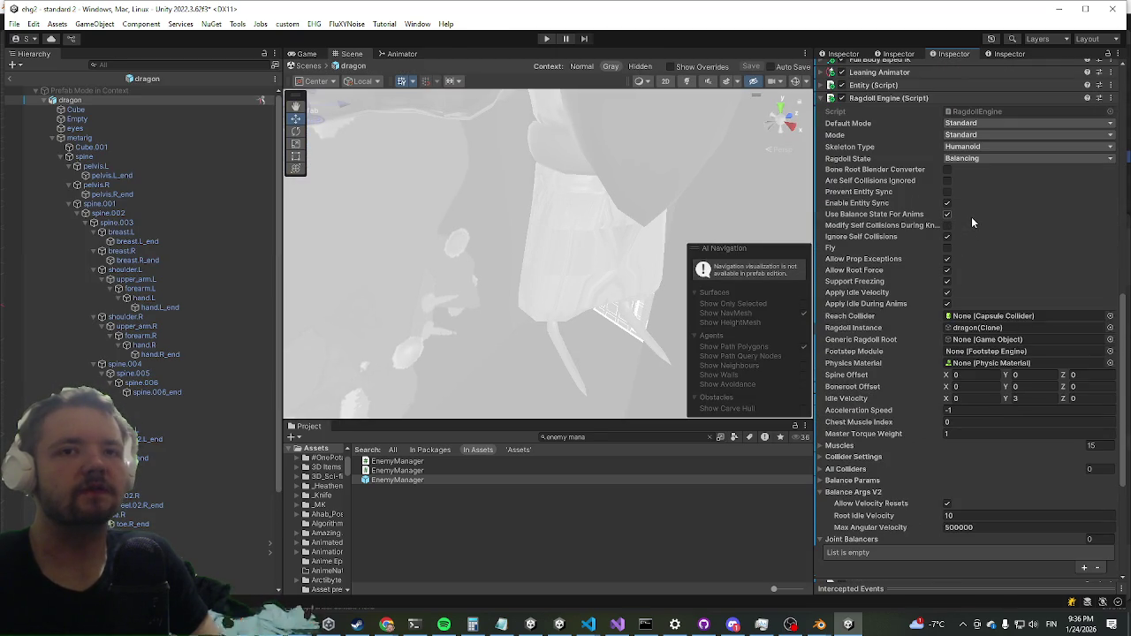
scroll(969, 225, down, 7)
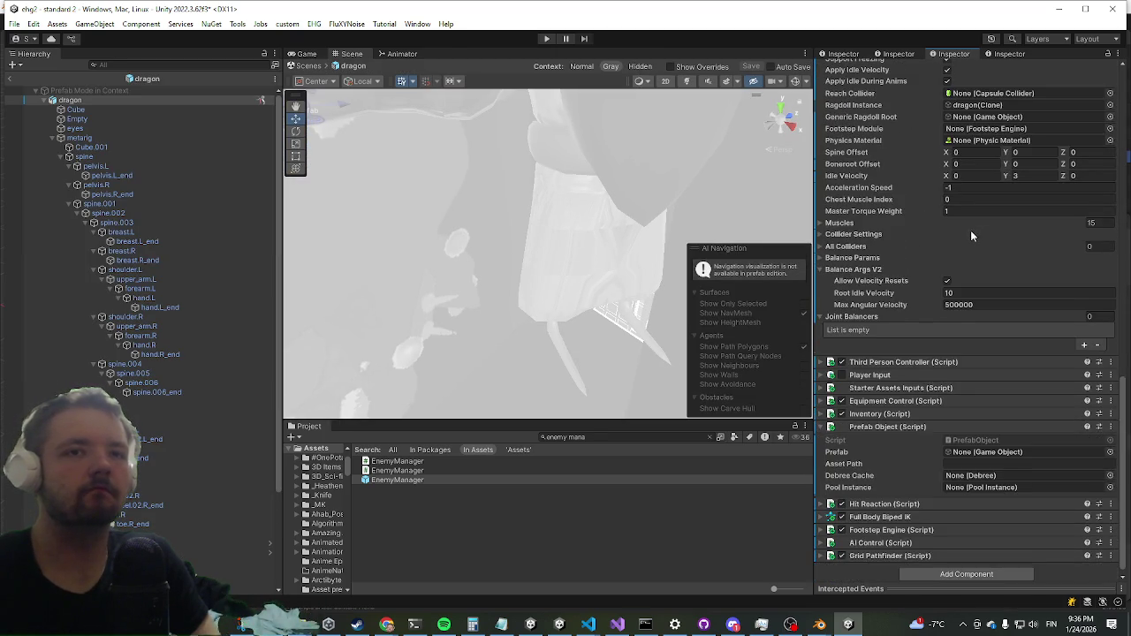
click(12, 86)
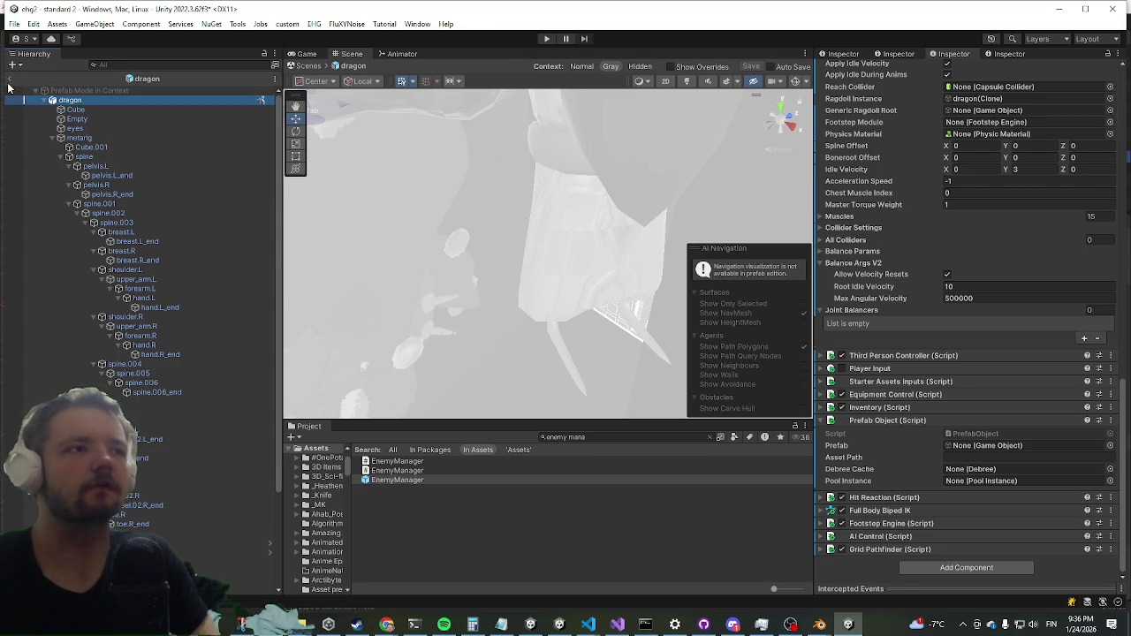
click(9, 82)
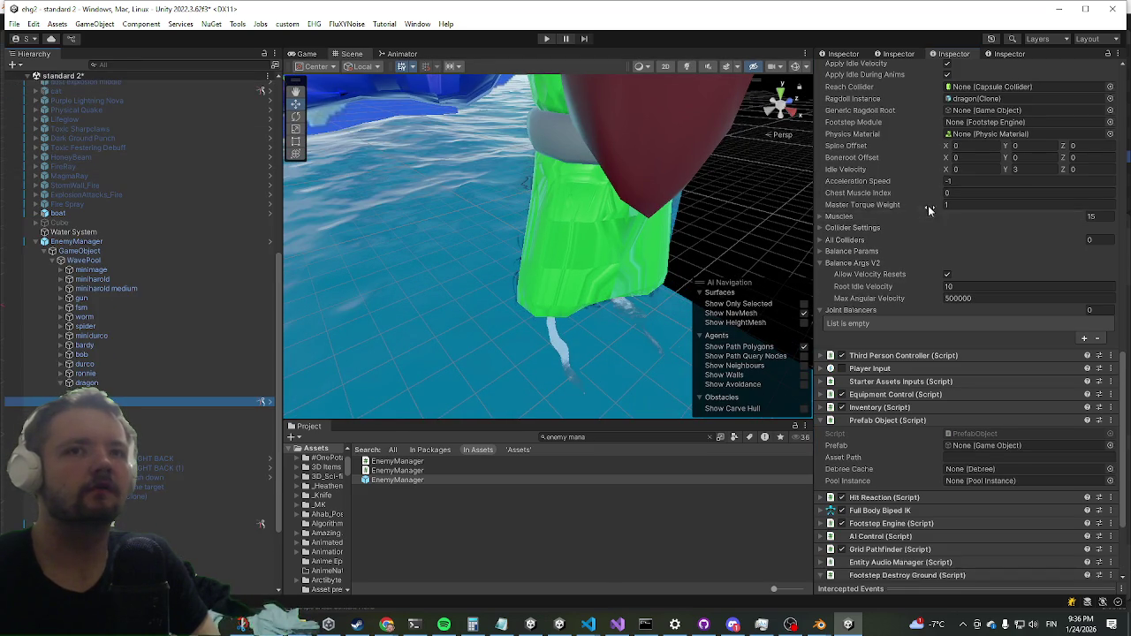
scroll(918, 191, down, 4)
scroll(914, 191, up, 5)
scroll(913, 187, up, 6)
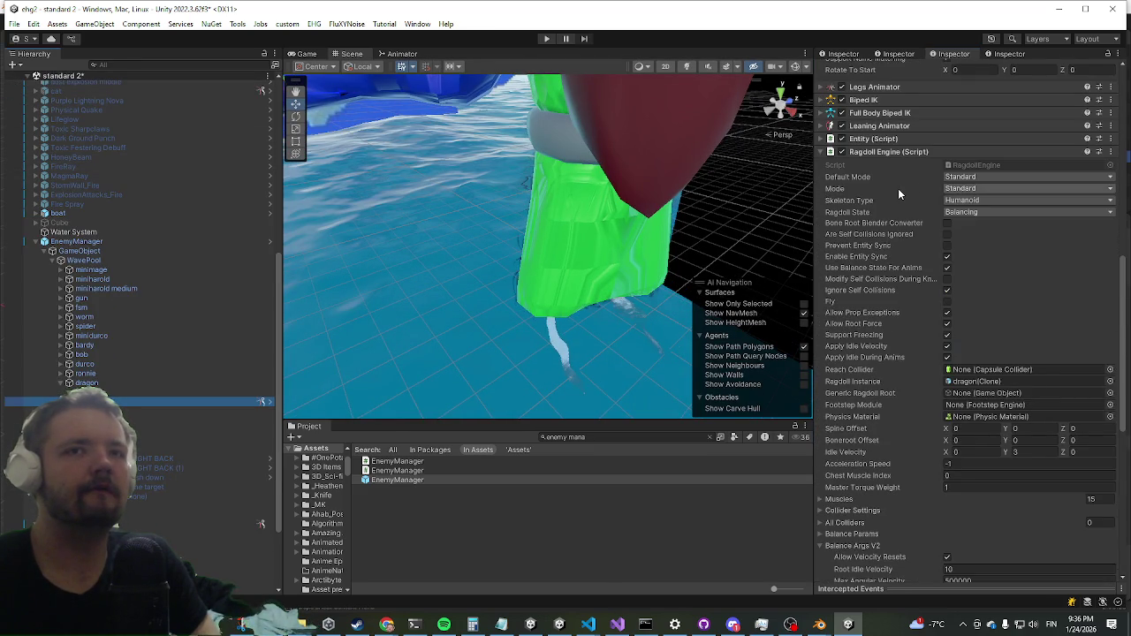
scroll(886, 200, up, 9)
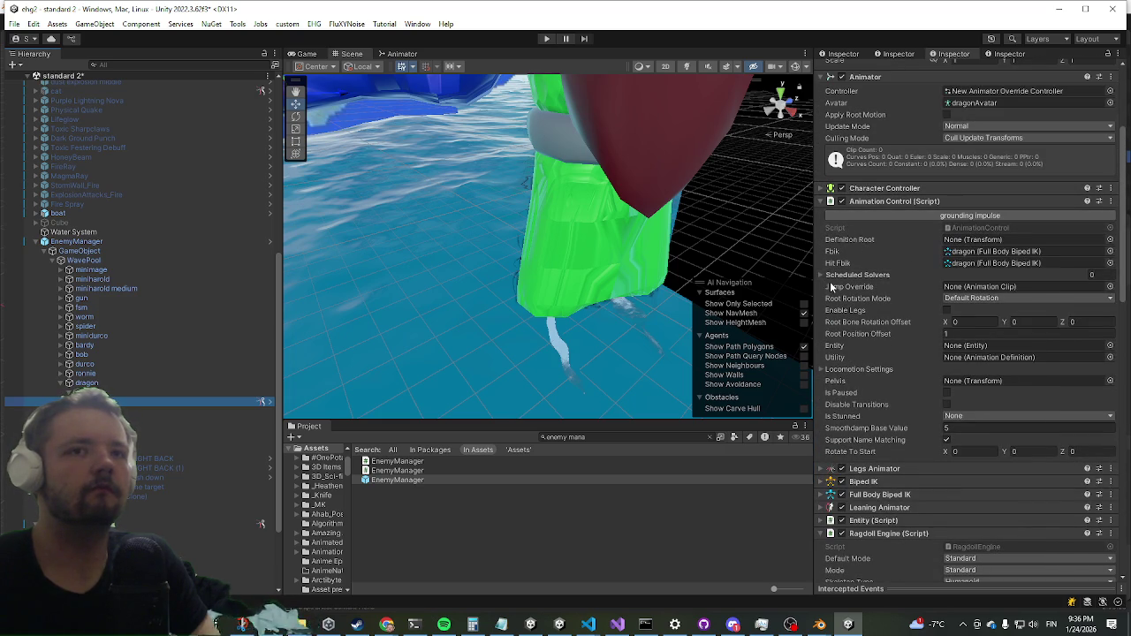
scroll(831, 288, down, 5)
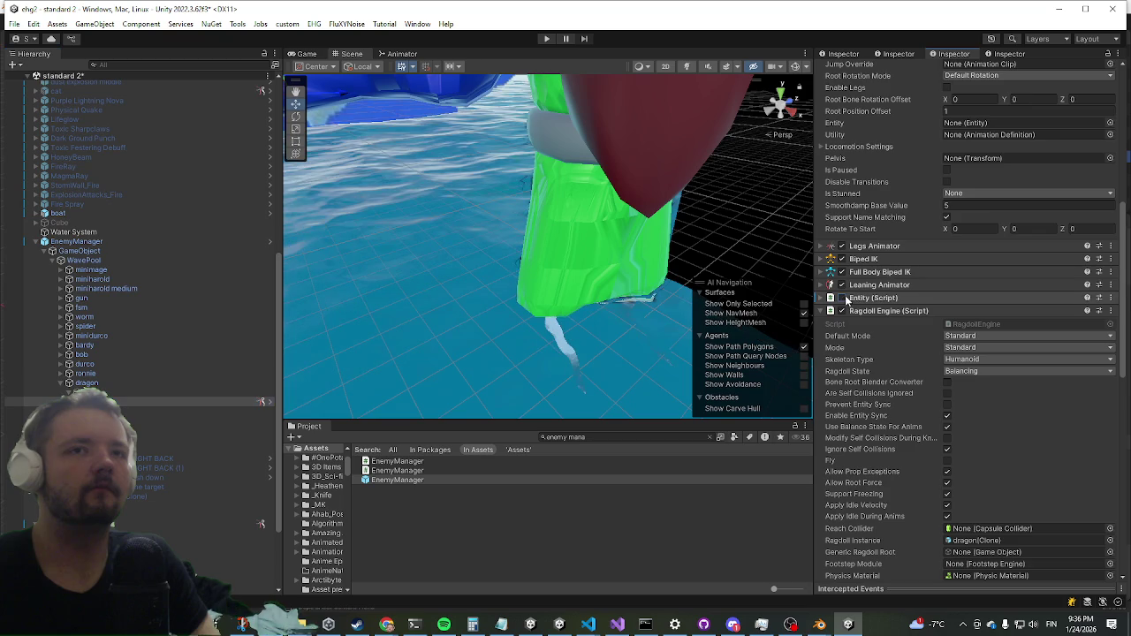
Expand the dragon's Entity component and fold its Meta Data and Stats sections.
click(845, 299)
scroll(884, 252, down, 5)
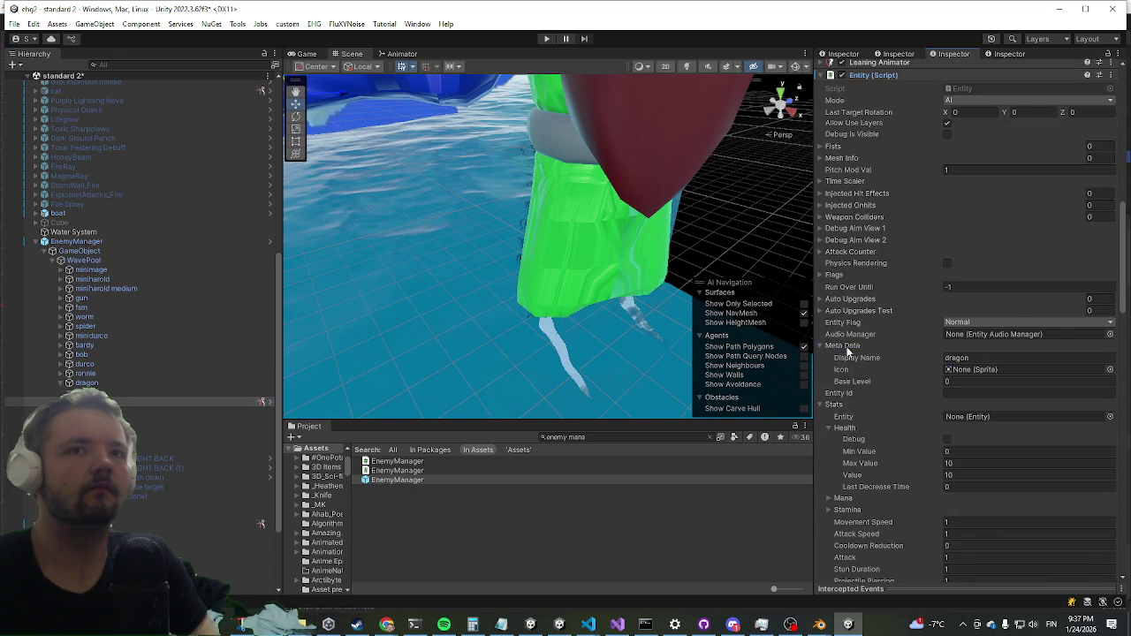
click(847, 346)
click(844, 371)
Fold Balance Args V2 and Balance Params, then select the EnemyManager object.
scroll(851, 345, down, 4)
scroll(851, 343, down, 7)
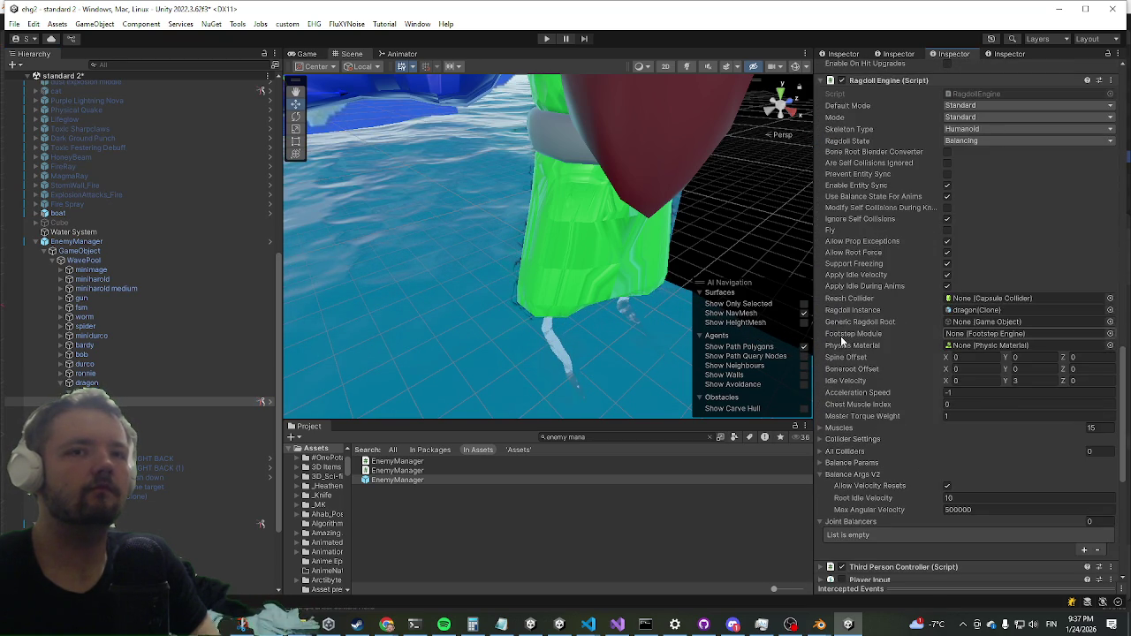
click(848, 475)
click(838, 465)
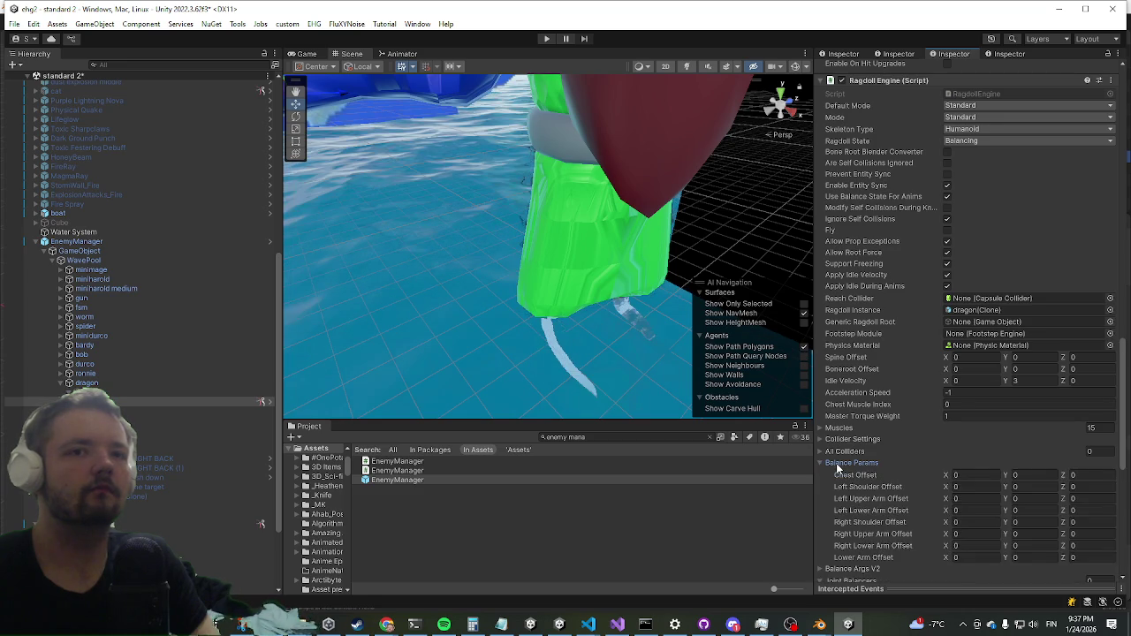
click(838, 465)
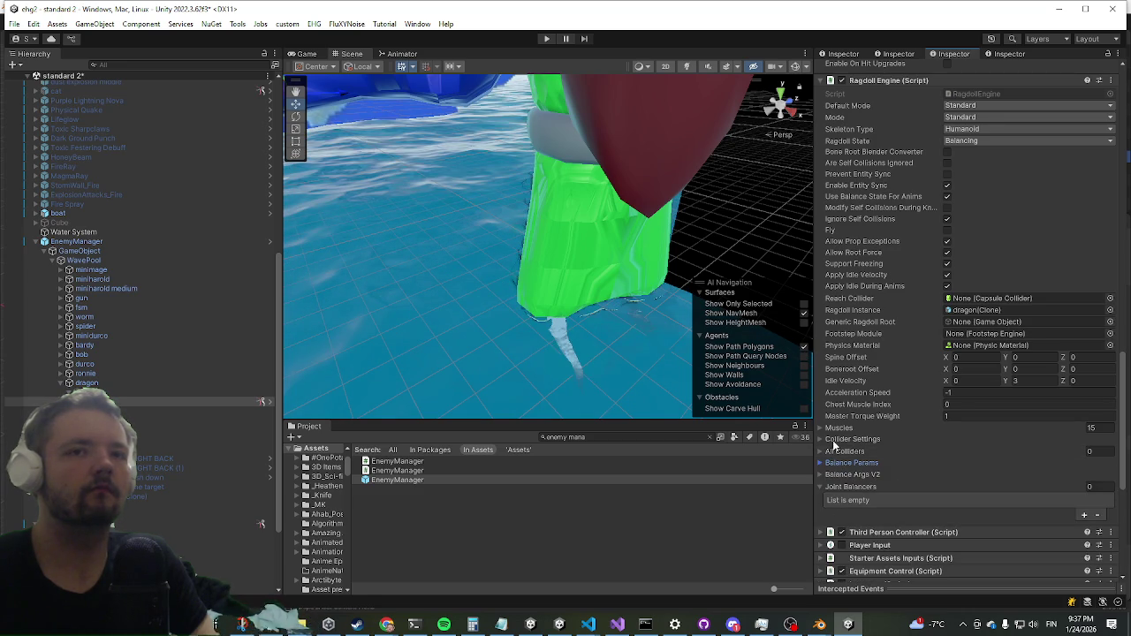
scroll(844, 409, up, 4)
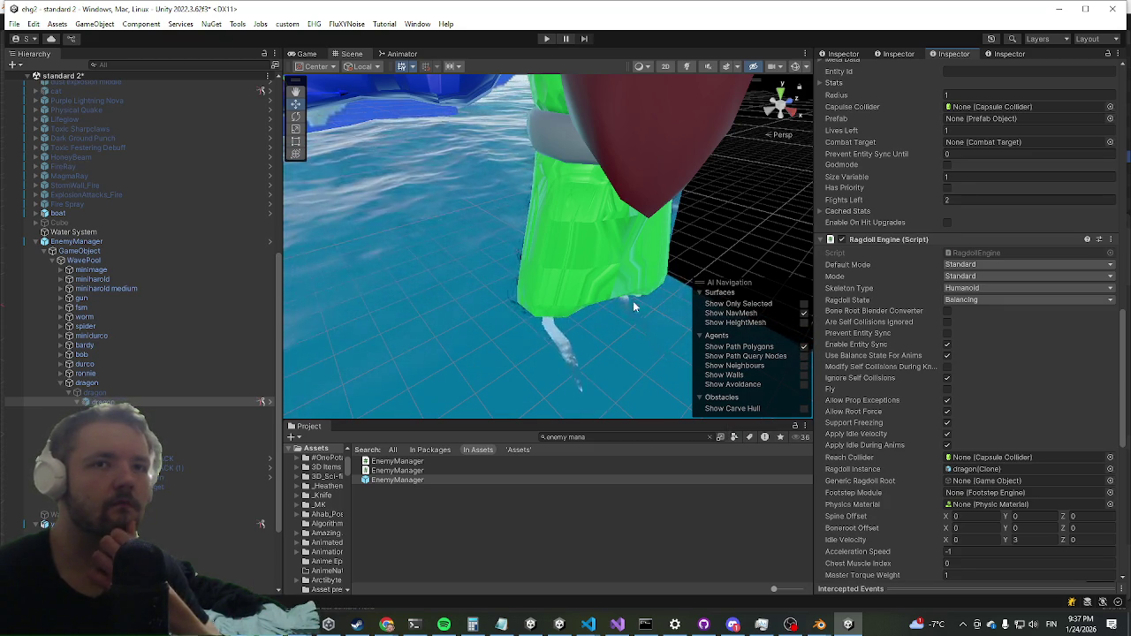
click(335, 184)
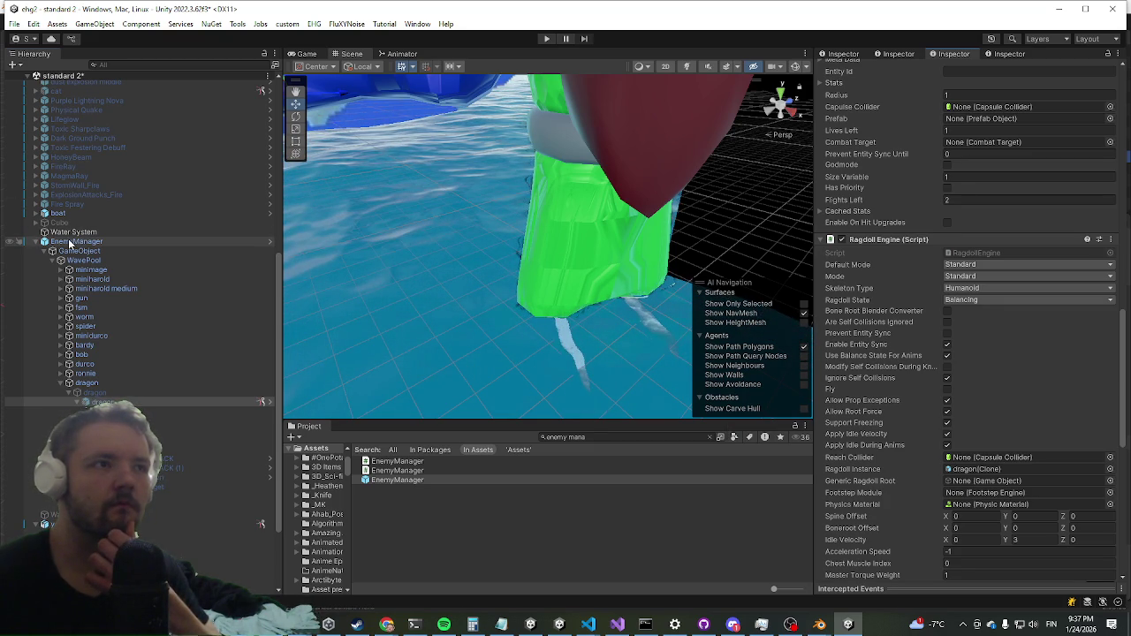
Delete the EnemyManager instance from the Hierarchy, then enter Play mode to test the yolk.
right_click(126, 241)
click(127, 159)
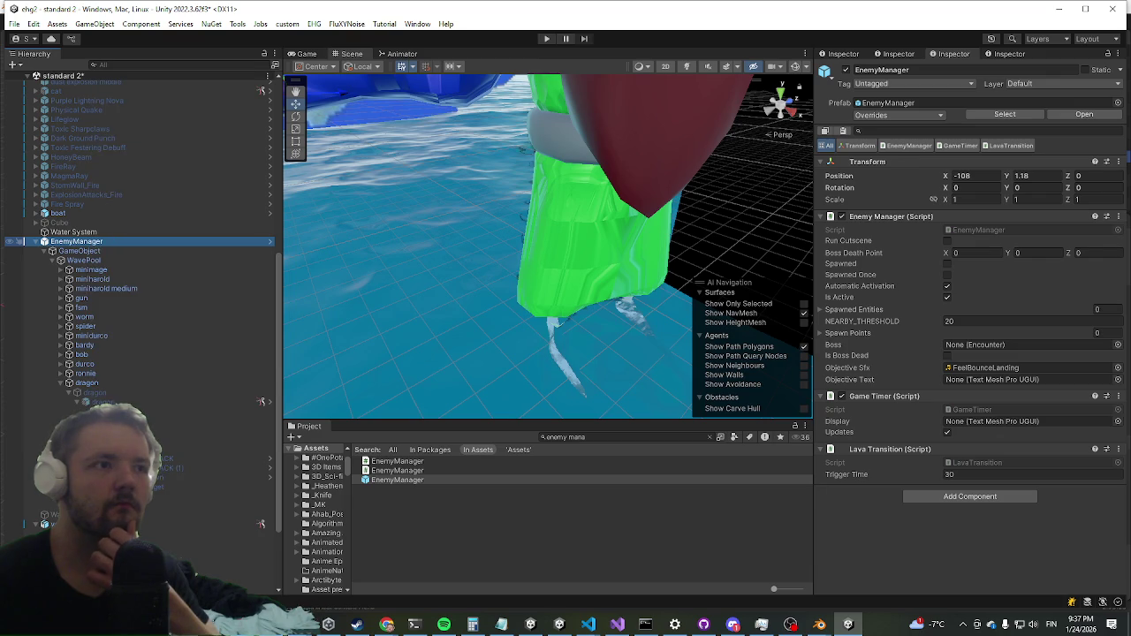
click(54, 413)
click(54, 421)
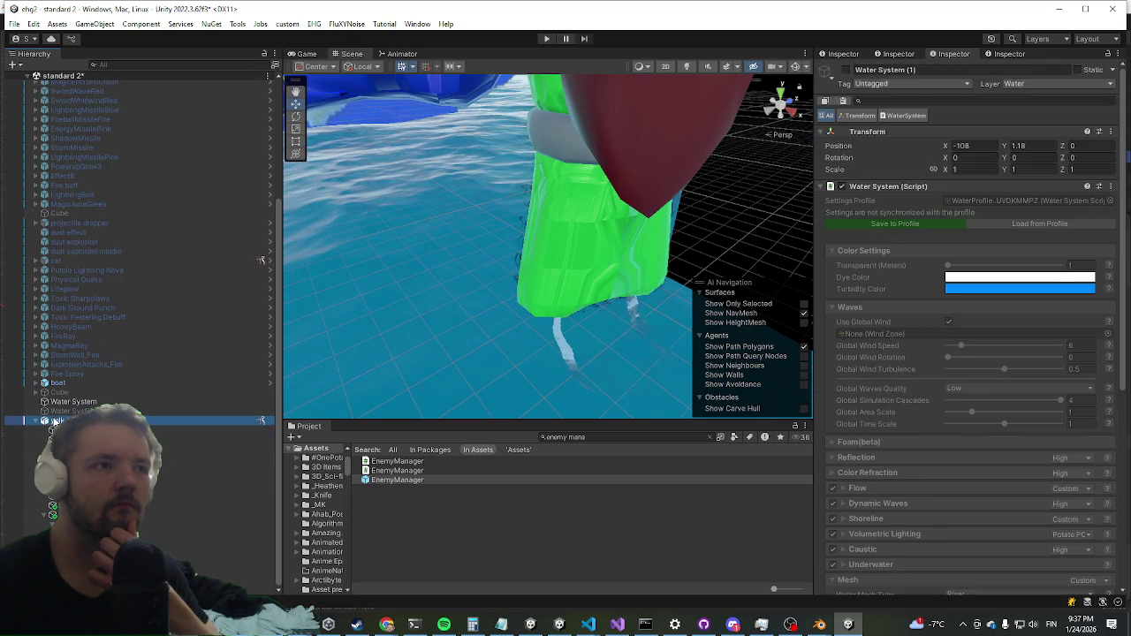
scroll(1063, 253, down, 3)
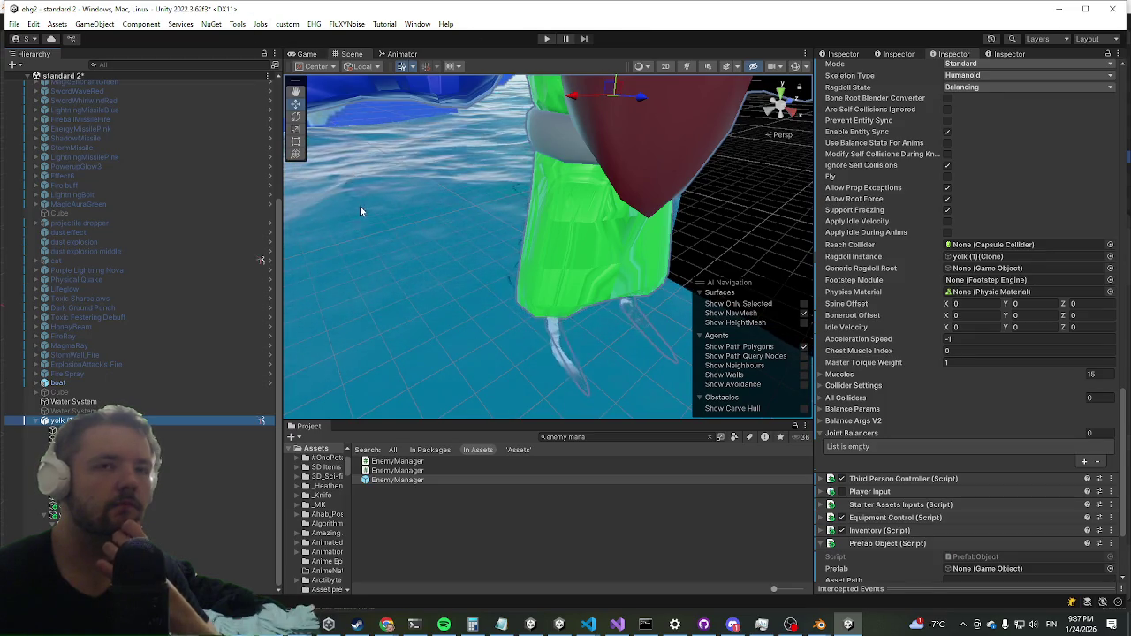
click(547, 39)
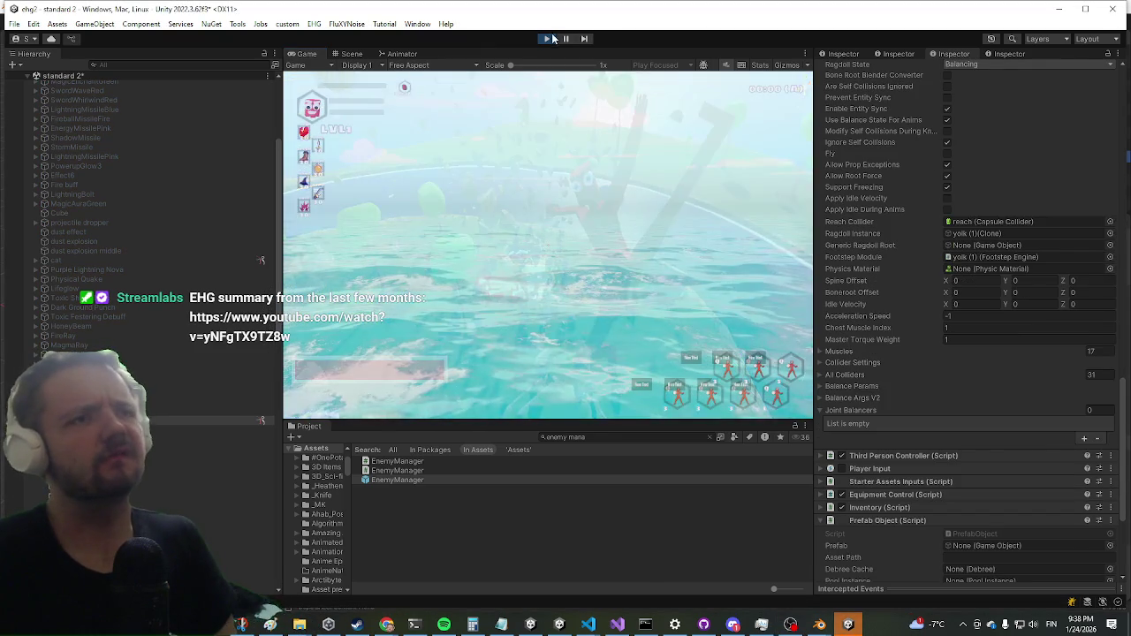
Leave Play mode with the Play button to return to scene editing.
click(551, 38)
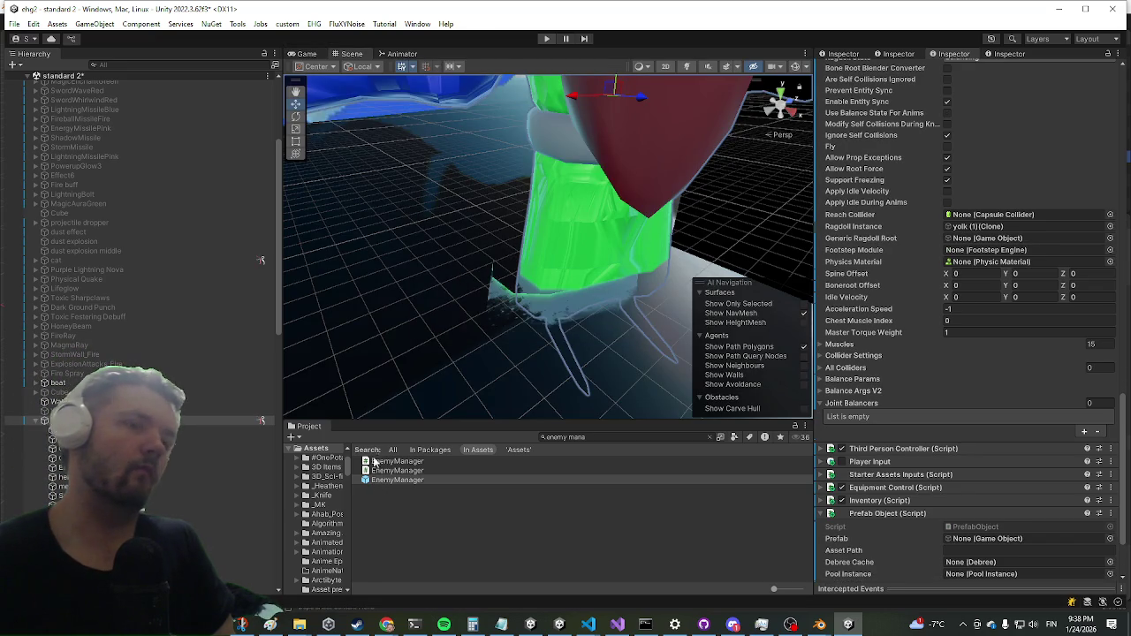
Place the EnemyManager prefab back into the scene from the Project window.
click(382, 482)
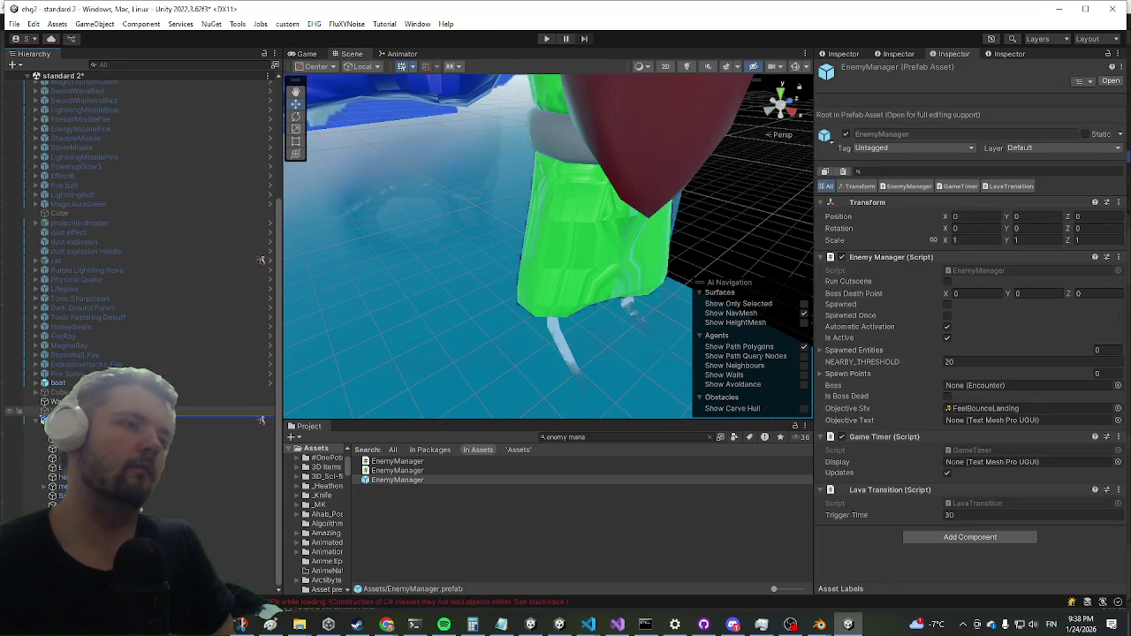
drag(262, 419, 262, 429)
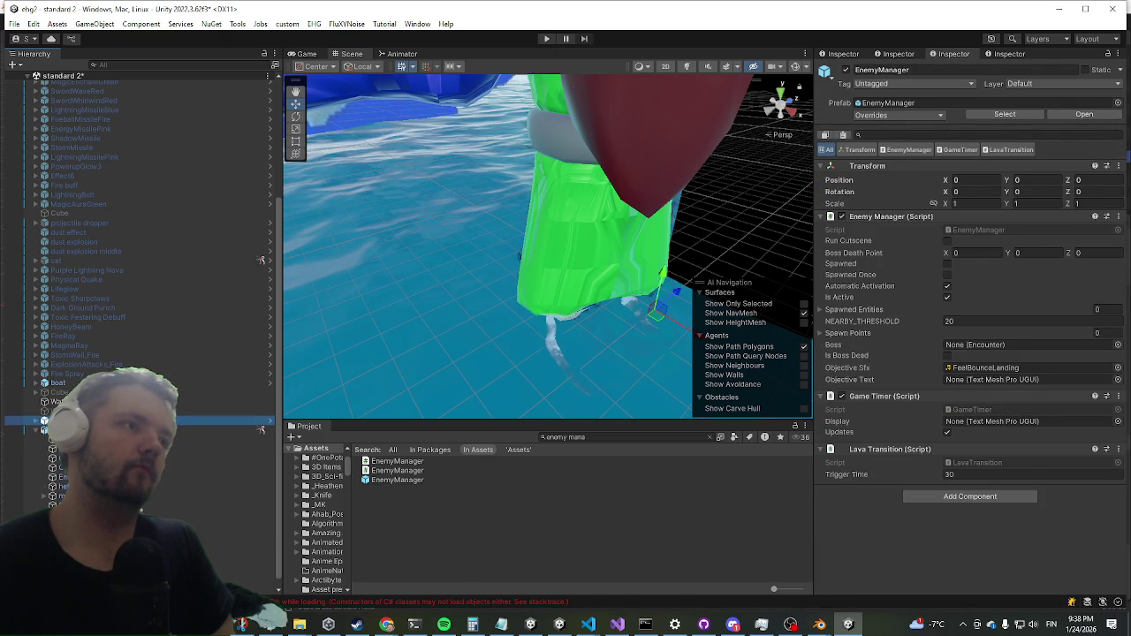
scroll(67, 380, down, 1)
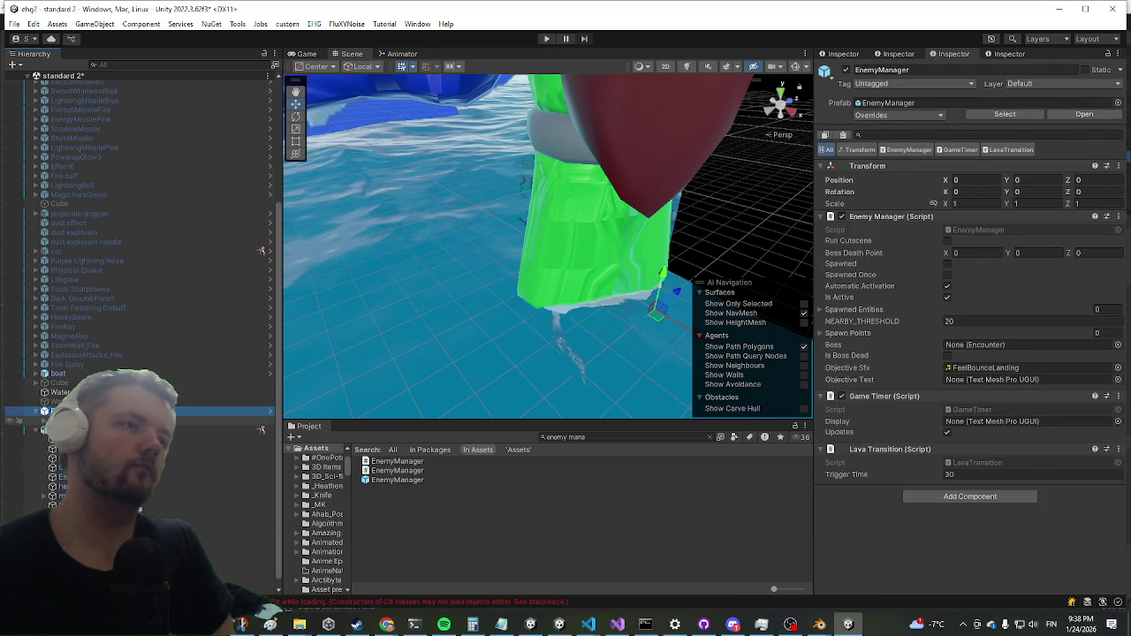
scroll(133, 265, down, 5)
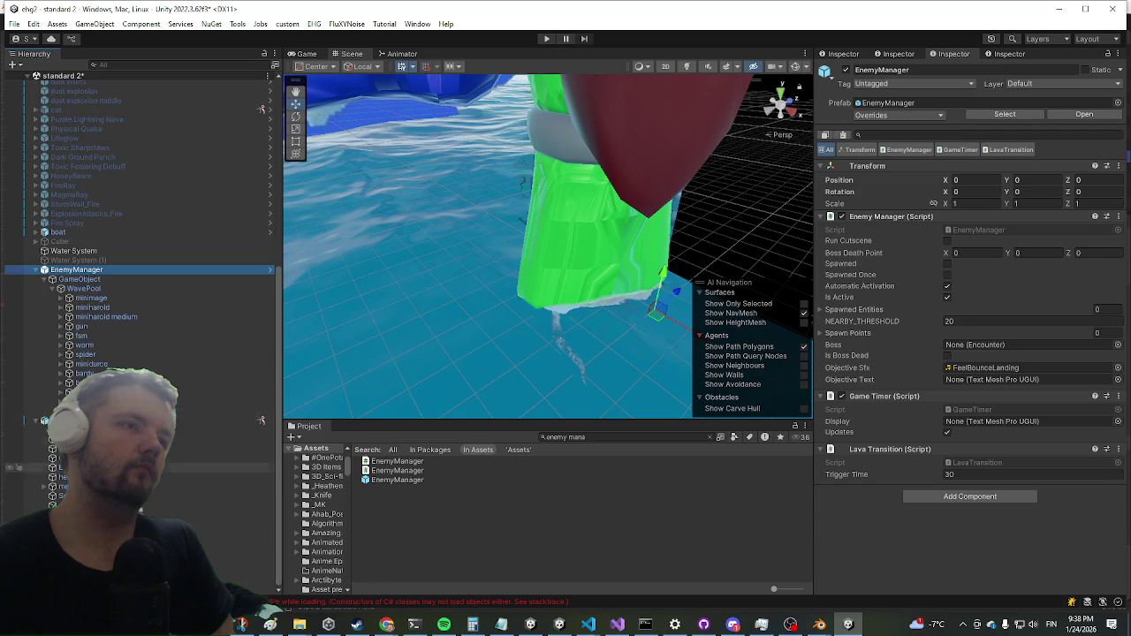
Duplicate the WavePool's dragon entry with Ctrl+D and rename the copy to yolk.
click(132, 411)
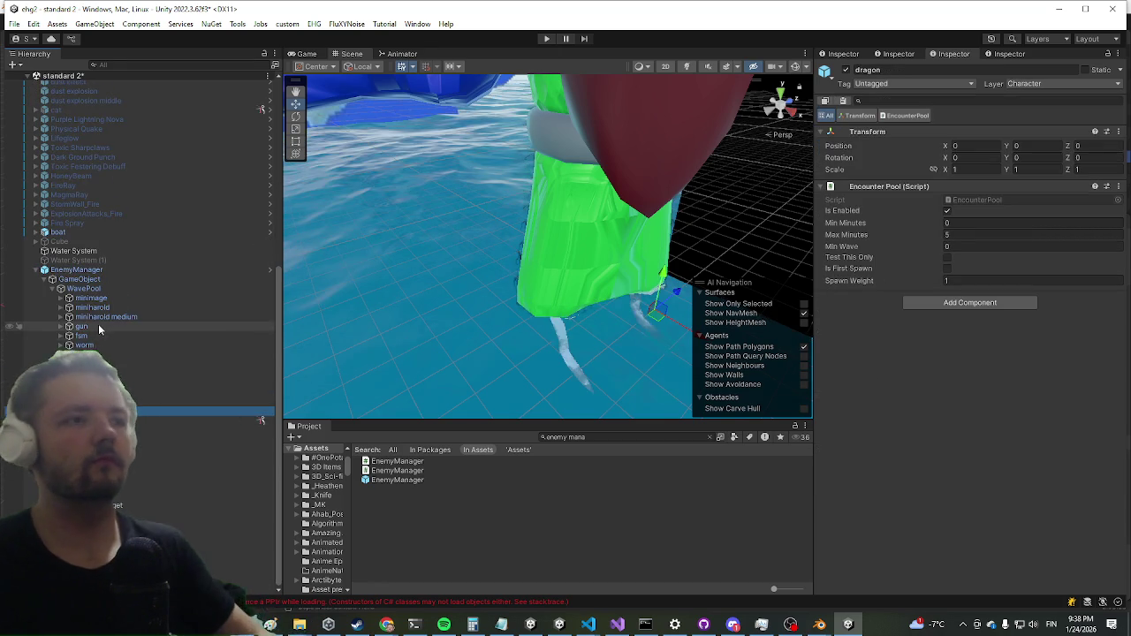
key(ctrl+d)
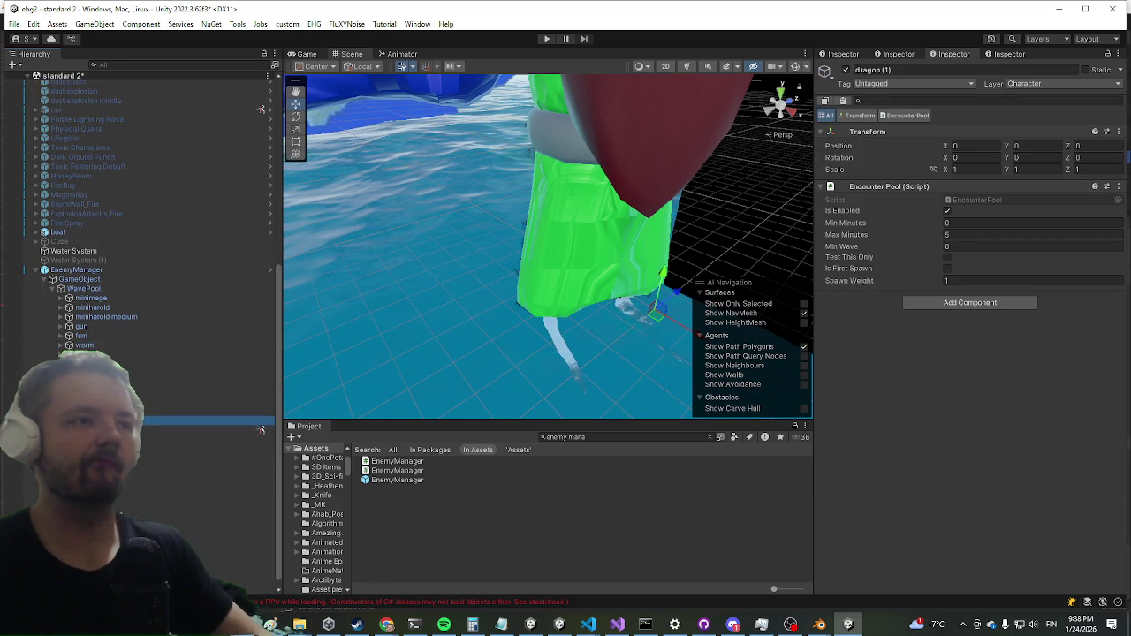
click(261, 430)
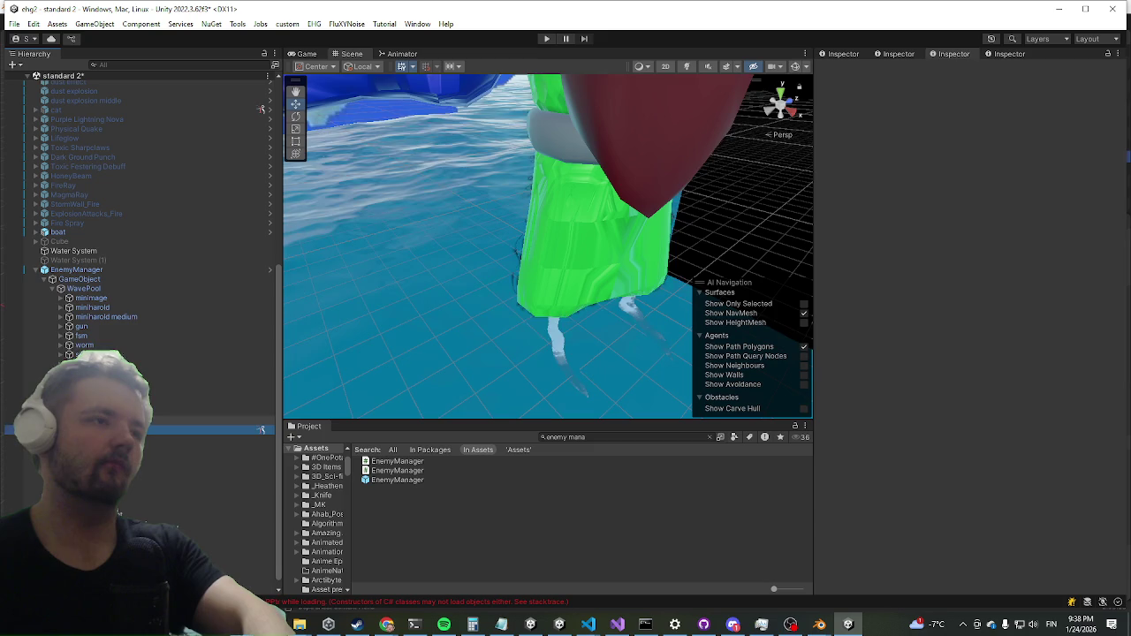
click(260, 424)
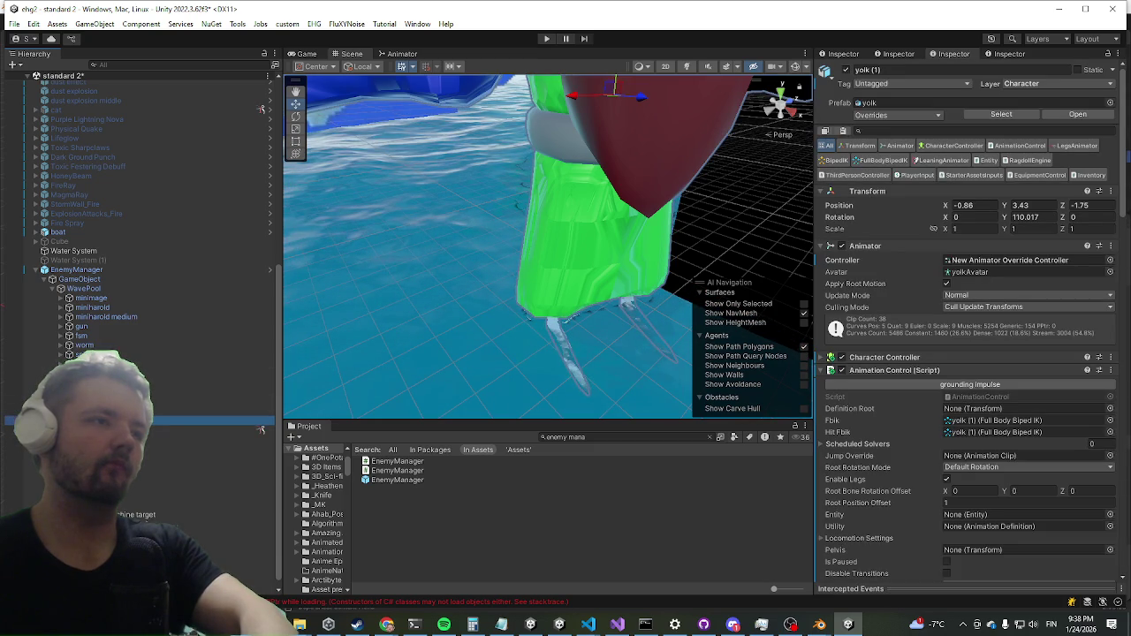
click(261, 429)
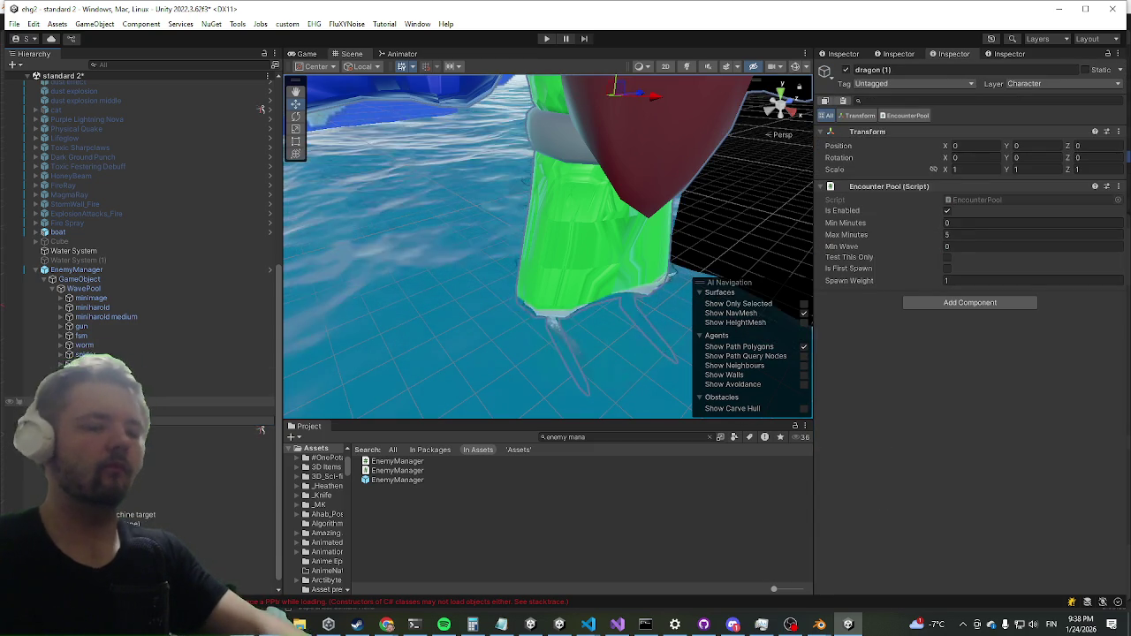
key(Up)
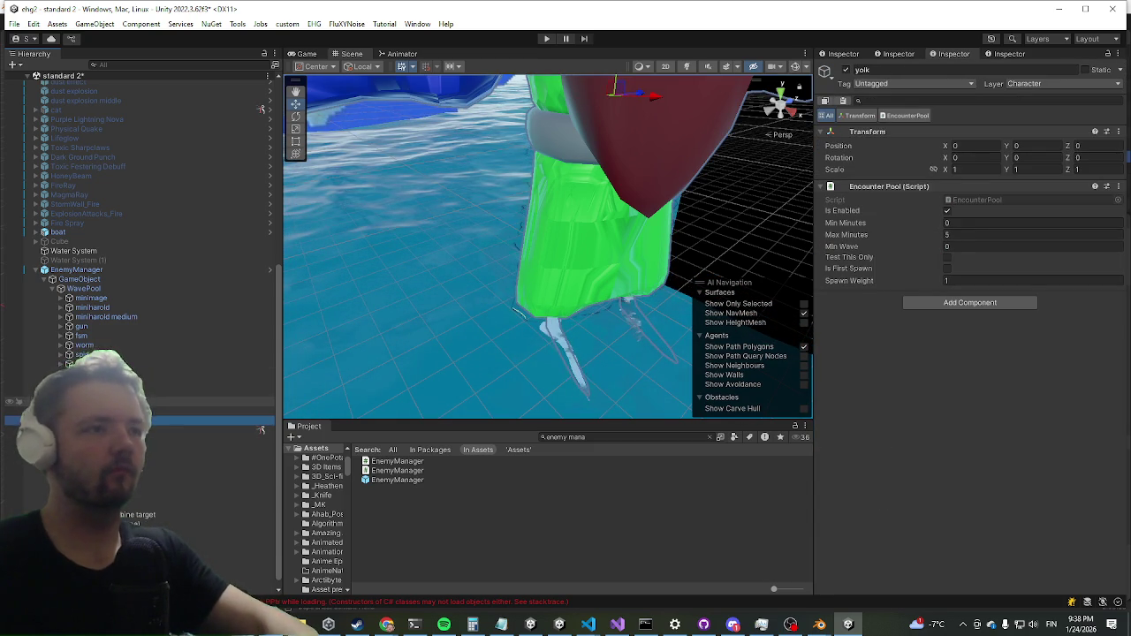
key(Up)
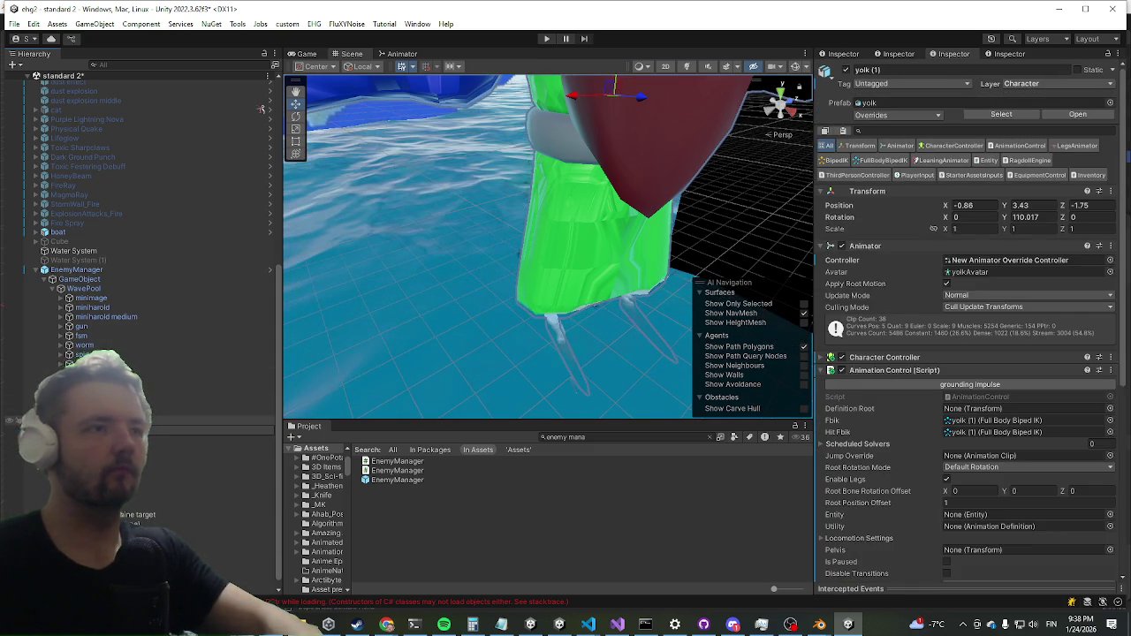
click(146, 427)
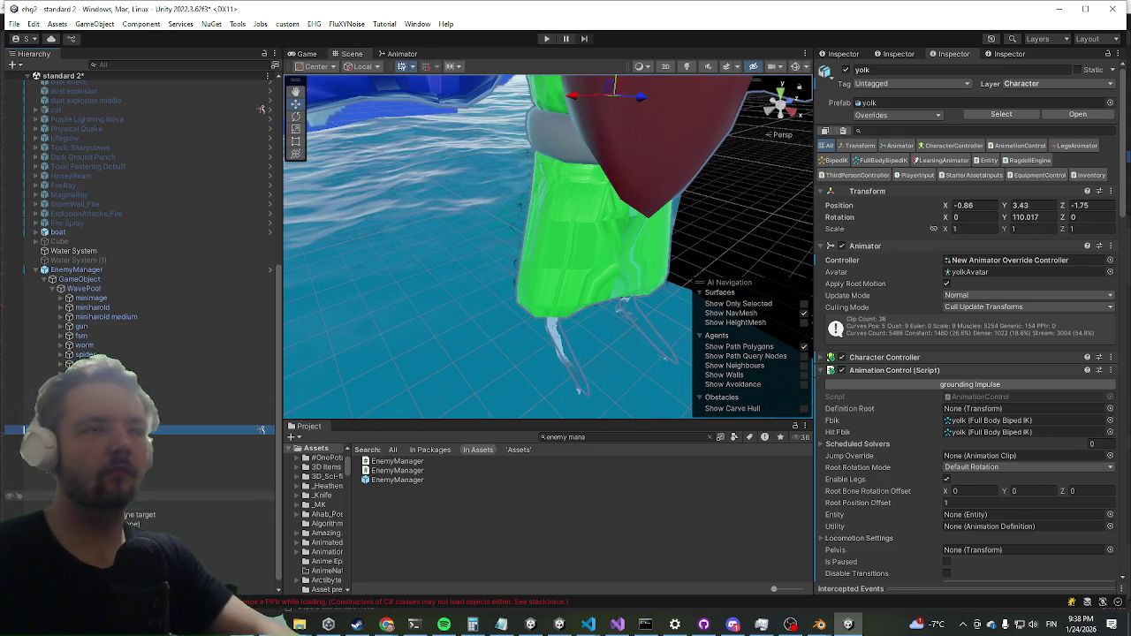
click(99, 271)
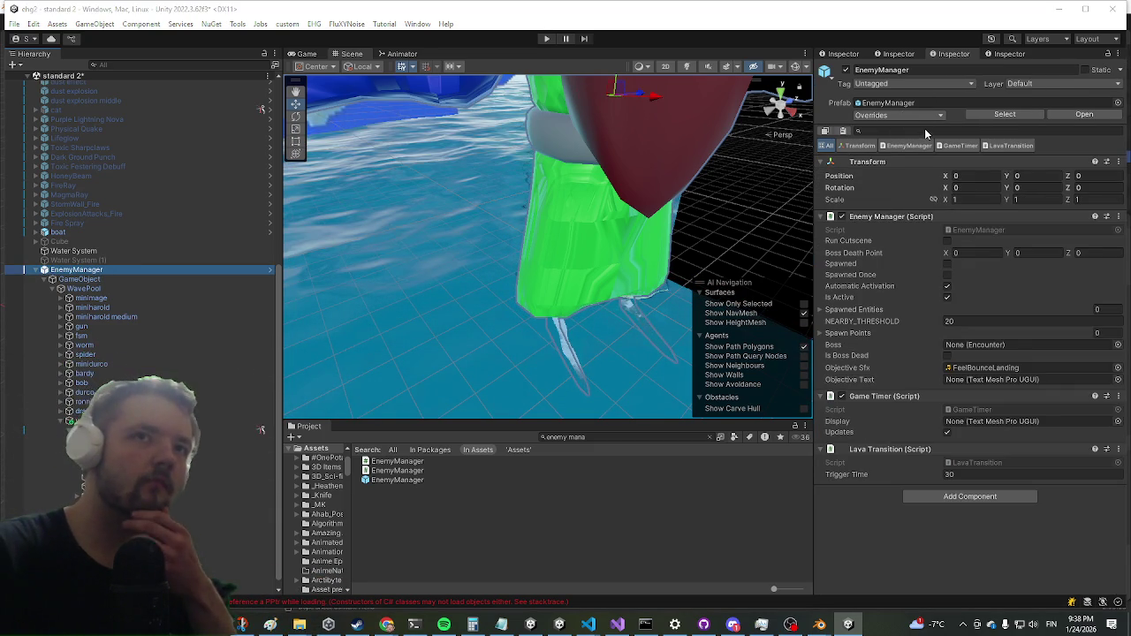
Apply All EnemyManager overrides to the prefab, delete the scene instance, and bring up config.json.
click(924, 116)
click(979, 212)
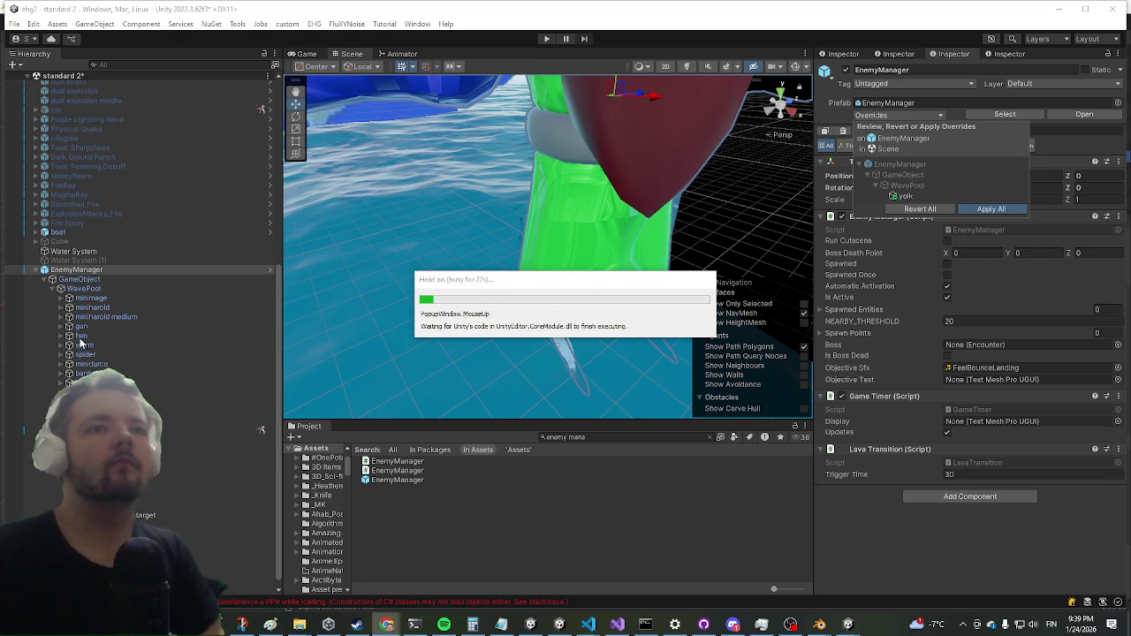
right_click(63, 270)
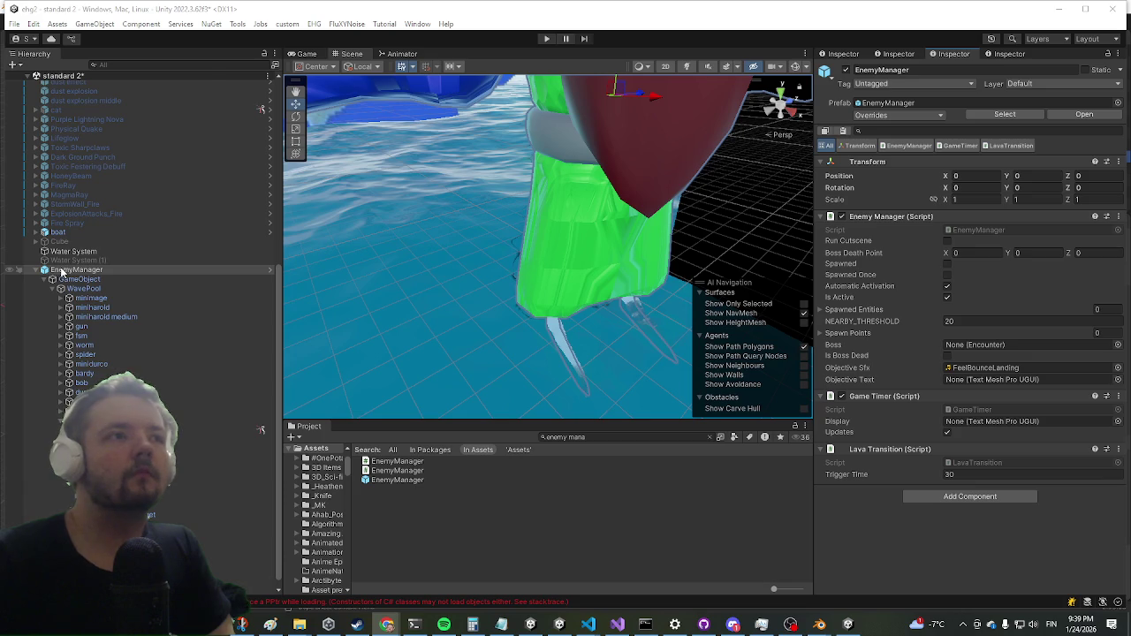
click(88, 152)
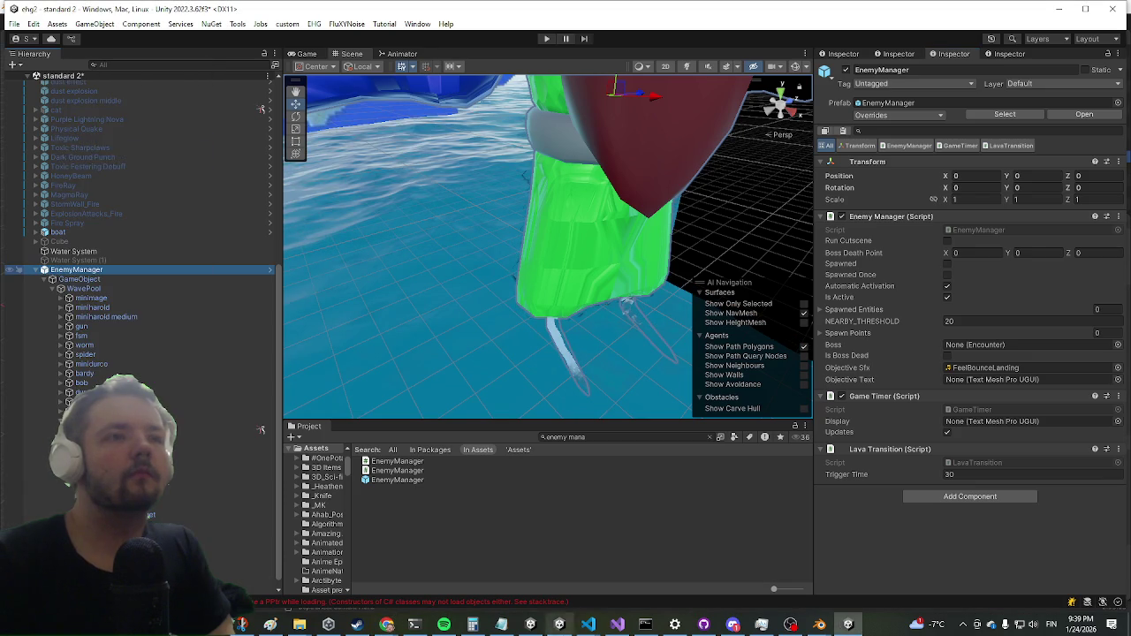
mouse_move(592, 630)
click(597, 576)
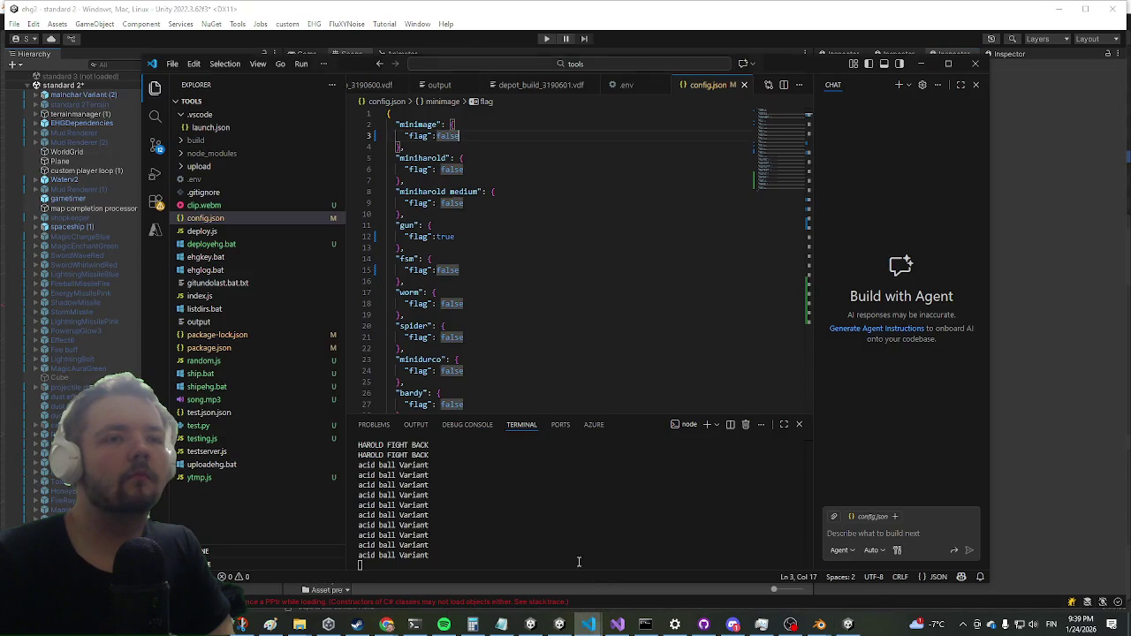
Append a "yolk" entry with "flag": true after the last block of config.json and save.
scroll(457, 321, down, 10)
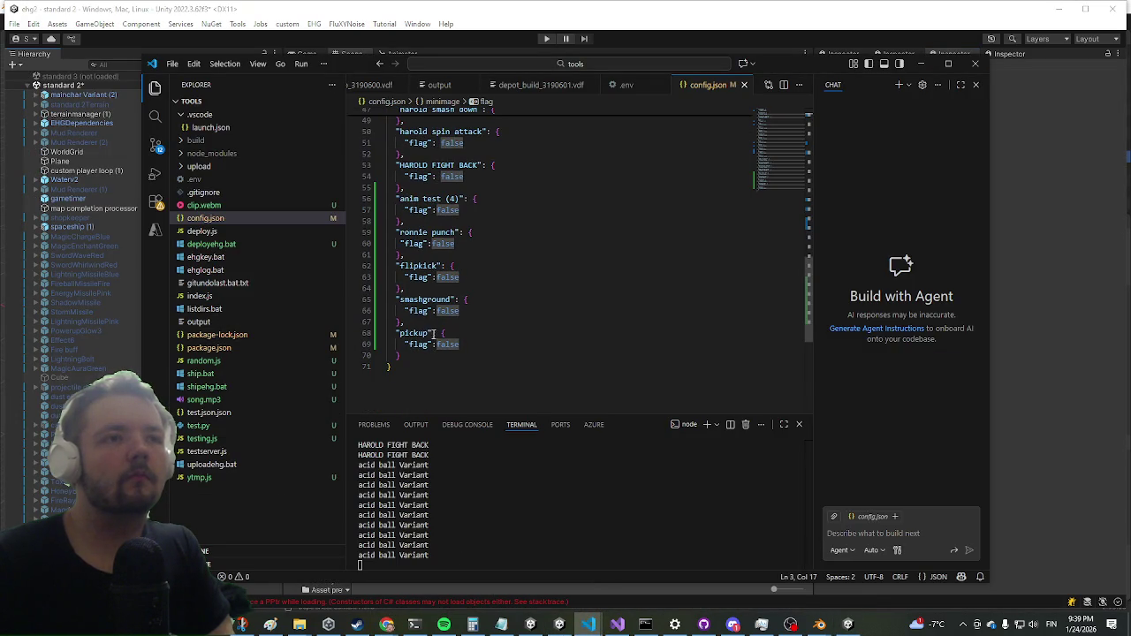
click(421, 357)
text(n)
key(BackSpace)
text(,)
key(Return)
text(")
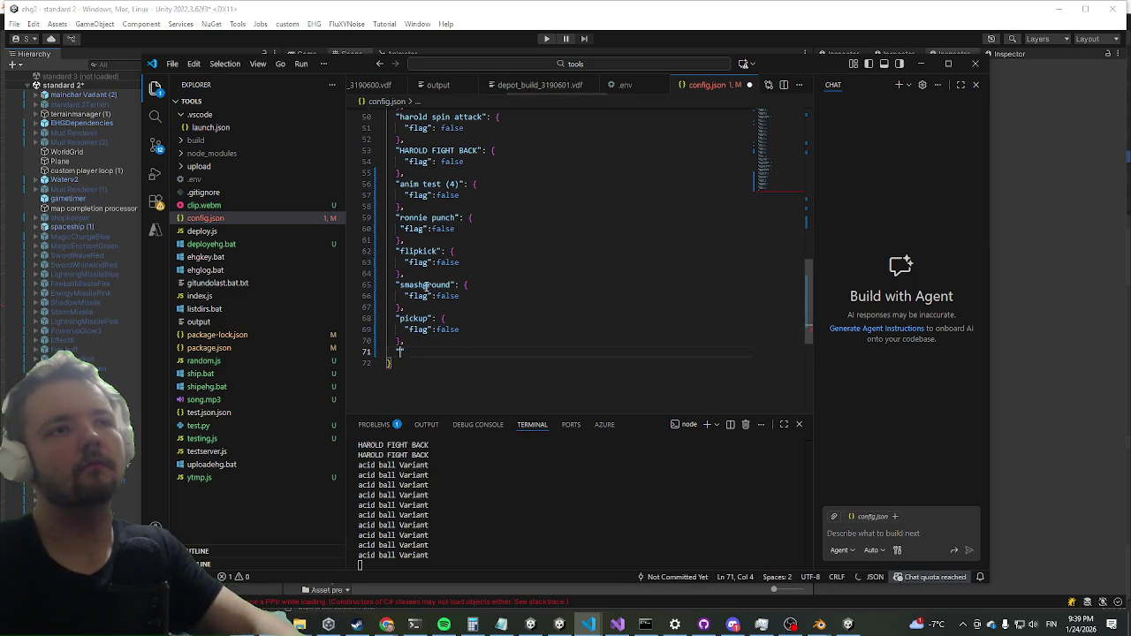
text(yolk": {)
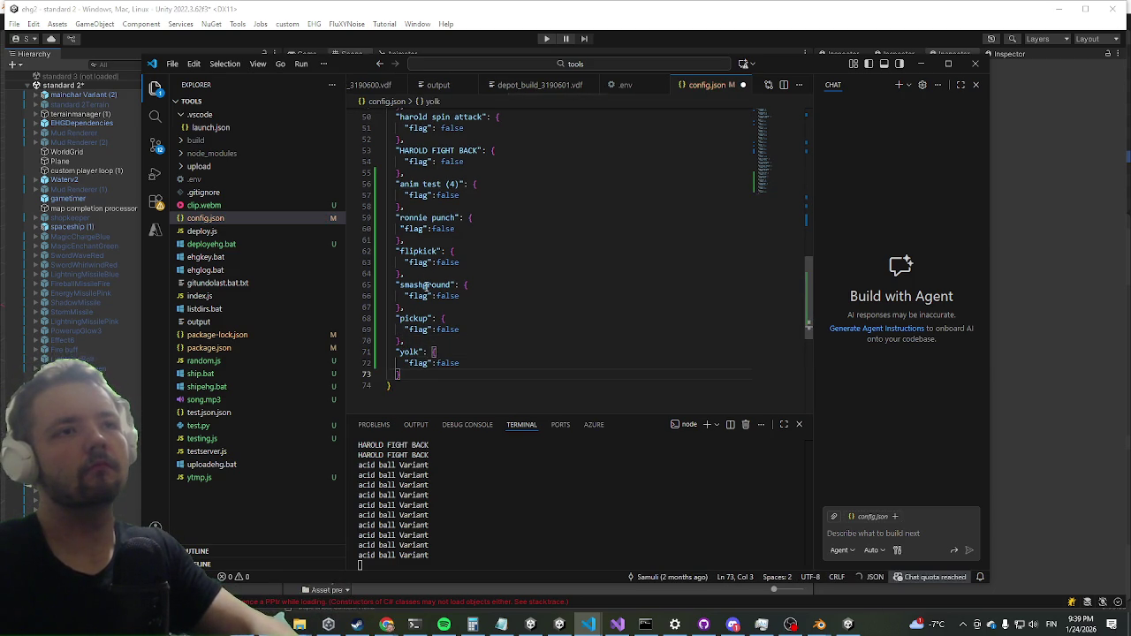
key(Return)
text("flag":fal)
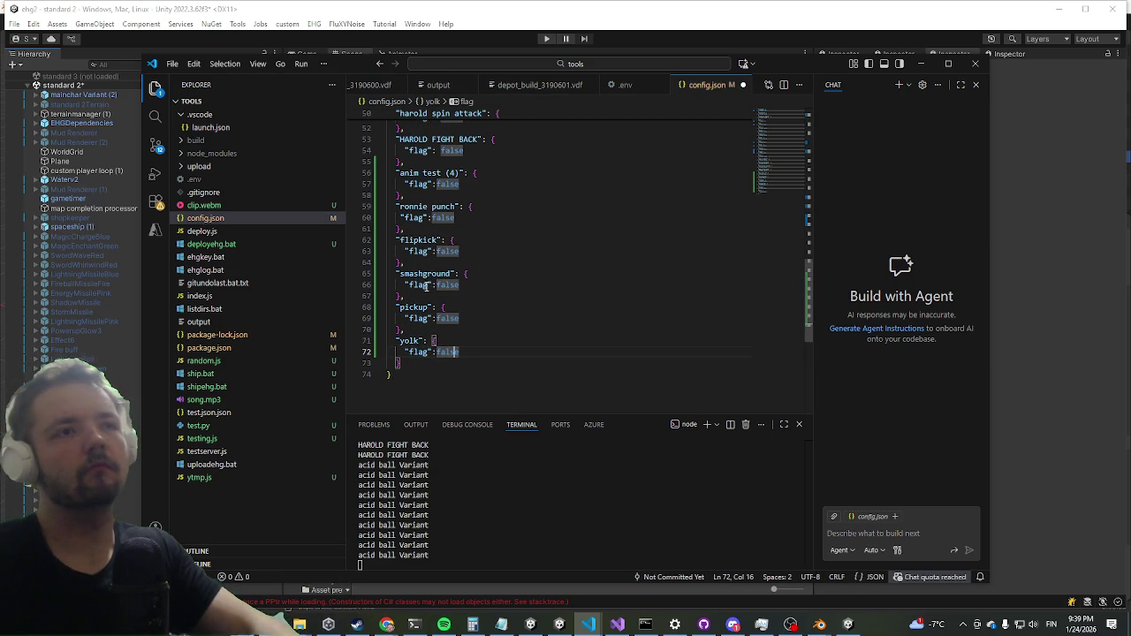
key(BackSpace)
text(true)
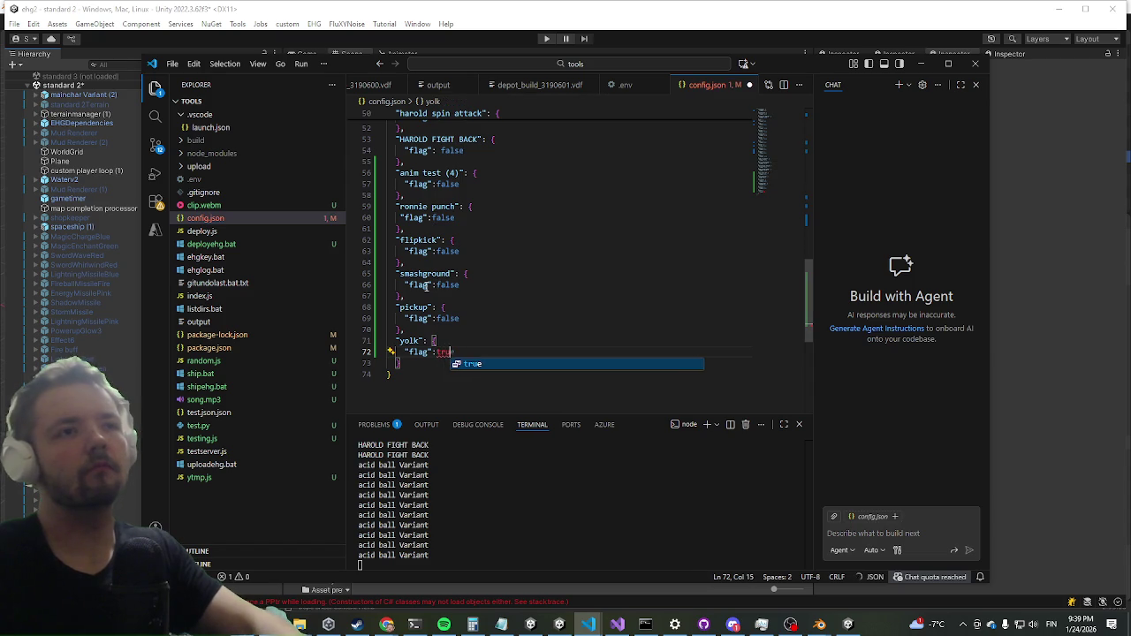
key(Down)
key(ctrl+s)
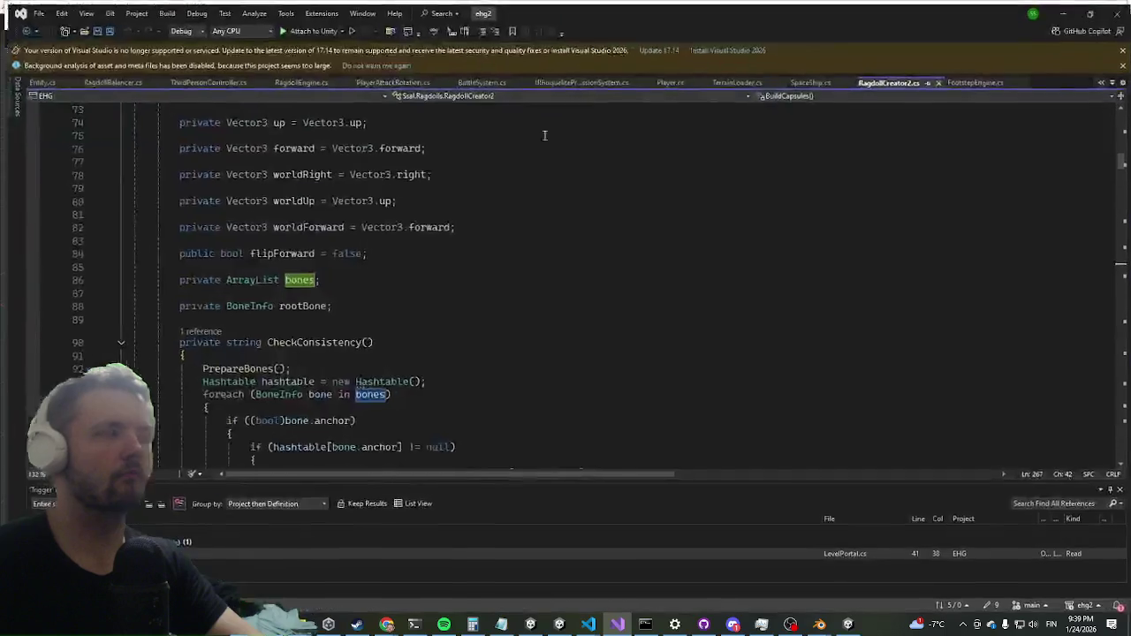
Open TerrainLoader.cs in Visual Studio through the Ctrl+T code search.
click(465, 354)
key(ctrl+t)
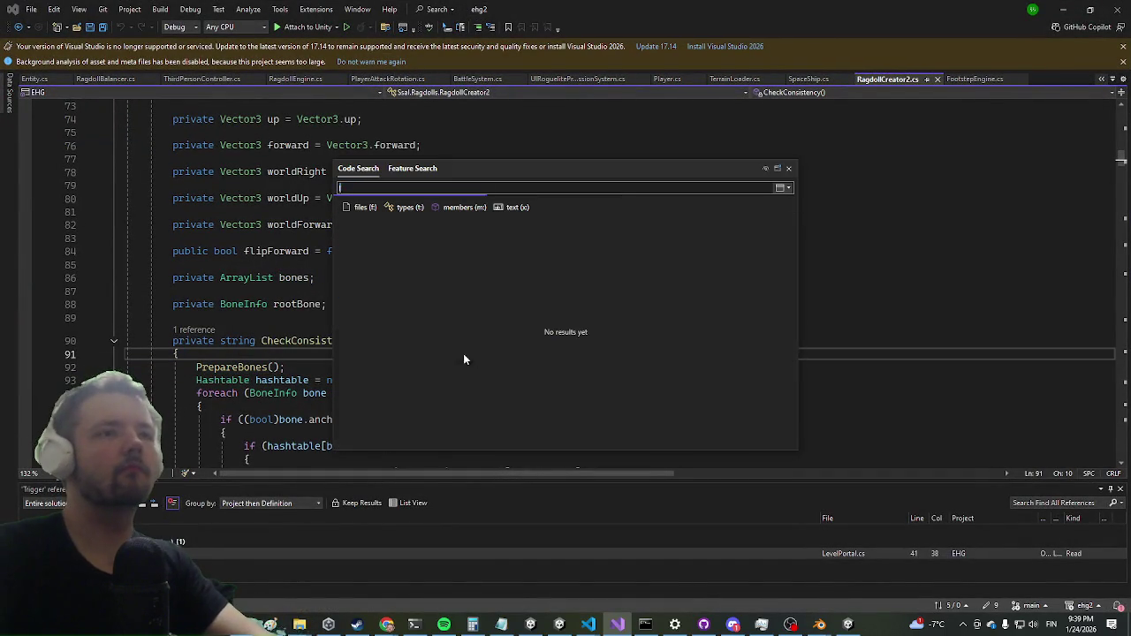
text(levelloade)
key(BackSpace)
key(BackSpace)
key(BackSpace)
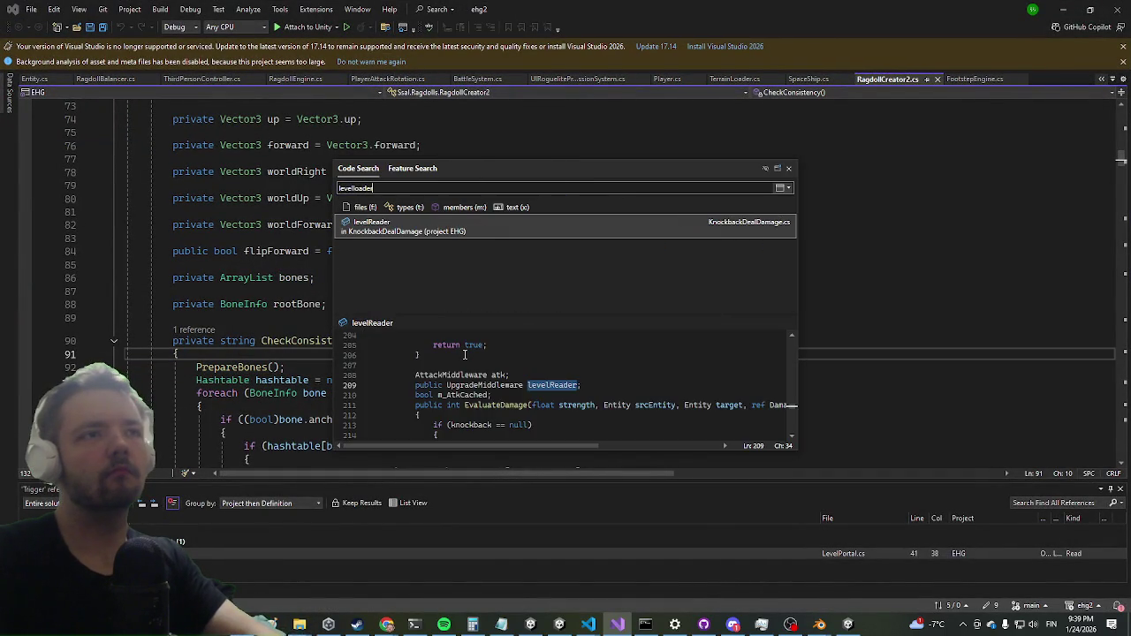
text(terrainloader)
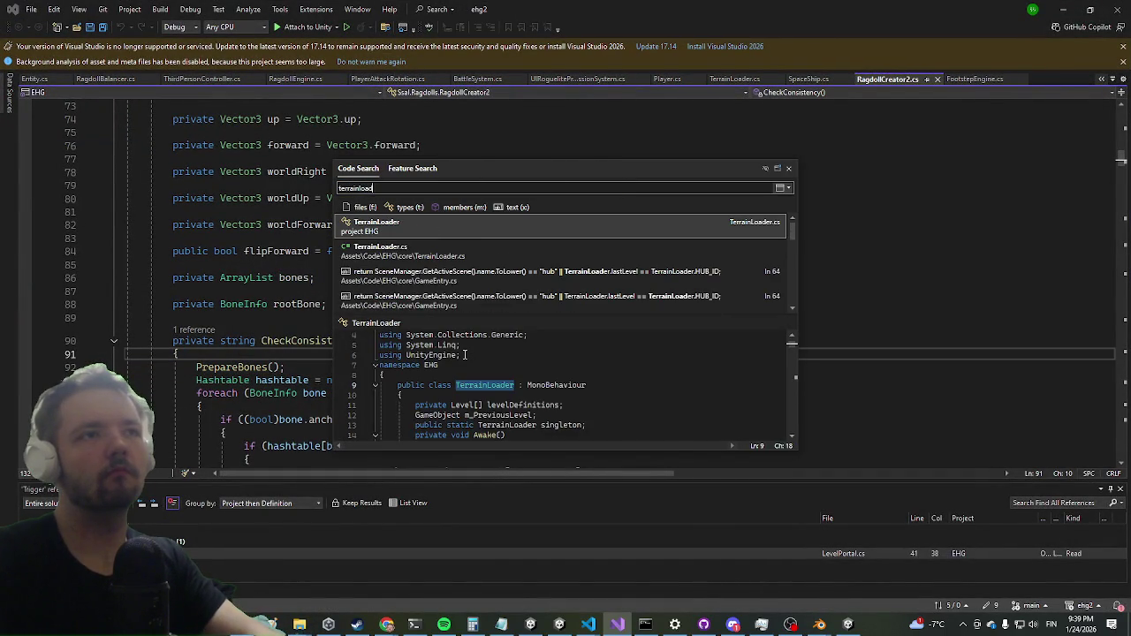
key(Return)
Uncomment the editor-only startId override line, save the file, and switch back to Unity.
key(Down)
key(Down)
key(Down)
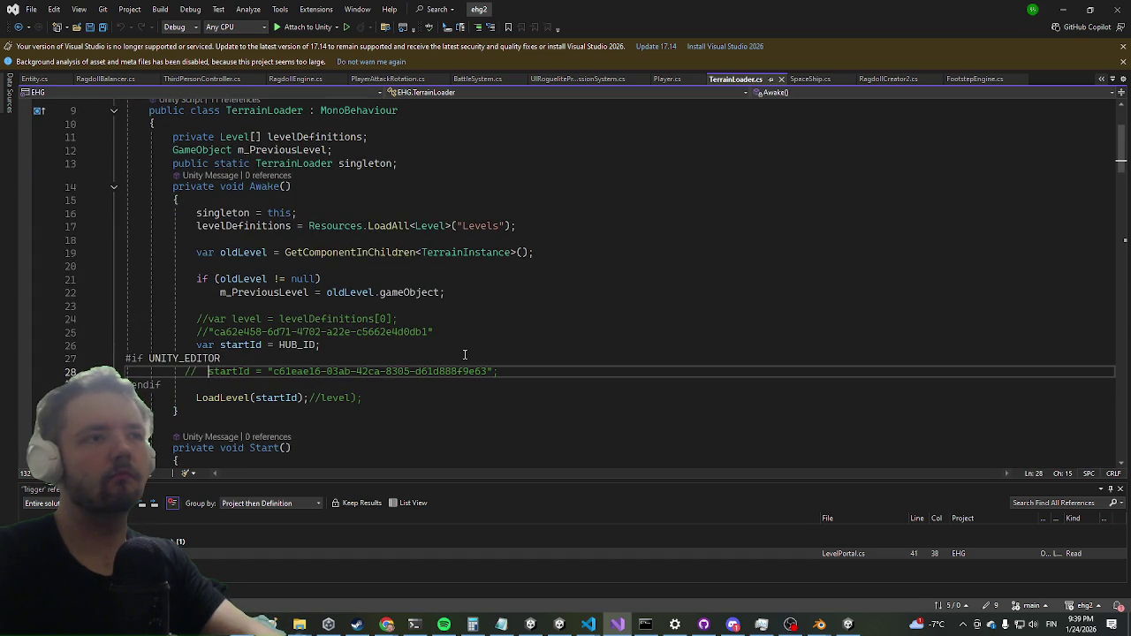
key(ctrl+k)
key(ctrl+u)
key(ctrl+s)
key(alt+Tab)
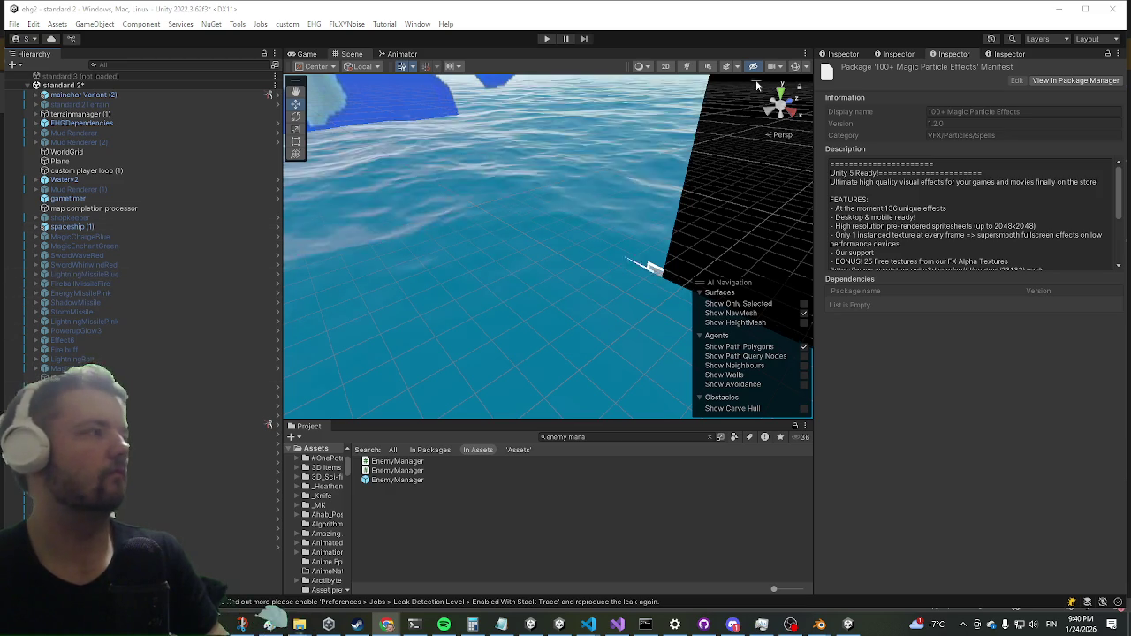
Start play mode in Unity and bring the VS Code config.json window back up.
click(546, 39)
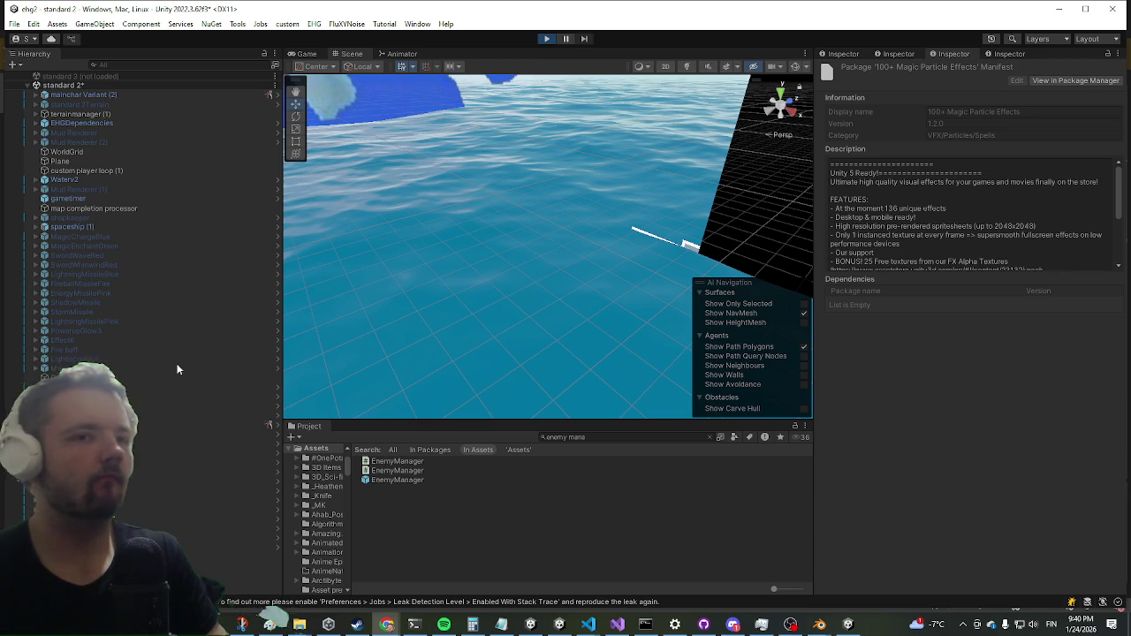
mouse_move(588, 625)
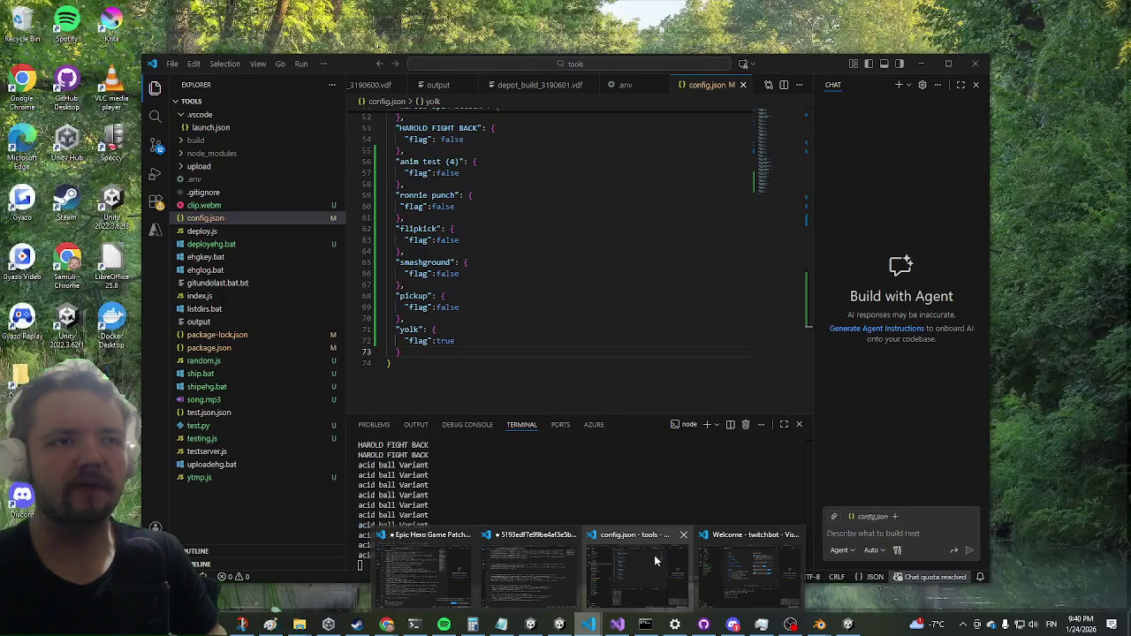
click(654, 555)
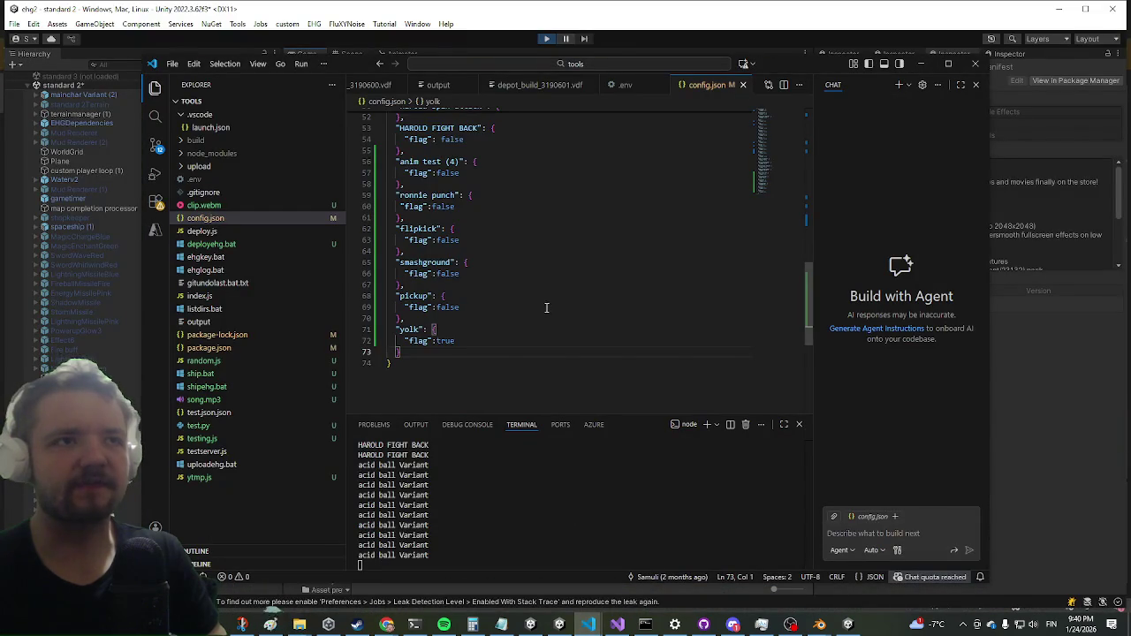
Change the "gun" flag in config.json from true to false, save, and return to Unity.
scroll(544, 308, up, 5)
scroll(495, 321, up, 5)
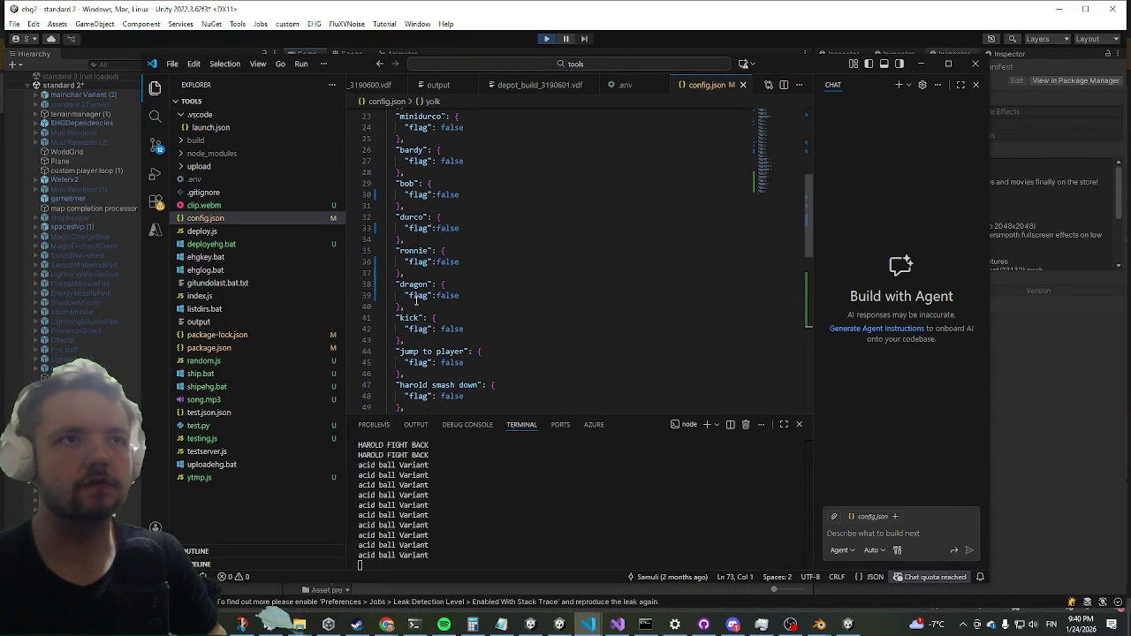
scroll(414, 299, up, 5)
scroll(440, 303, up, 2)
double_click(446, 229)
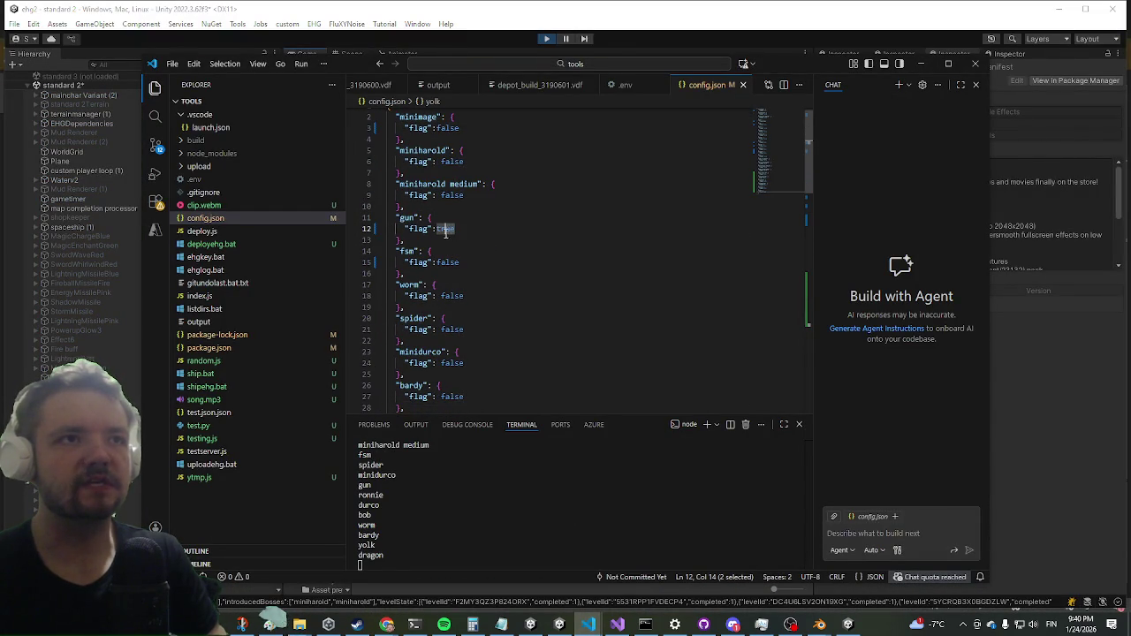
key(BackSpace)
key(ctrl+space)
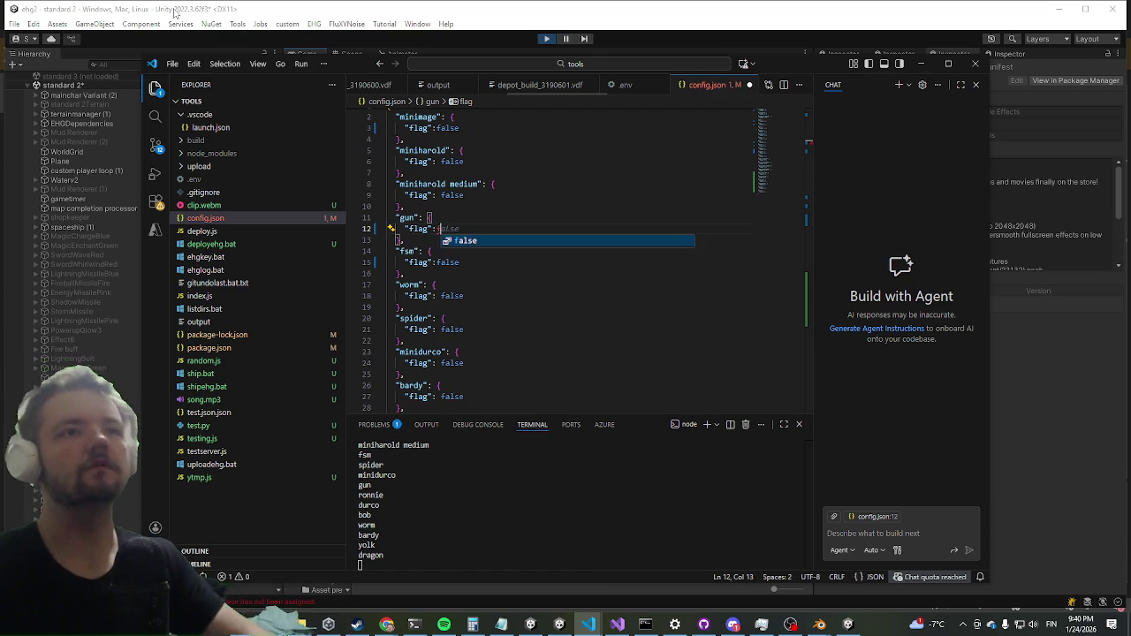
key(Return)
key(ctrl+s)
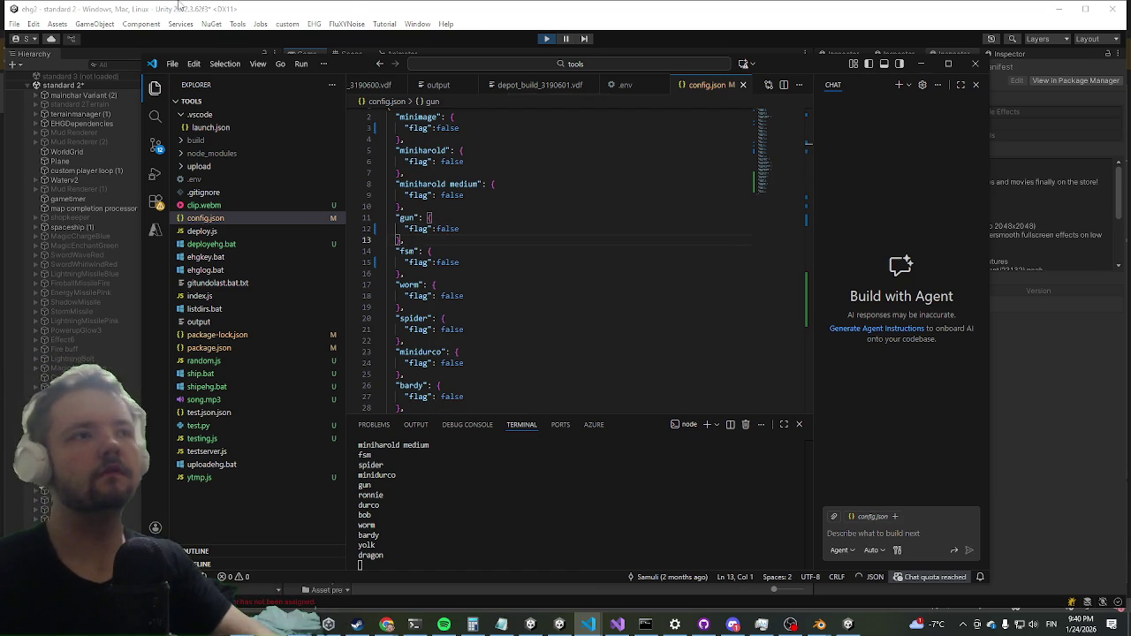
click(1092, 386)
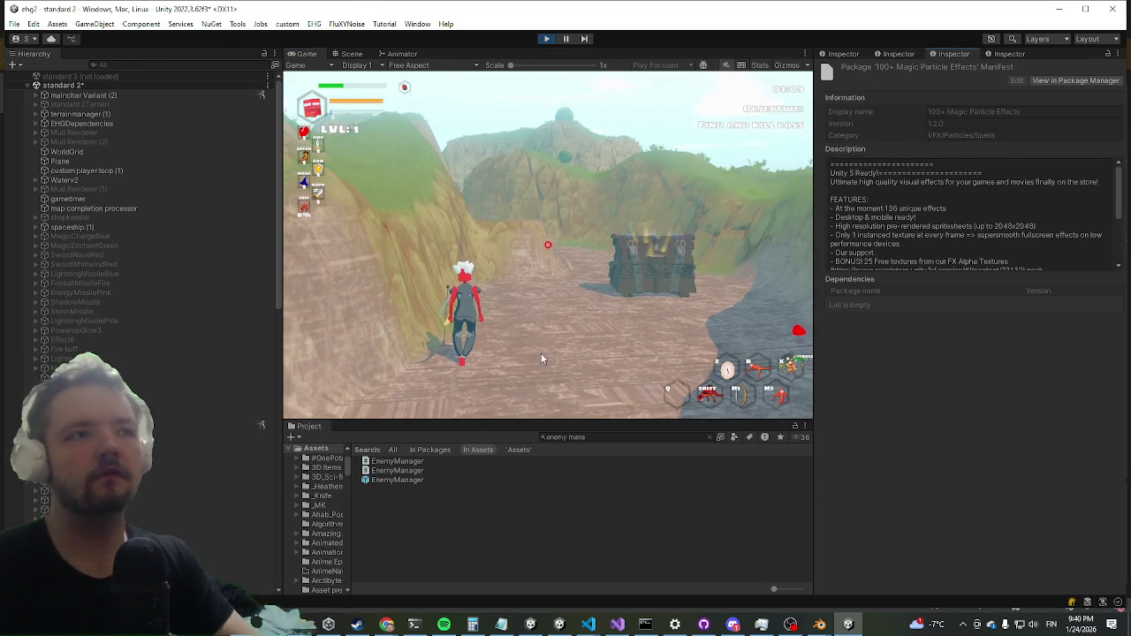
Play the level in a maximized Game view, fighting enemies with M2 attacks, then stop playing.
key(shift+space)
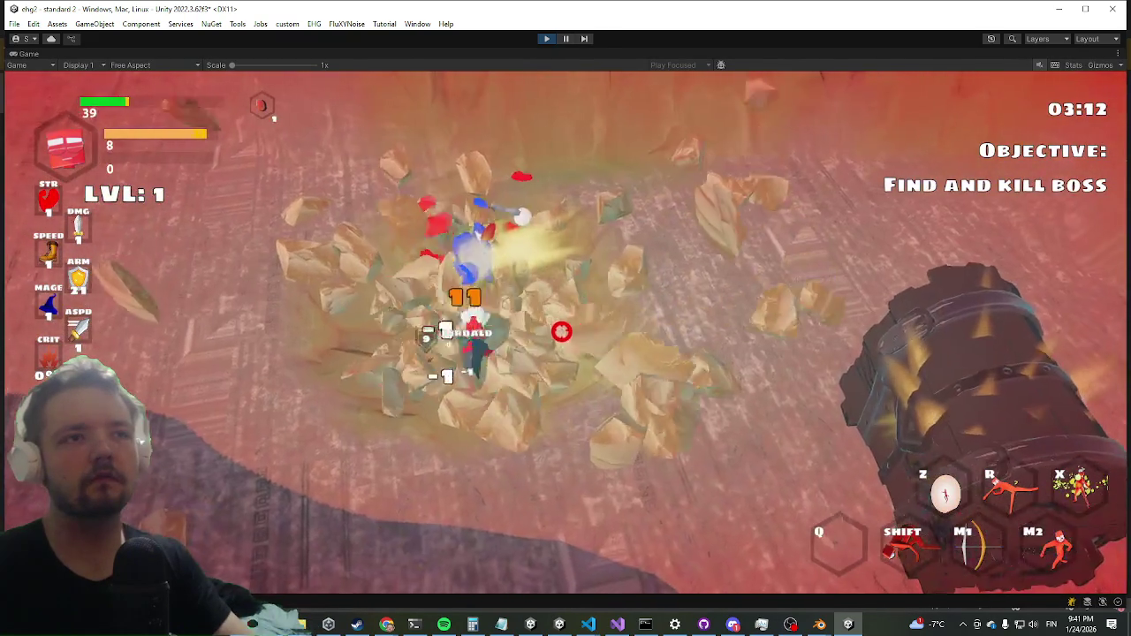
right_click(568, 331)
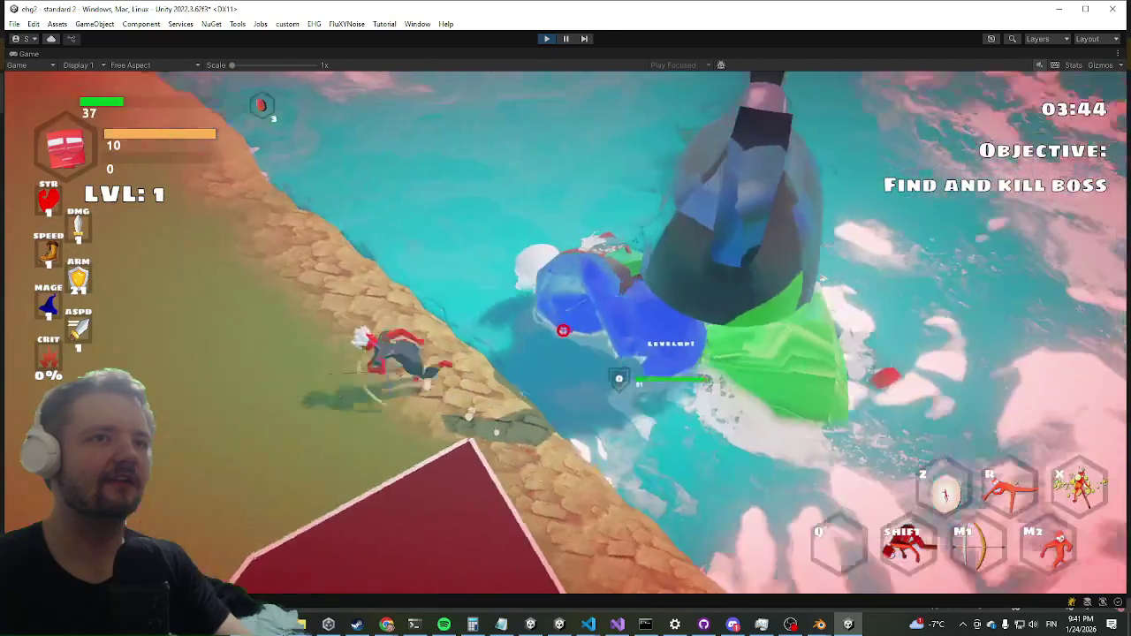
key(super)
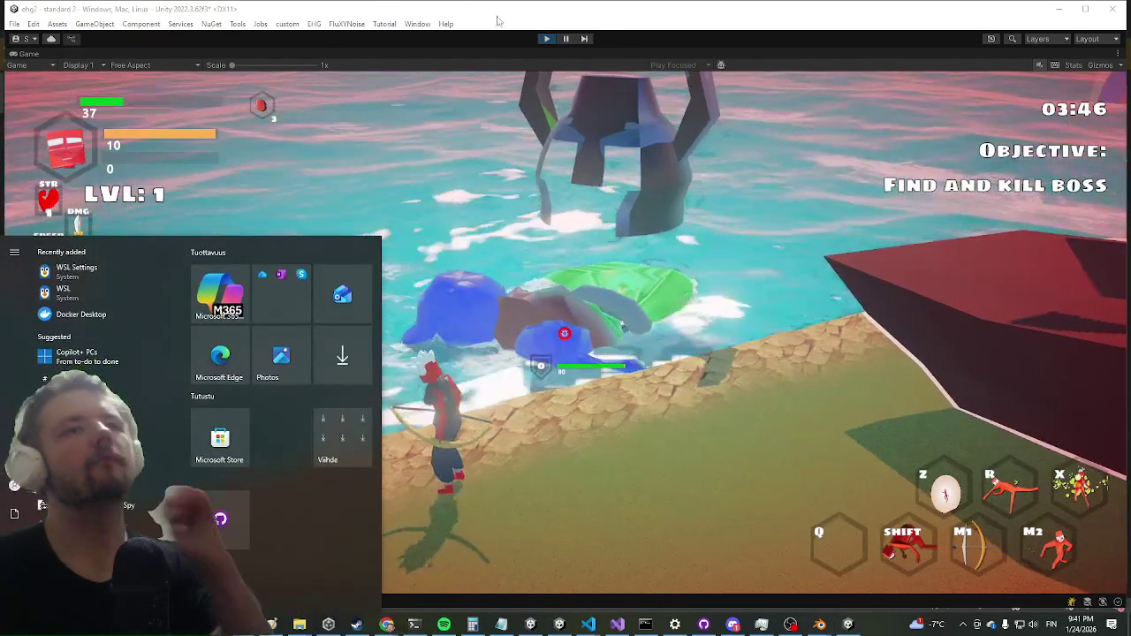
key(super)
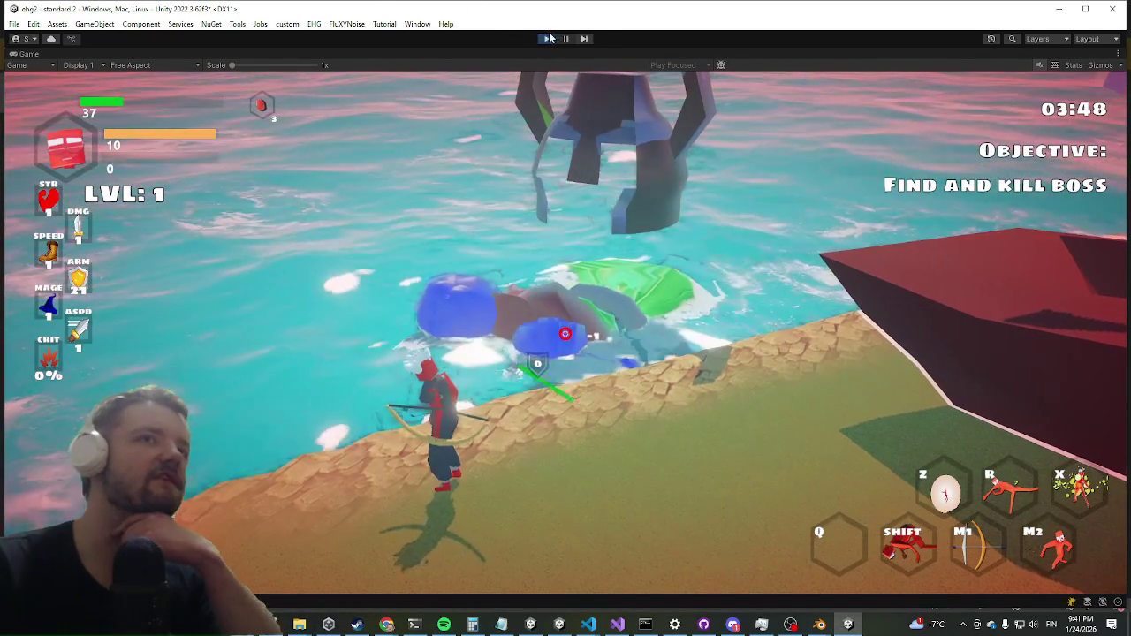
click(545, 39)
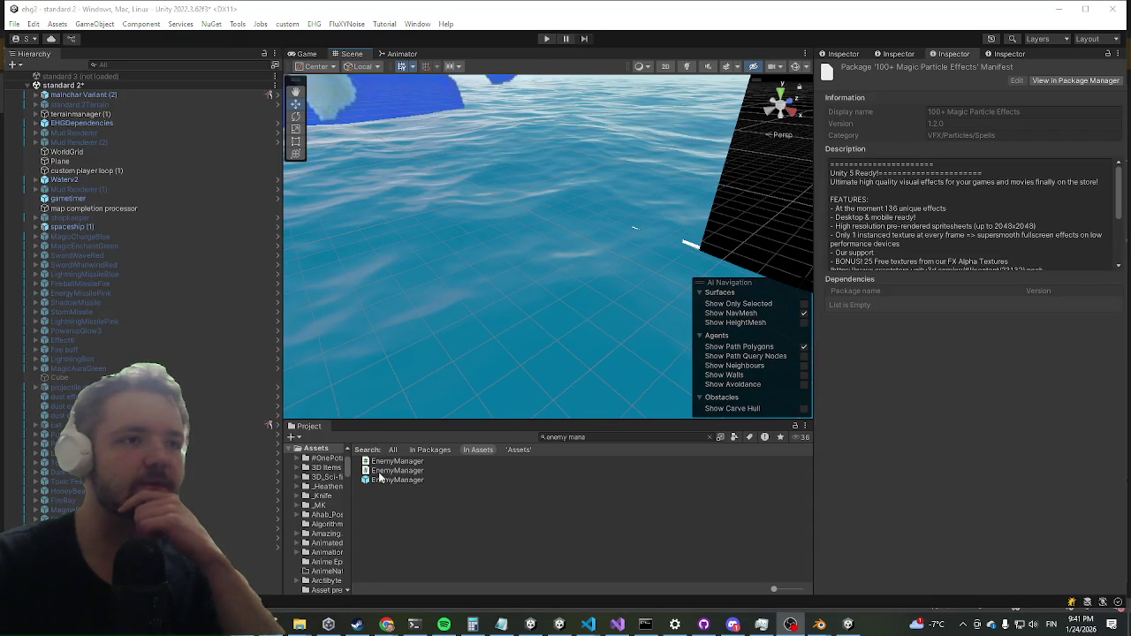
click(380, 481)
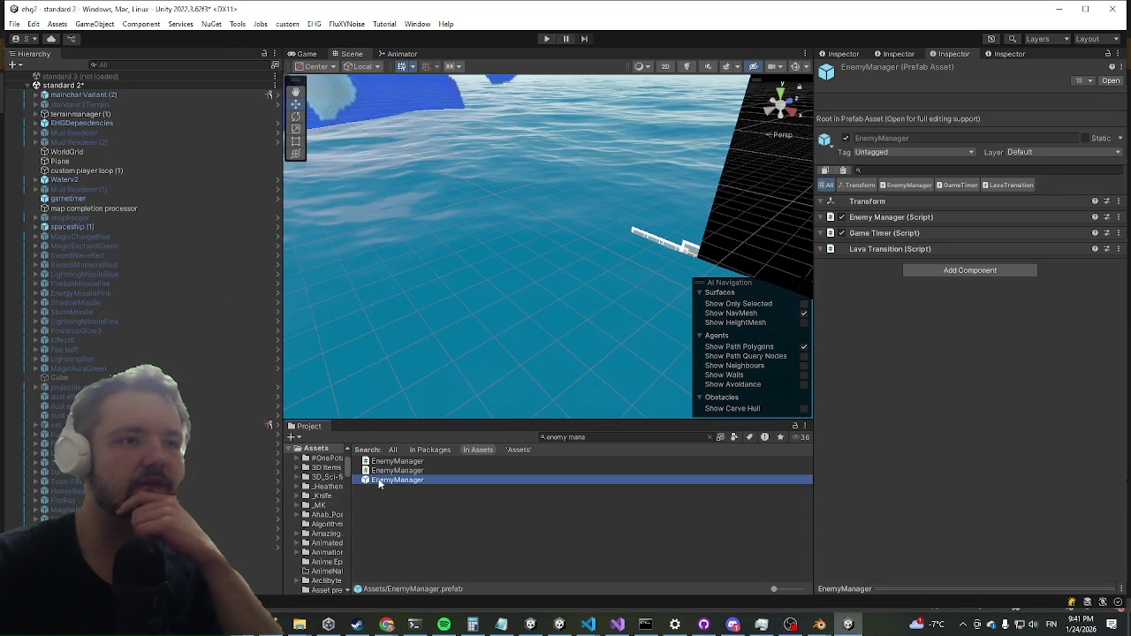
double_click(379, 481)
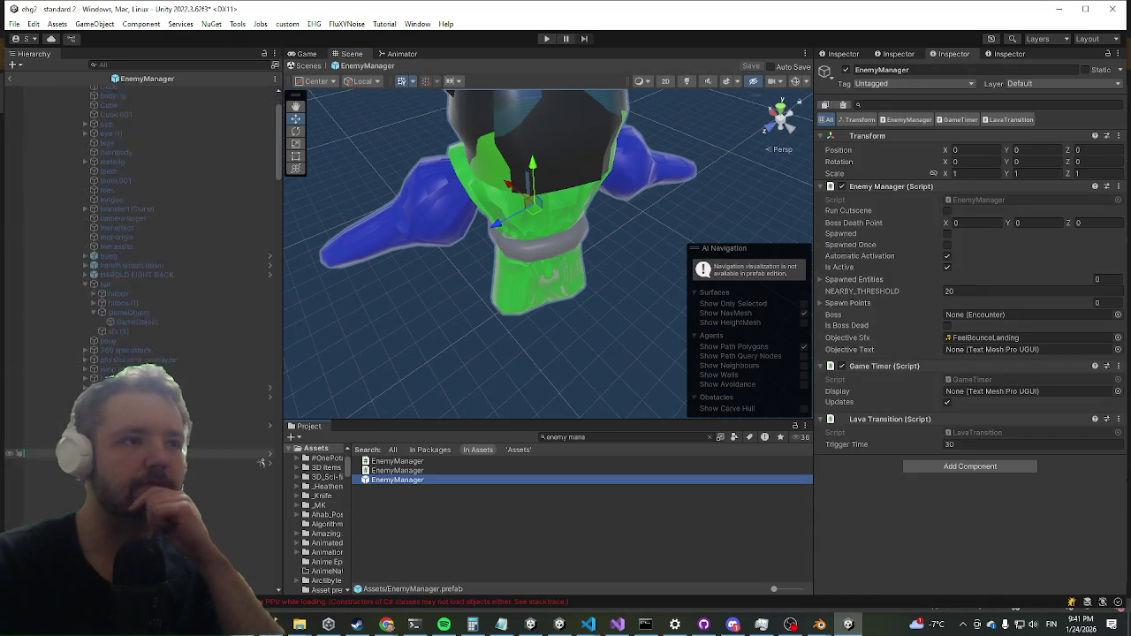
click(556, 262)
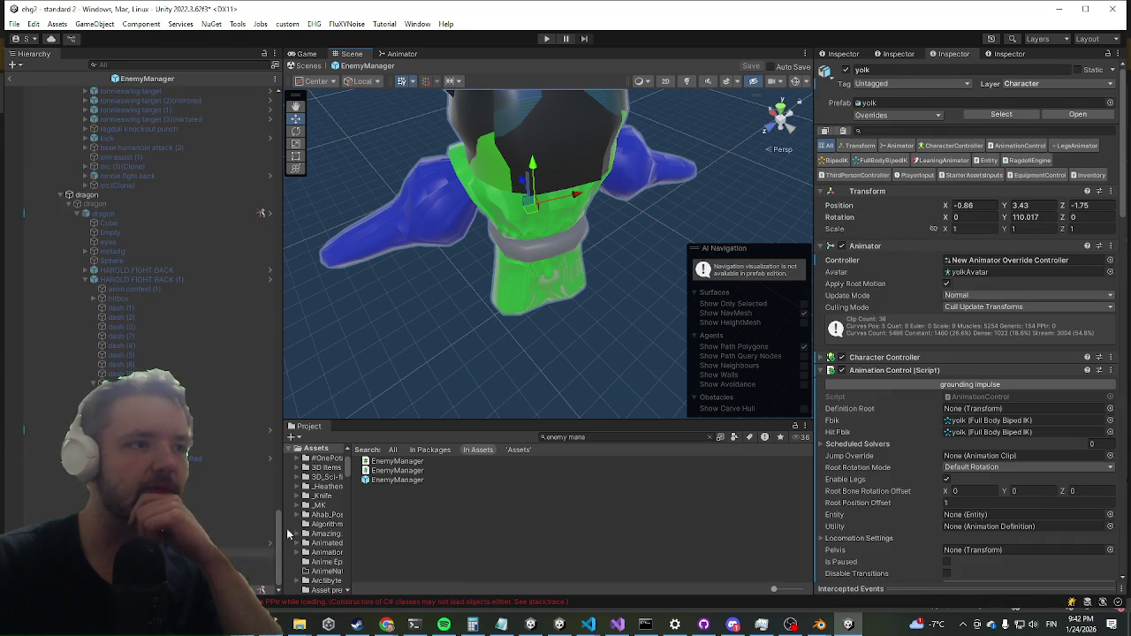
click(862, 370)
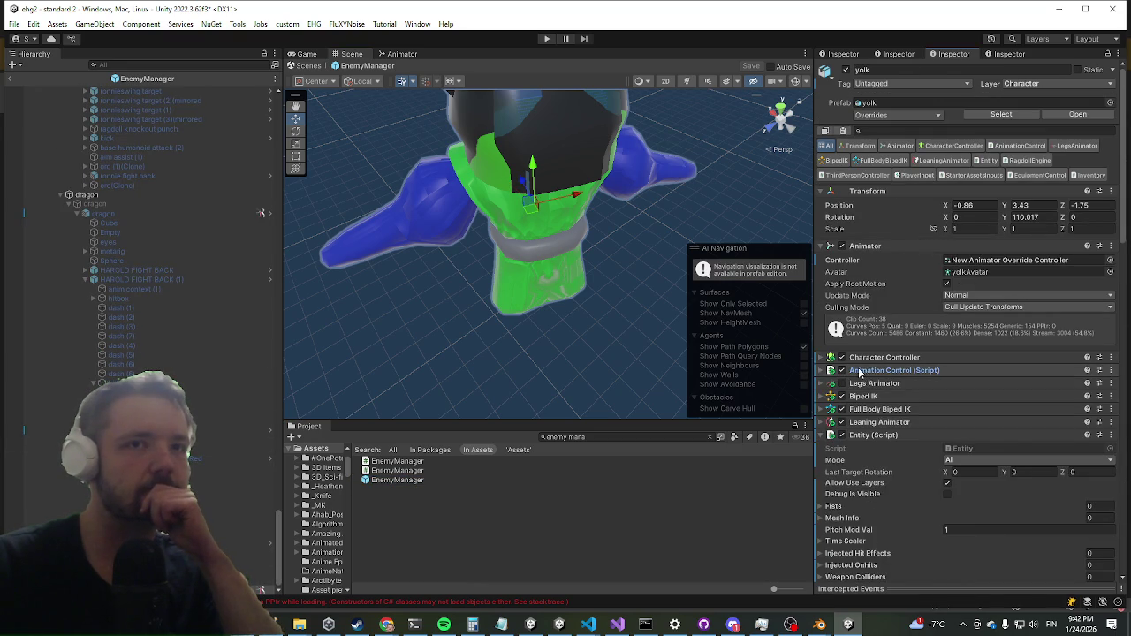
click(889, 117)
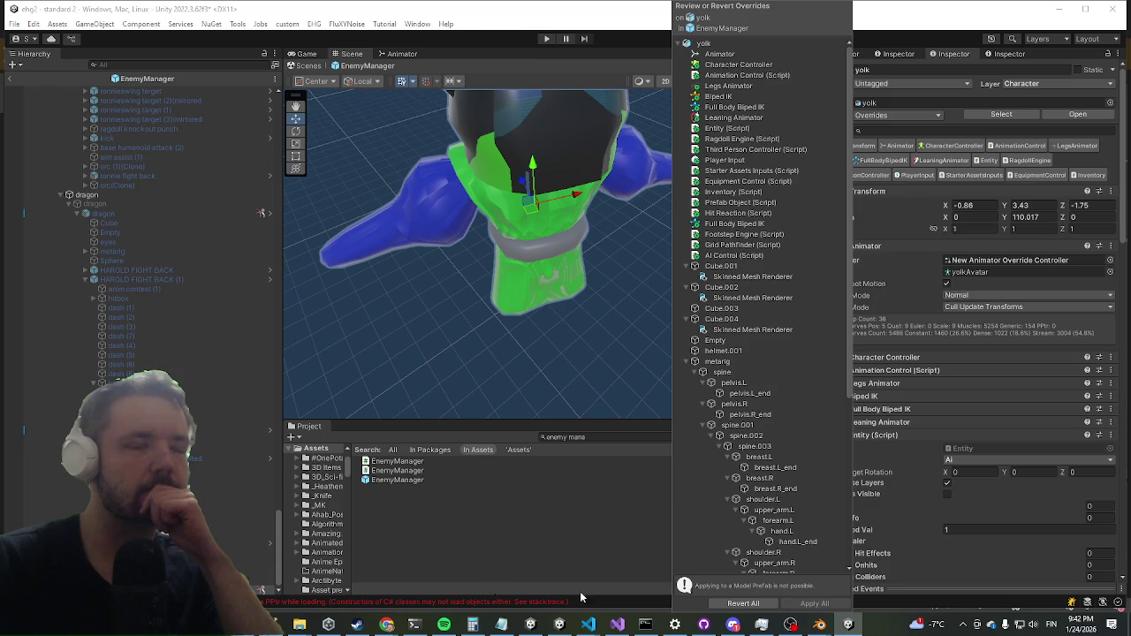
key(Escape)
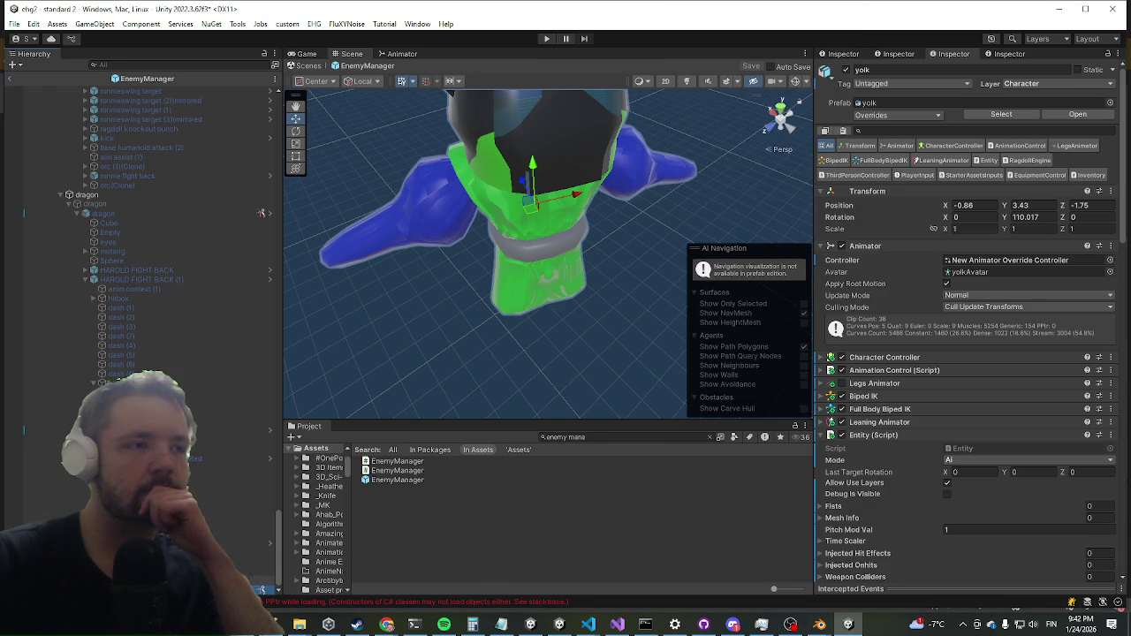
click(9, 84)
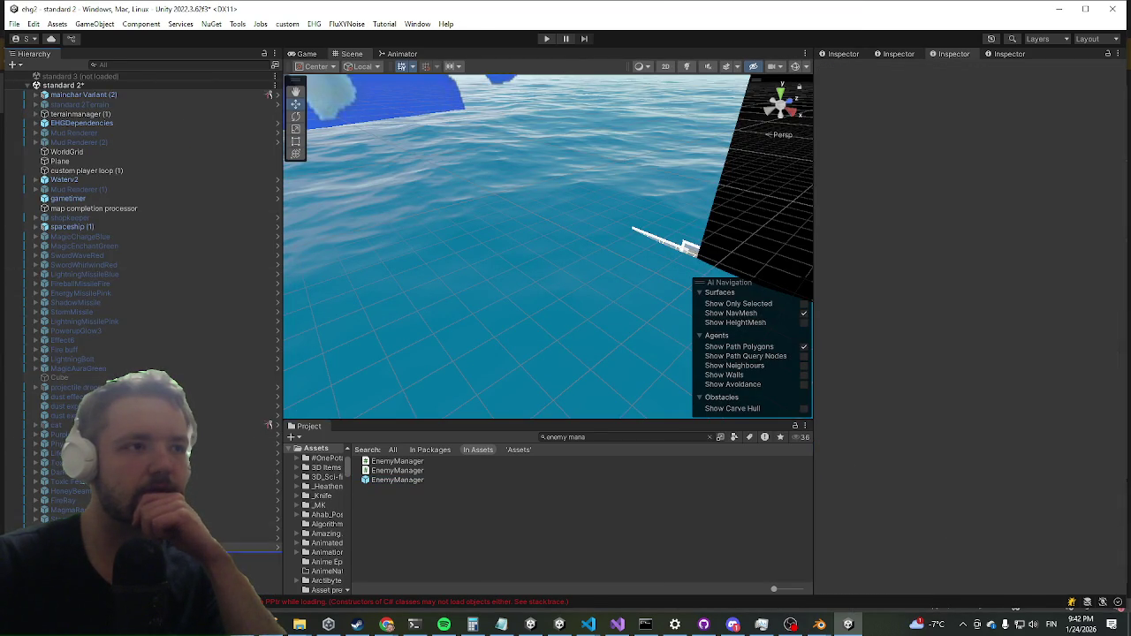
Frame EnemyManager in the Scene view and expand it to reach the yolk enemy.
double_click(37, 248)
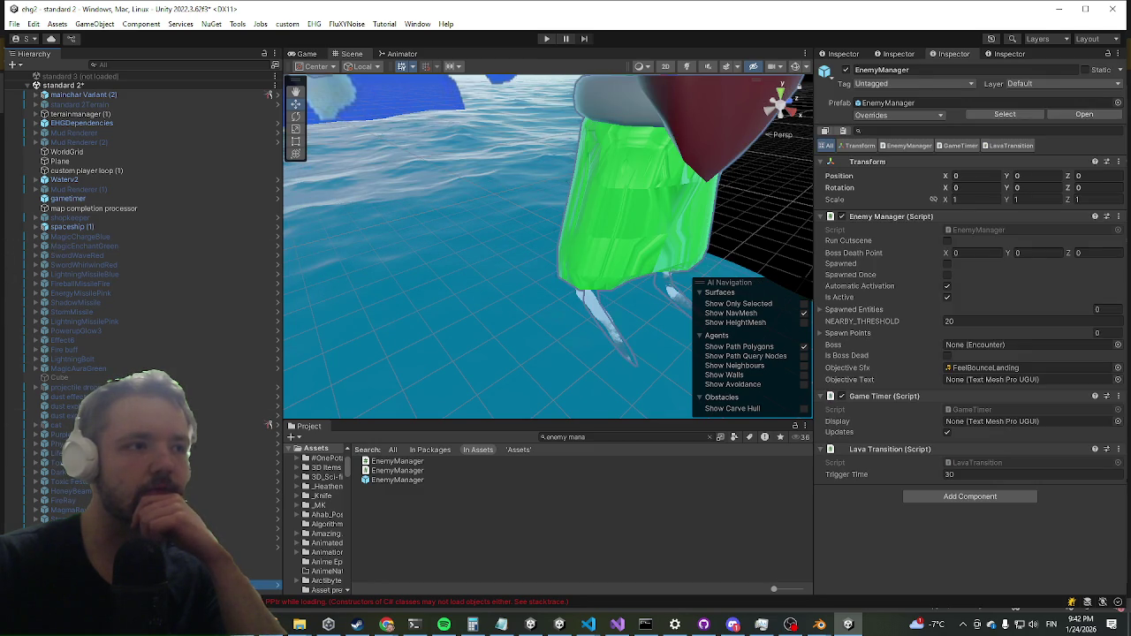
scroll(133, 468, down, 1)
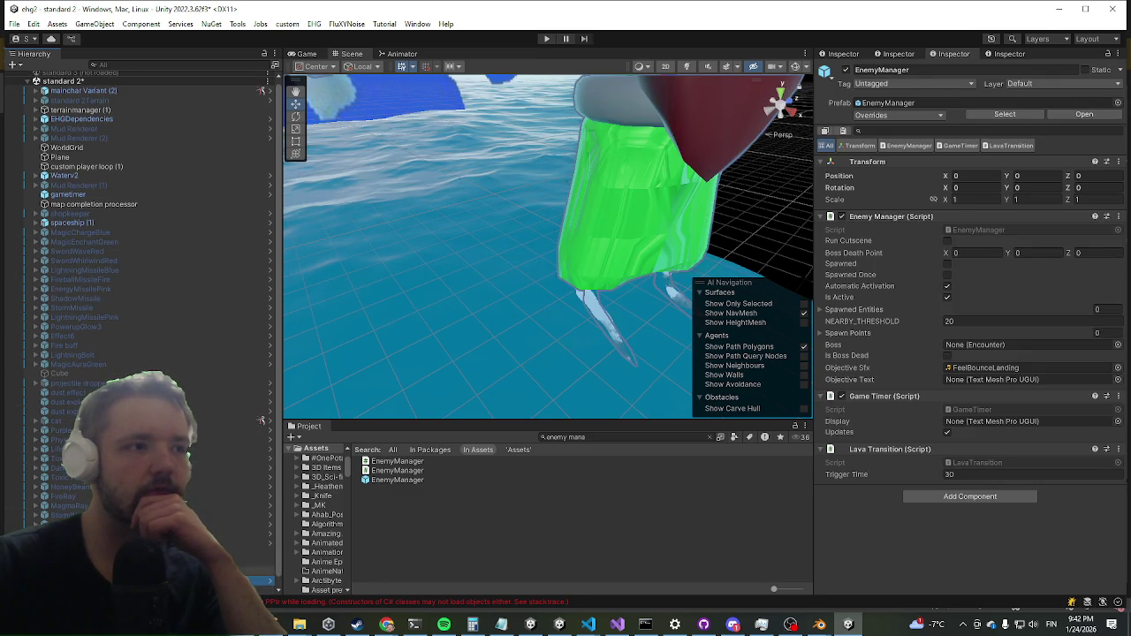
scroll(142, 327, down, 1)
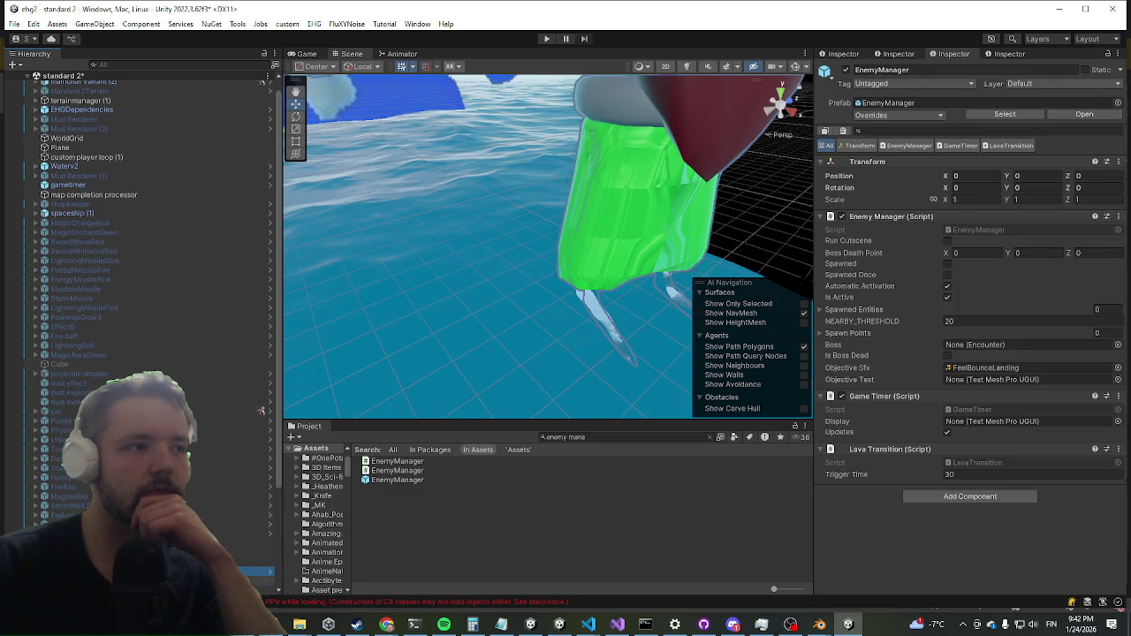
key(alt+Right)
scroll(132, 515, down, 1)
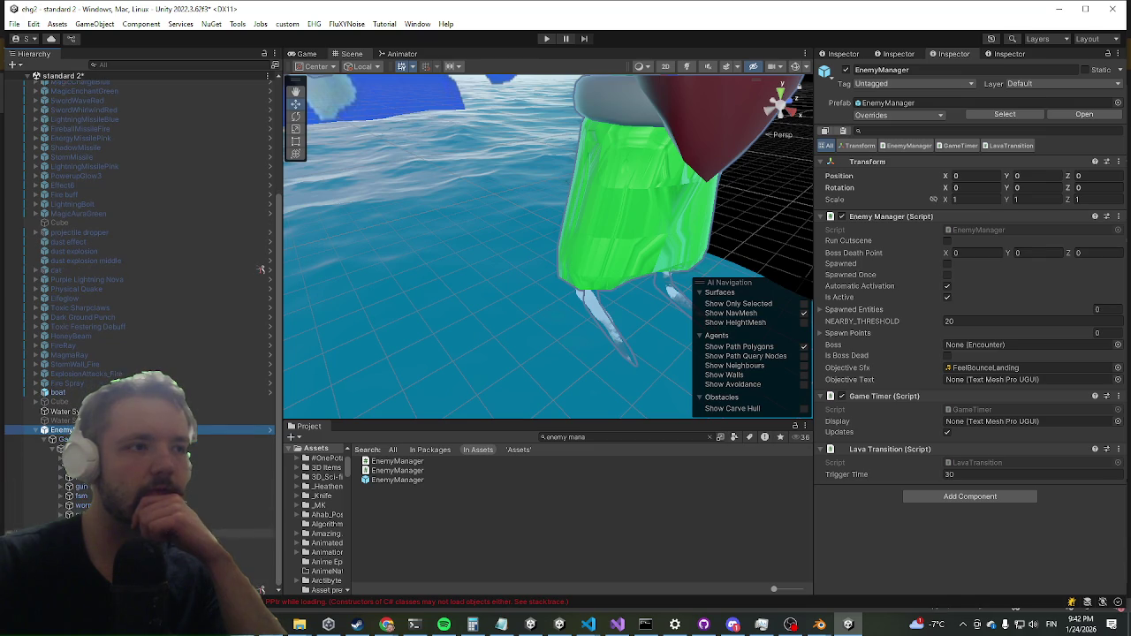
key(ctrl+z)
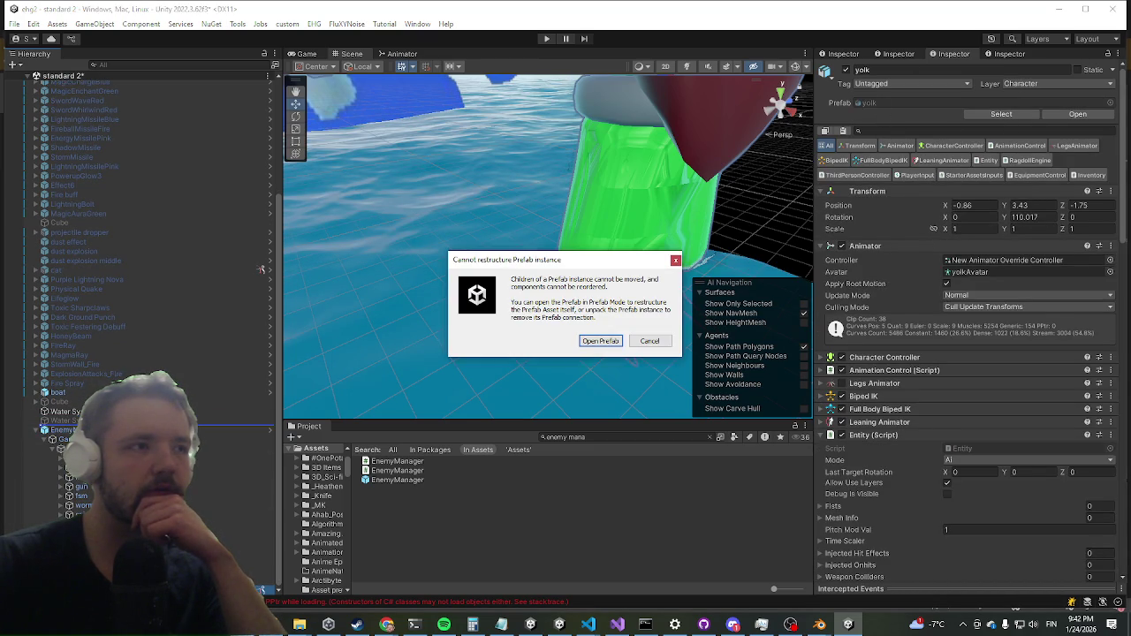
Cancel the prefab restructure warning and unpack the EnemyManager prefab instance.
click(648, 341)
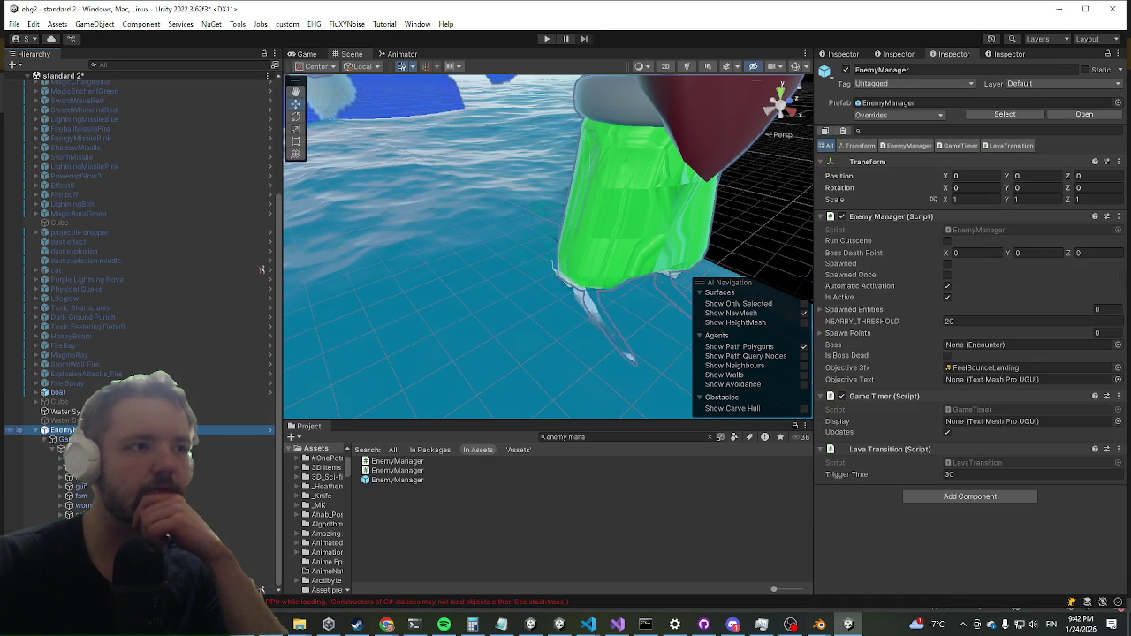
click(911, 115)
click(190, 431)
right_click(190, 432)
mouse_move(203, 220)
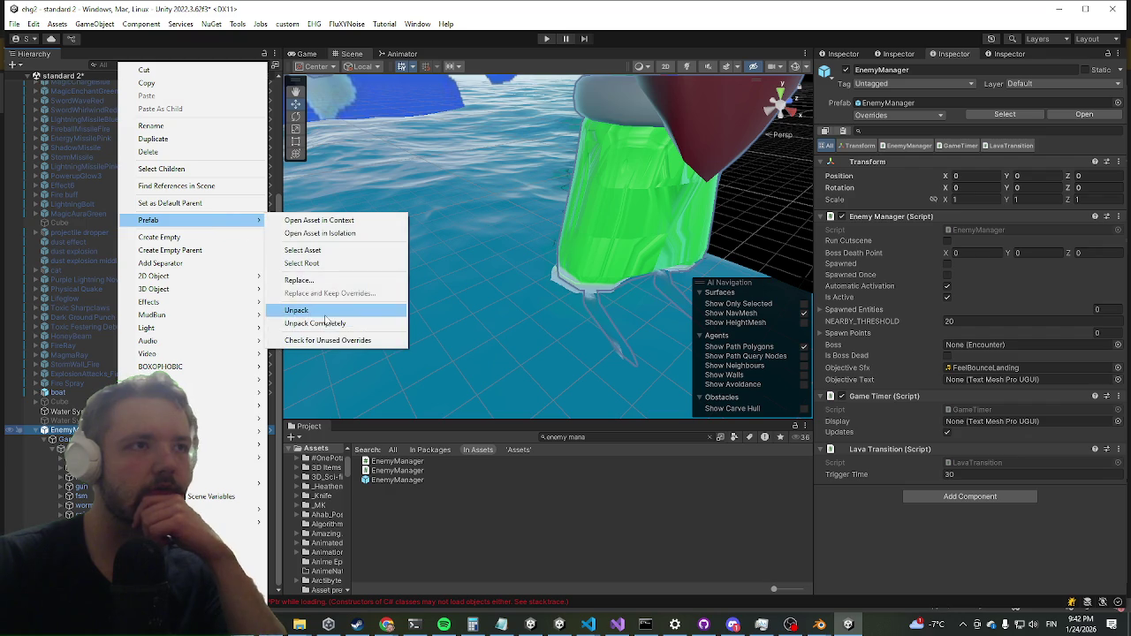
click(320, 312)
Review the yolk object's prefab overrides, then pick an option from EnemyManager's context menu.
click(619, 216)
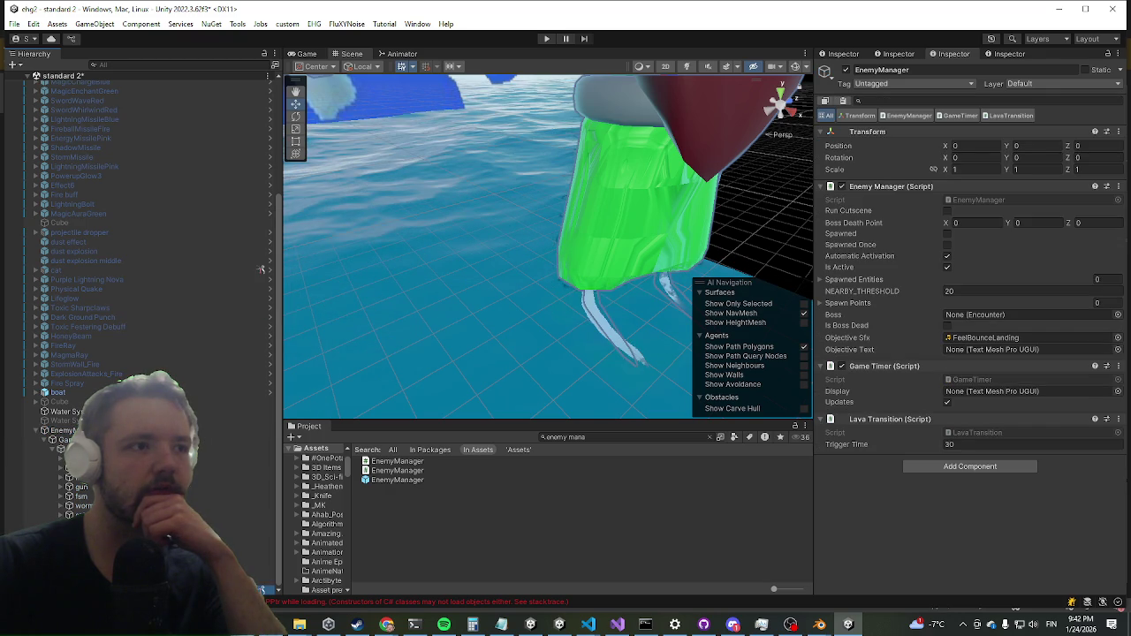
click(873, 116)
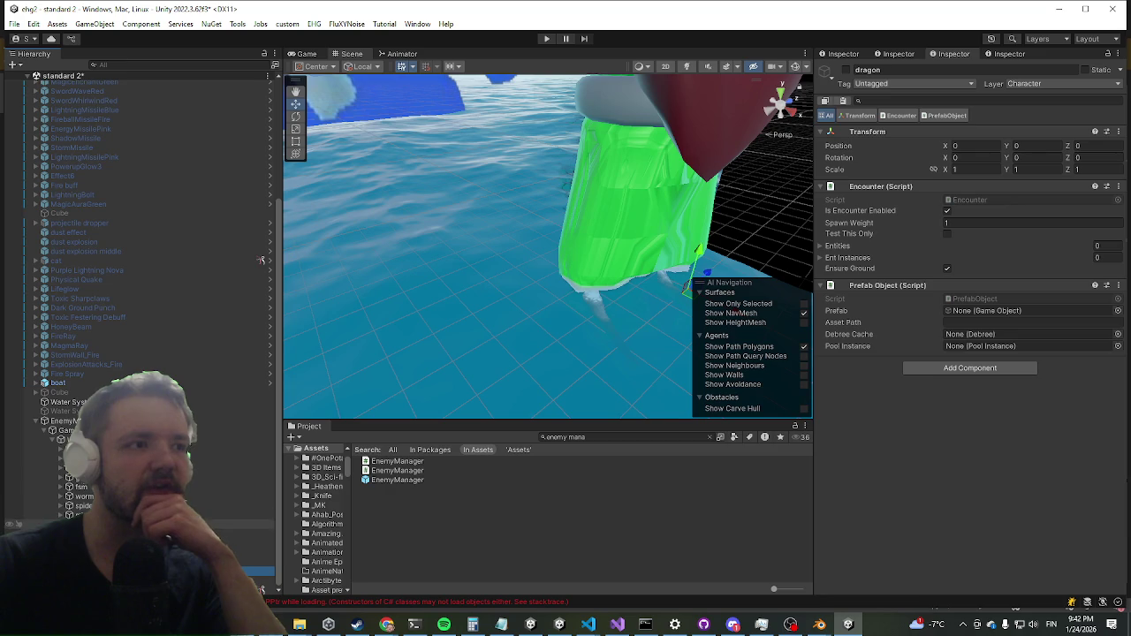
click(74, 422)
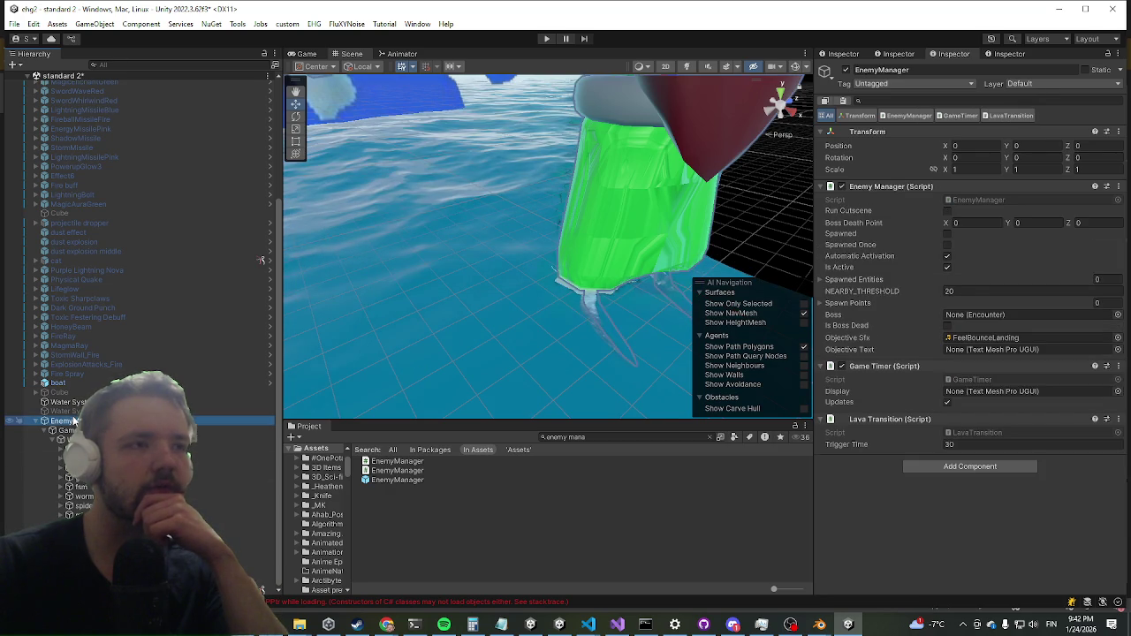
right_click(74, 422)
click(228, 234)
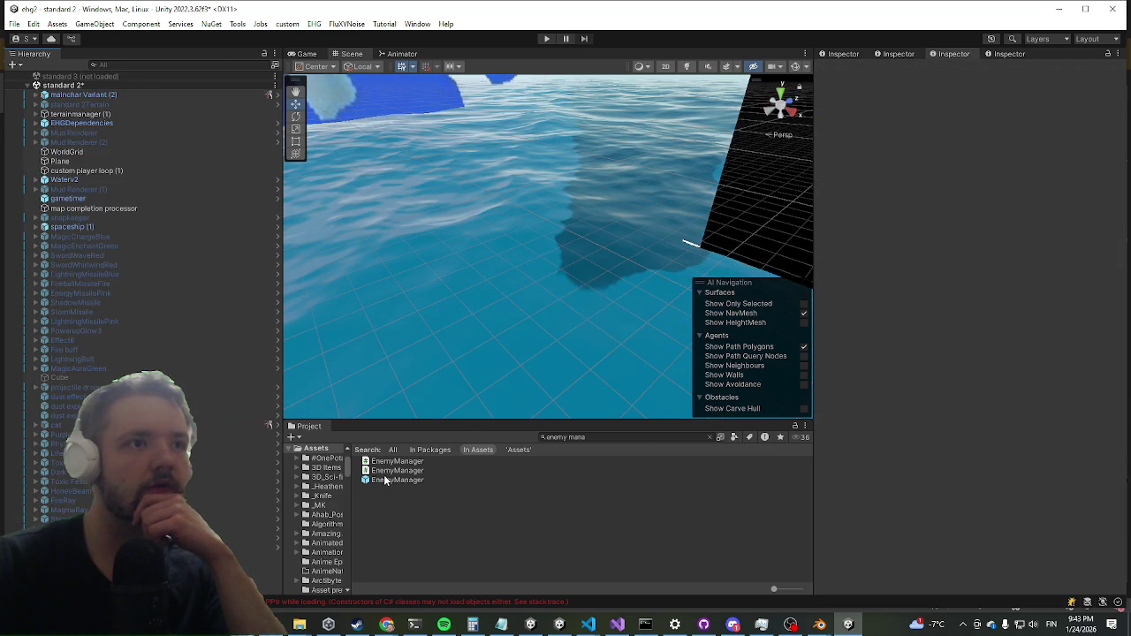
Open the EnemyManager prefab, inspect its dragon entry, and select the dragon prefab asset.
click(374, 484)
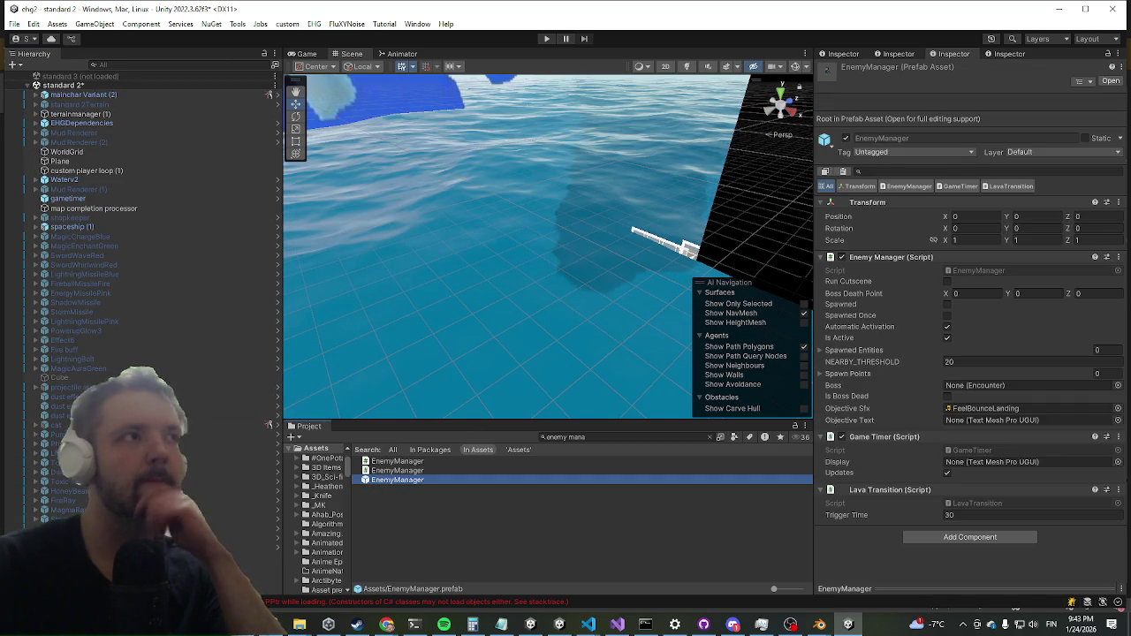
double_click(397, 480)
scroll(157, 332, down, 15)
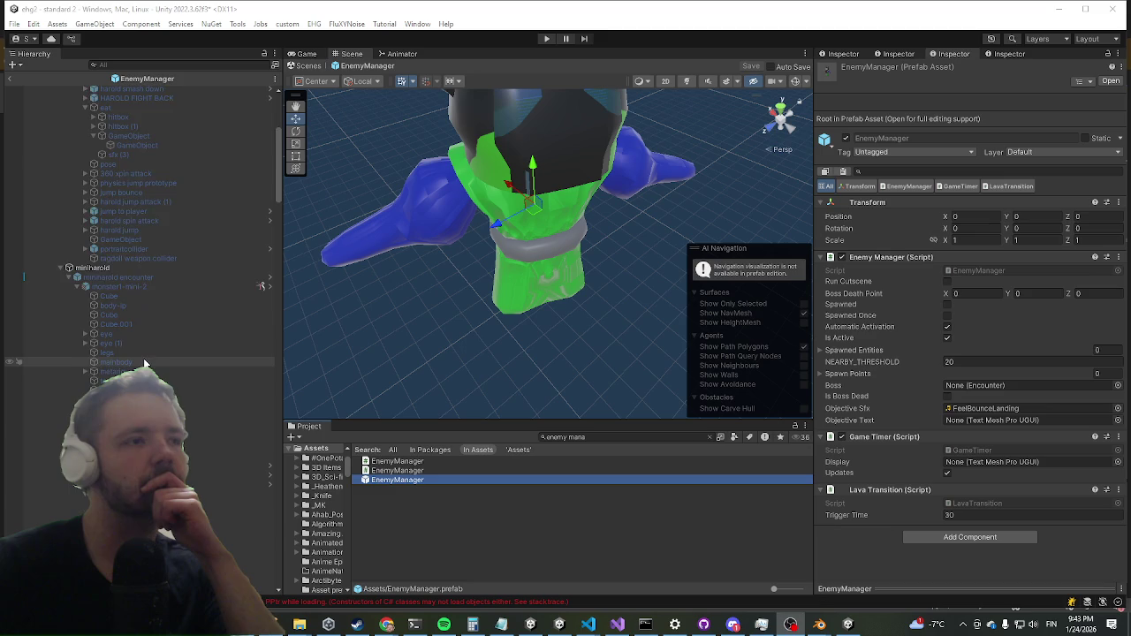
scroll(143, 352, down, 10)
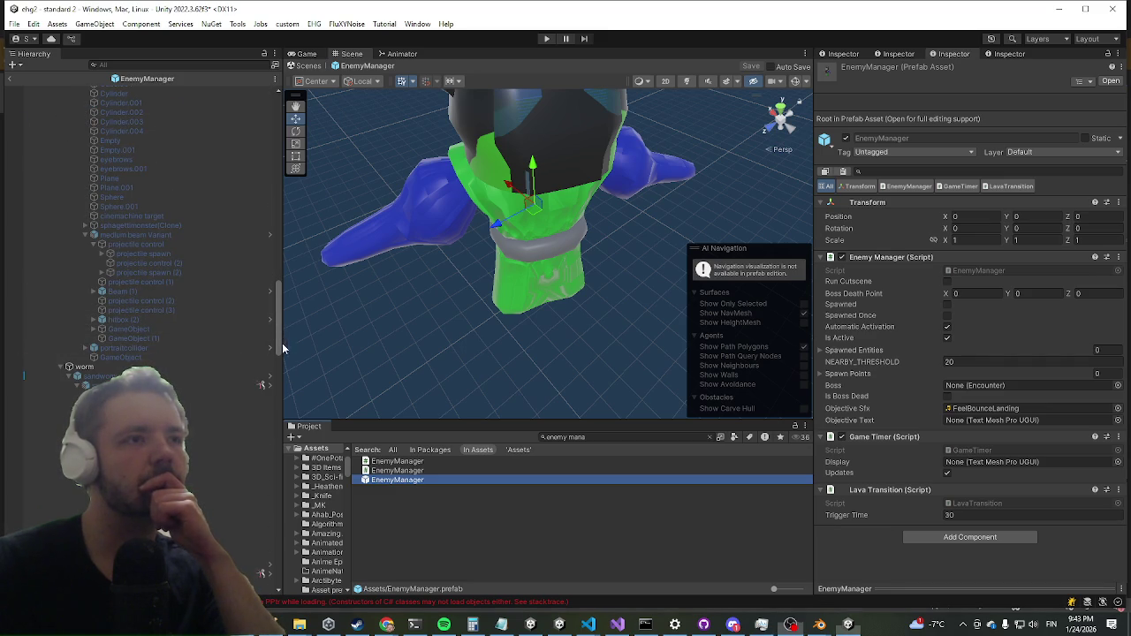
scroll(270, 398, down, 10)
scroll(221, 375, down, 10)
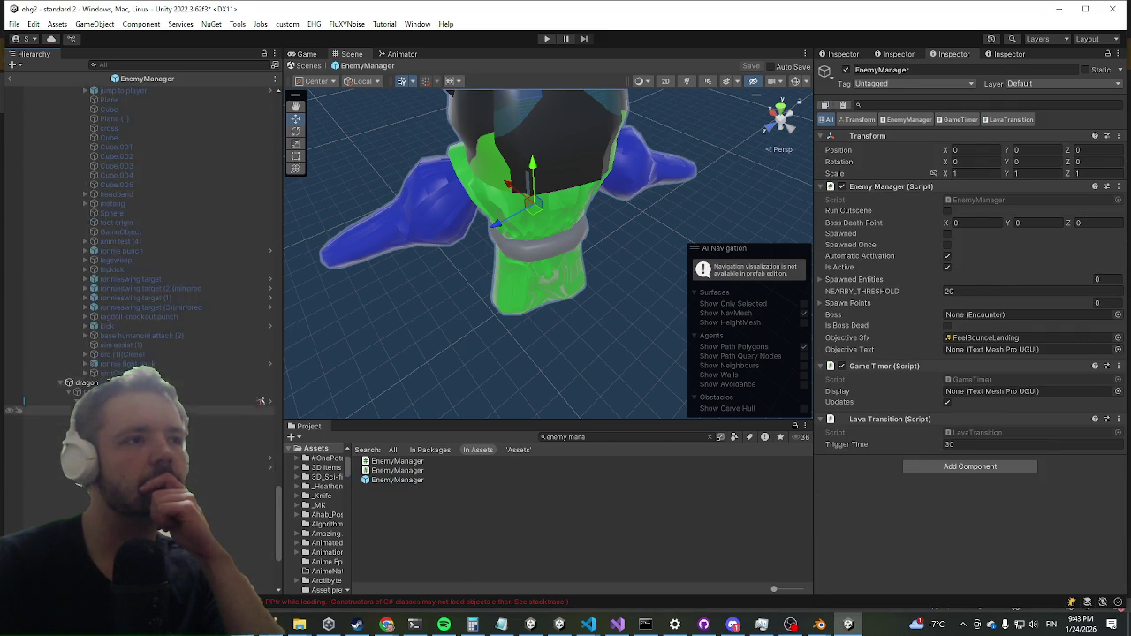
click(135, 215)
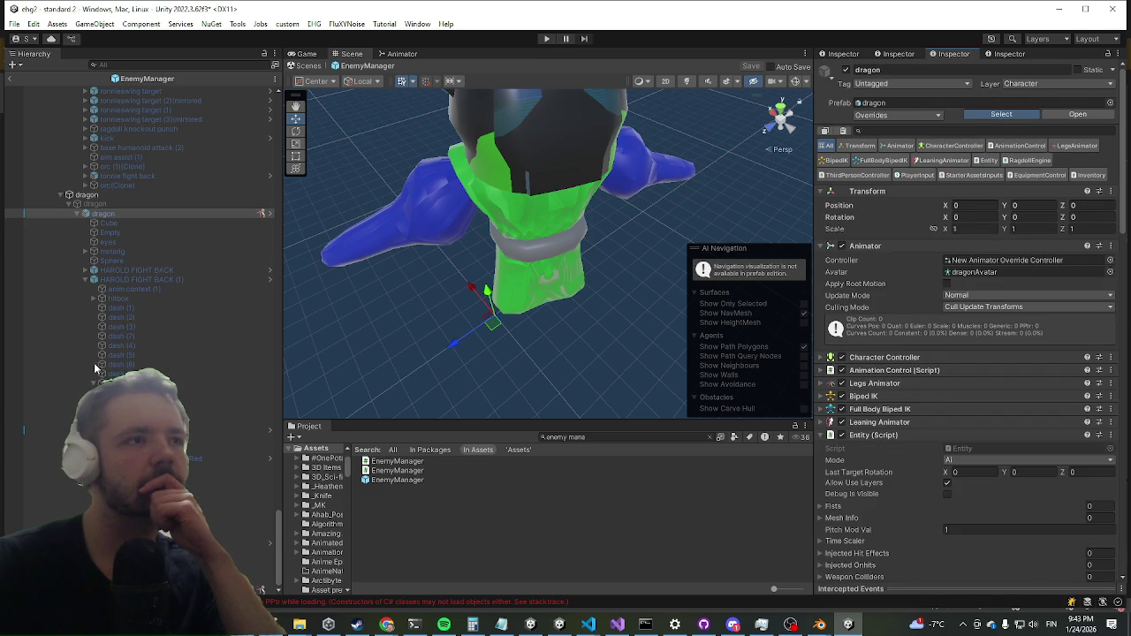
click(1001, 114)
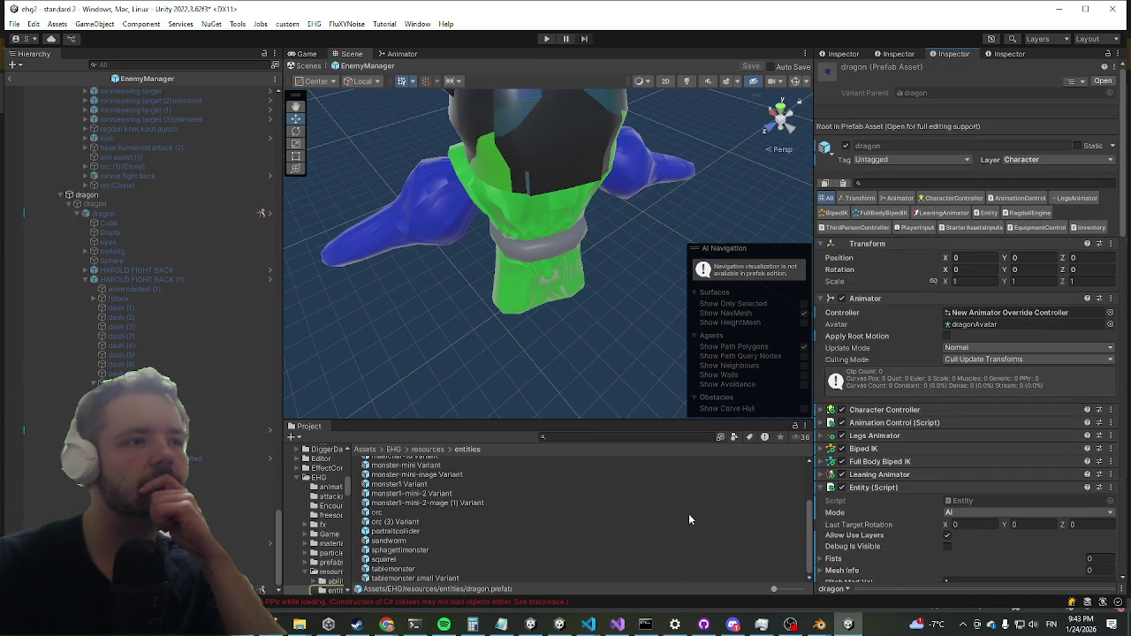
Switch the Project panel to icon view, pan the Scene view, and select the yolk prefab.
drag(774, 589, 781, 589)
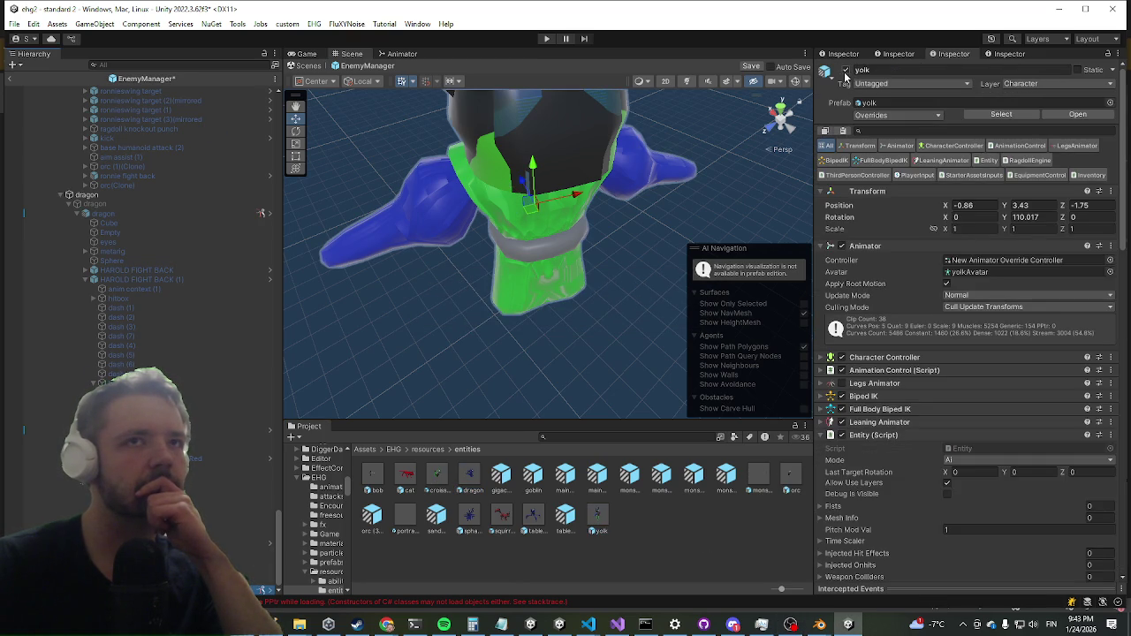
drag(560, 296, 543, 255)
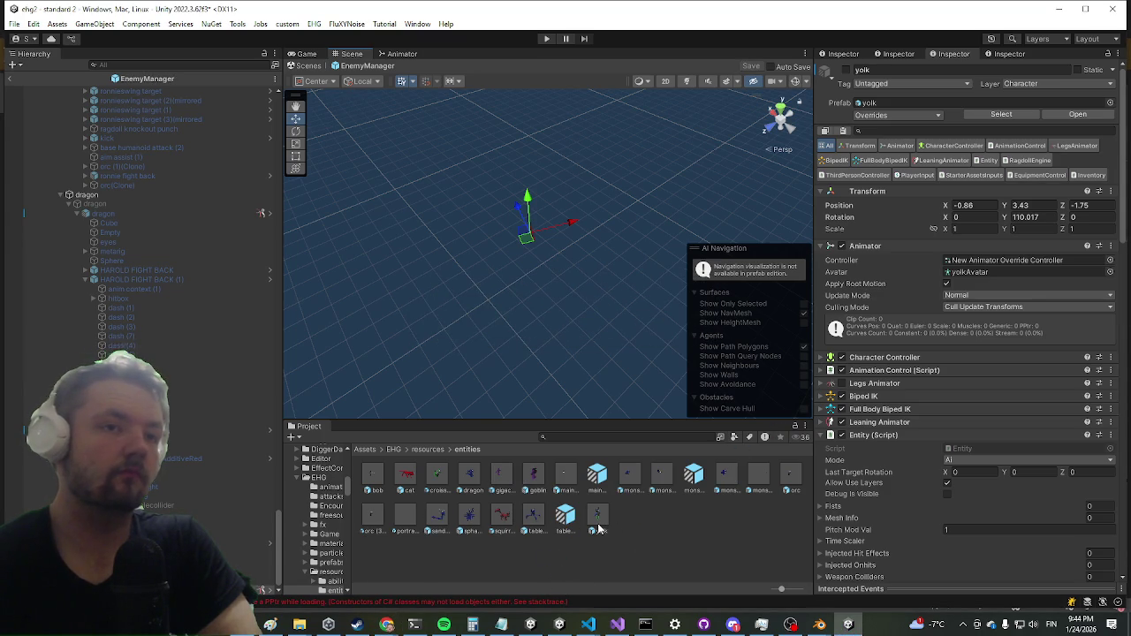
click(598, 519)
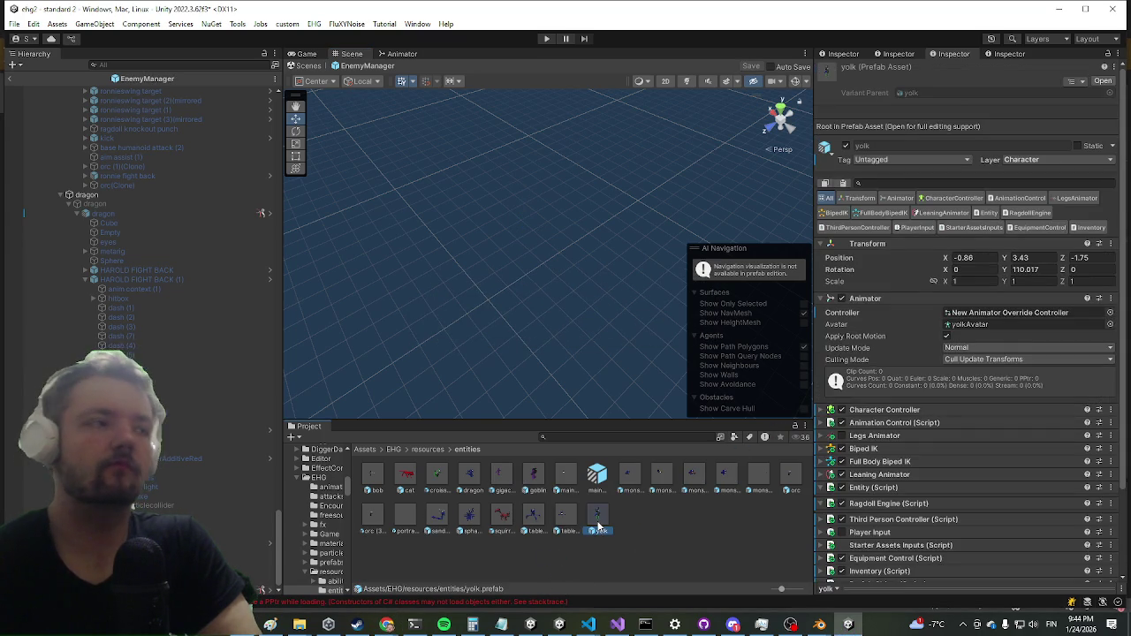
Open the yolk prefab and run setup full freeze on its Ragdoll Engine.
double_click(597, 520)
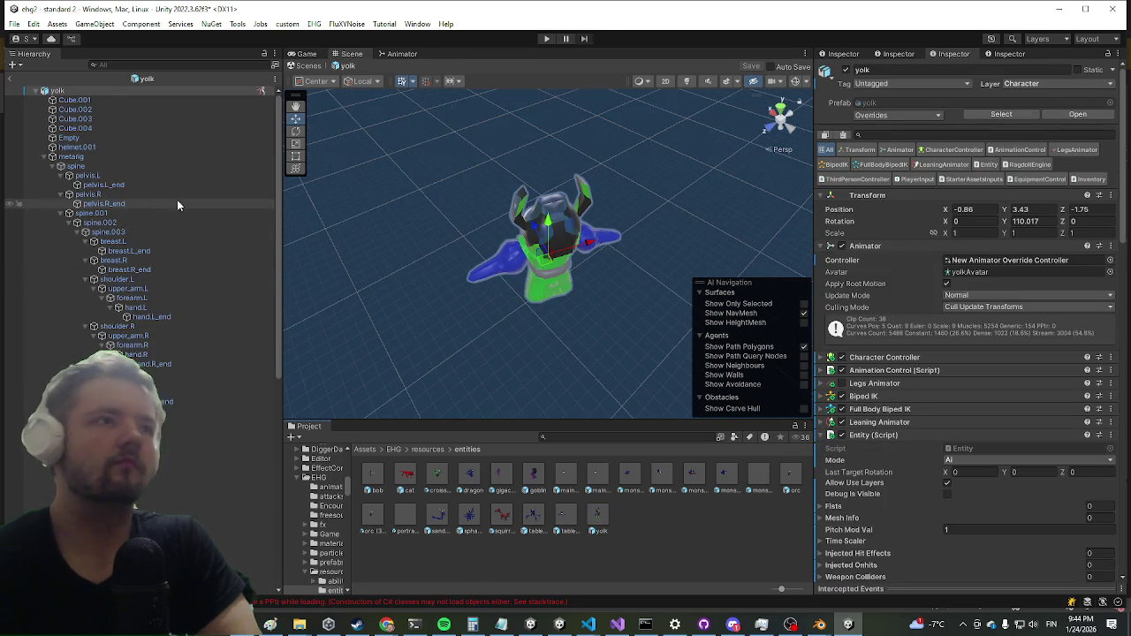
scroll(968, 430, down, 5)
click(884, 181)
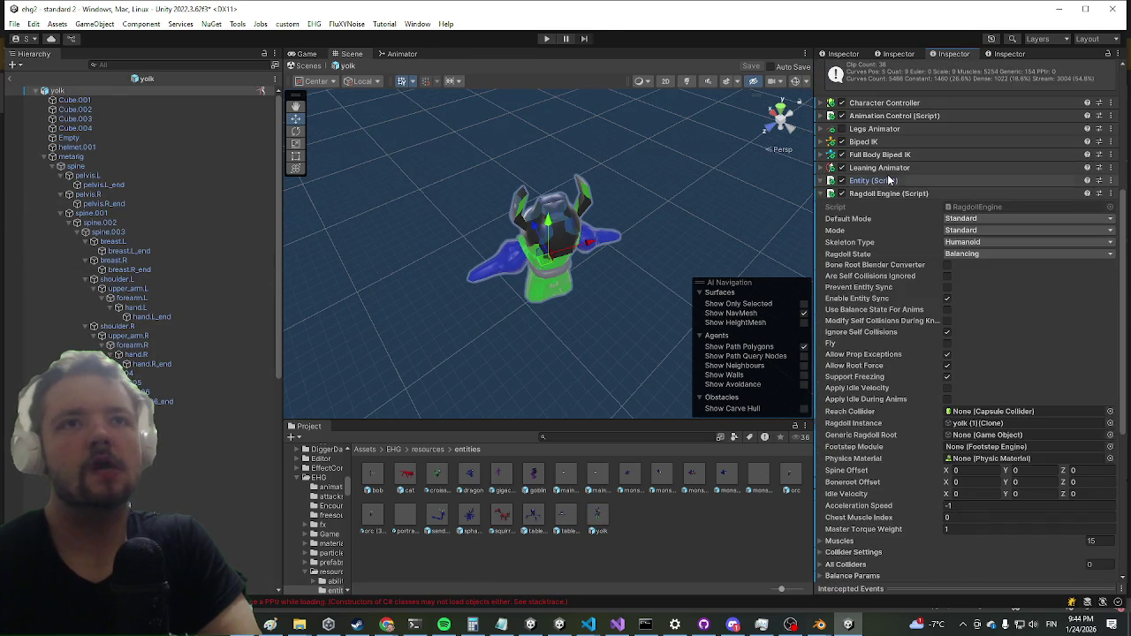
right_click(872, 193)
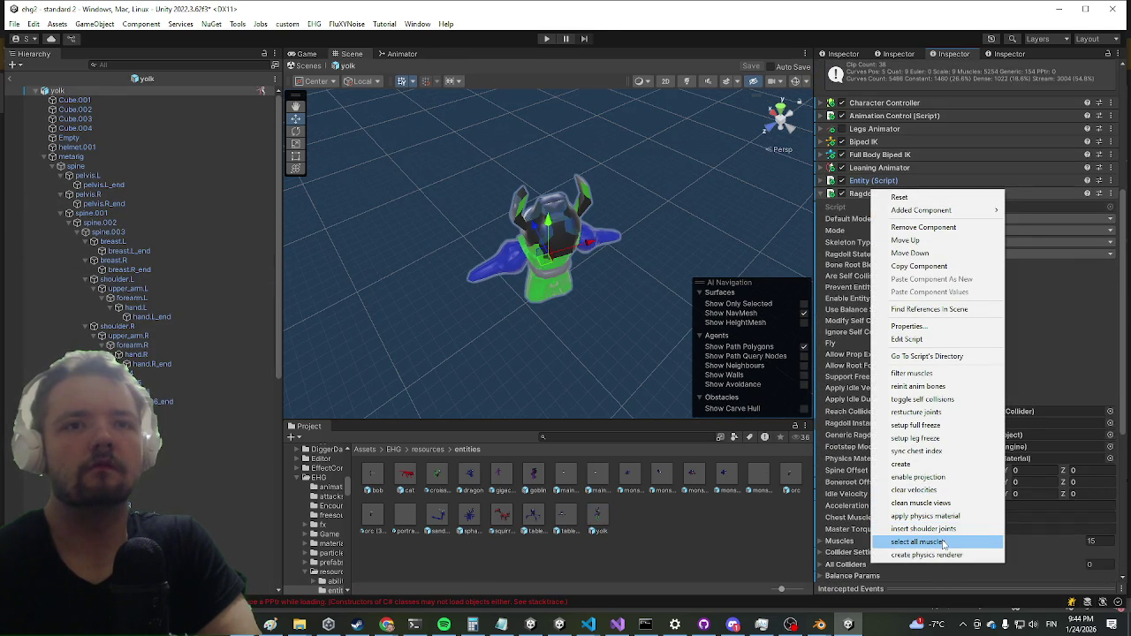
click(948, 430)
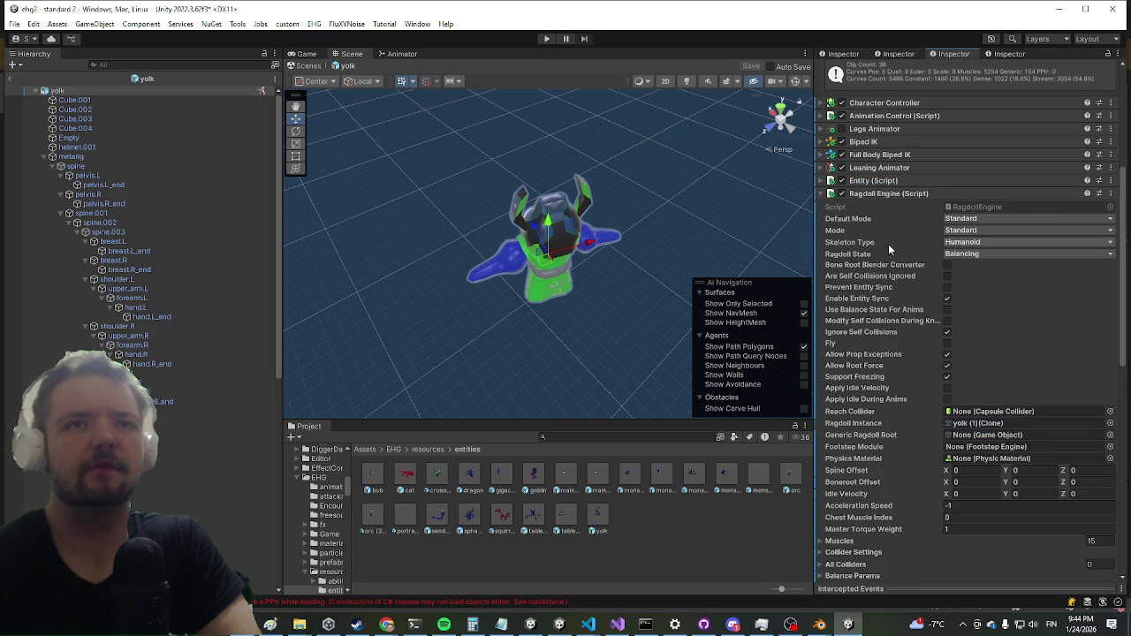
Review the yolk's Ragdoll Engine, Entity and Animation Control components.
scroll(893, 257, down, 8)
scroll(899, 265, up, 10)
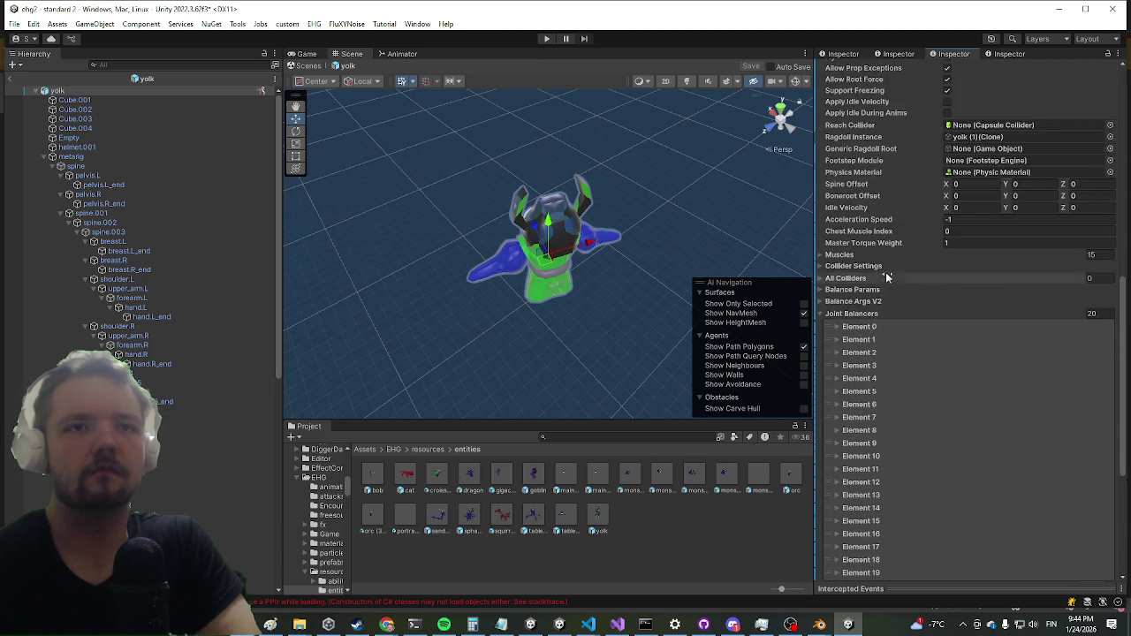
scroll(888, 281, down, 5)
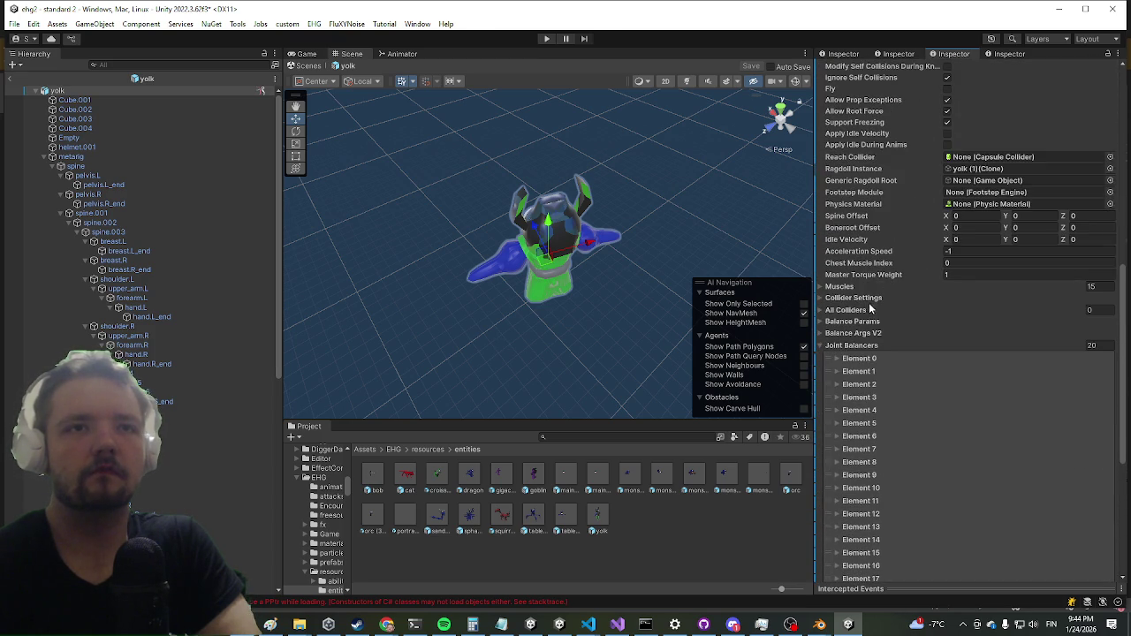
scroll(851, 319, up, 12)
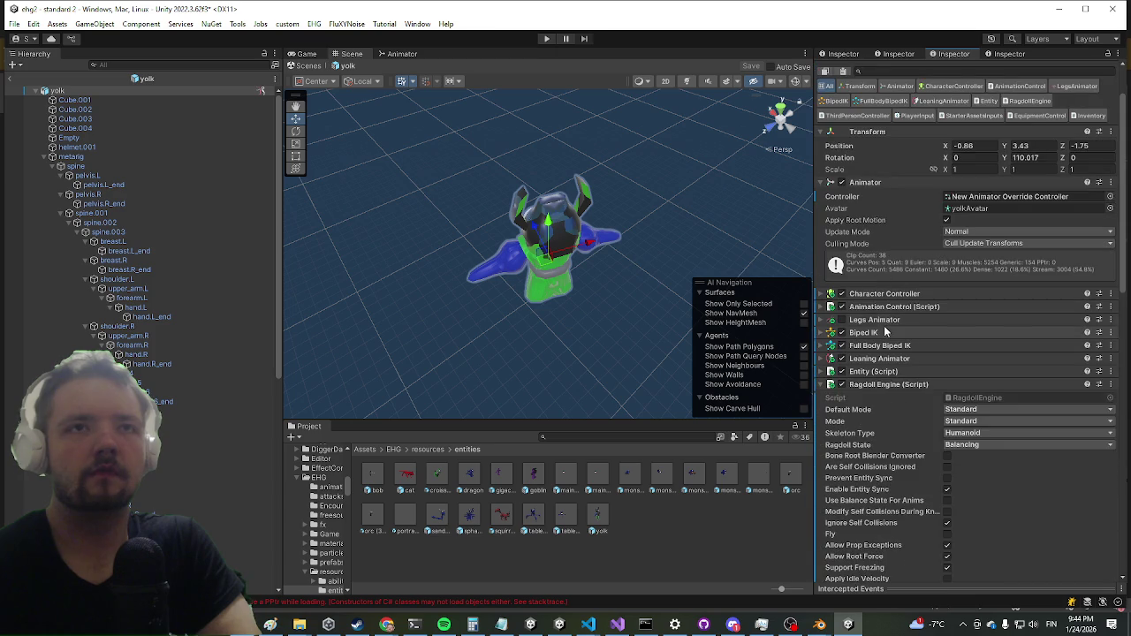
click(884, 385)
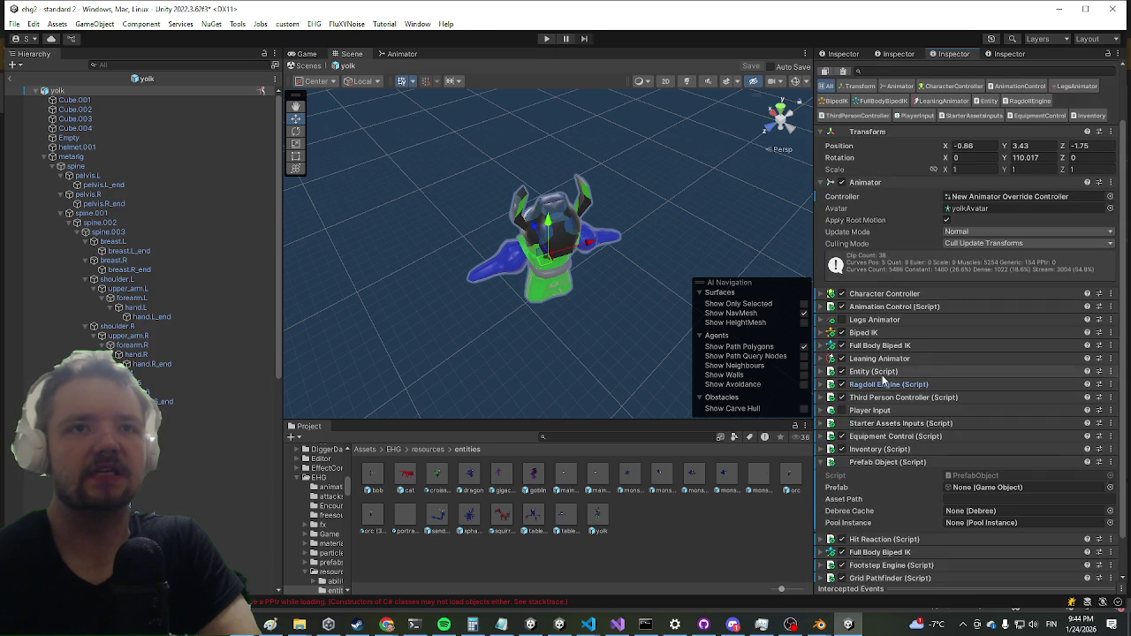
click(884, 371)
scroll(893, 353, down, 5)
scroll(893, 352, down, 5)
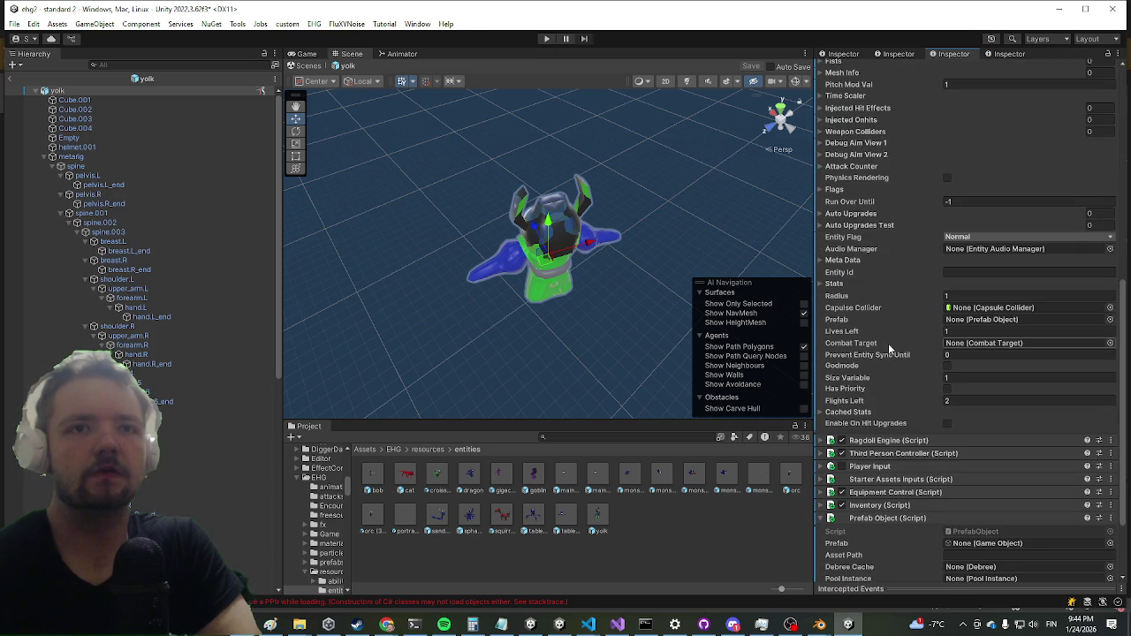
scroll(864, 388, up, 6)
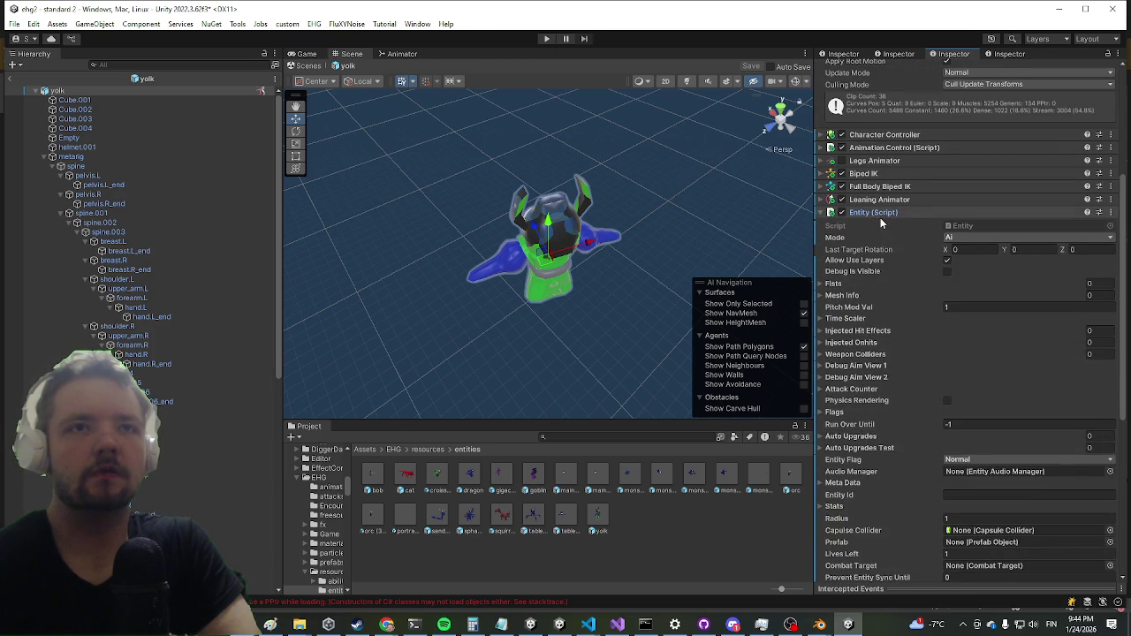
click(880, 213)
click(894, 265)
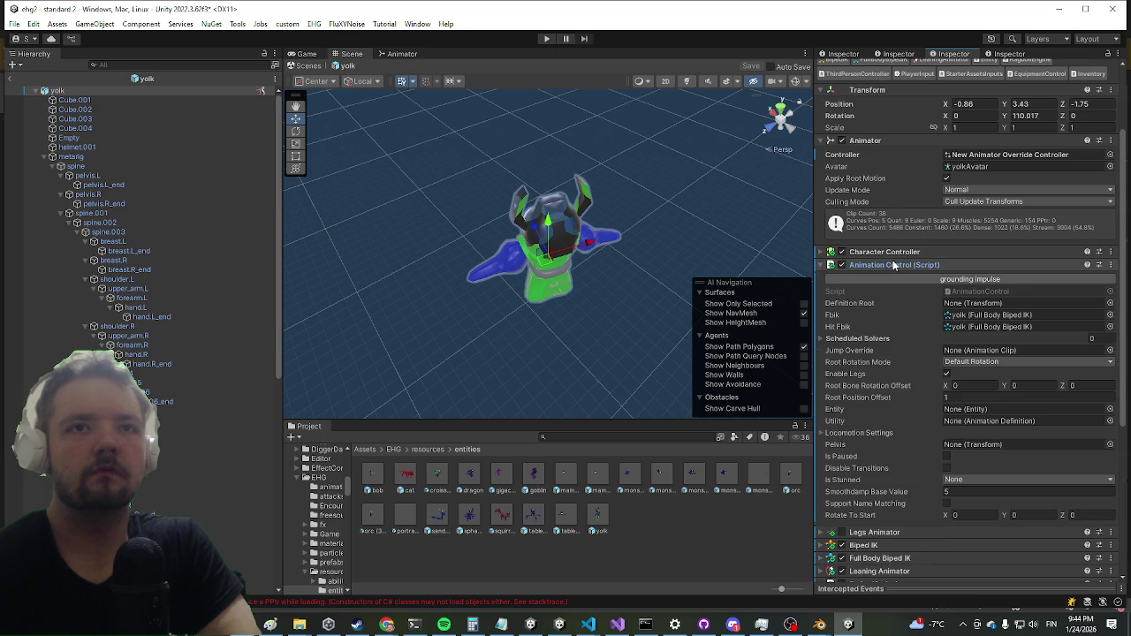
click(894, 265)
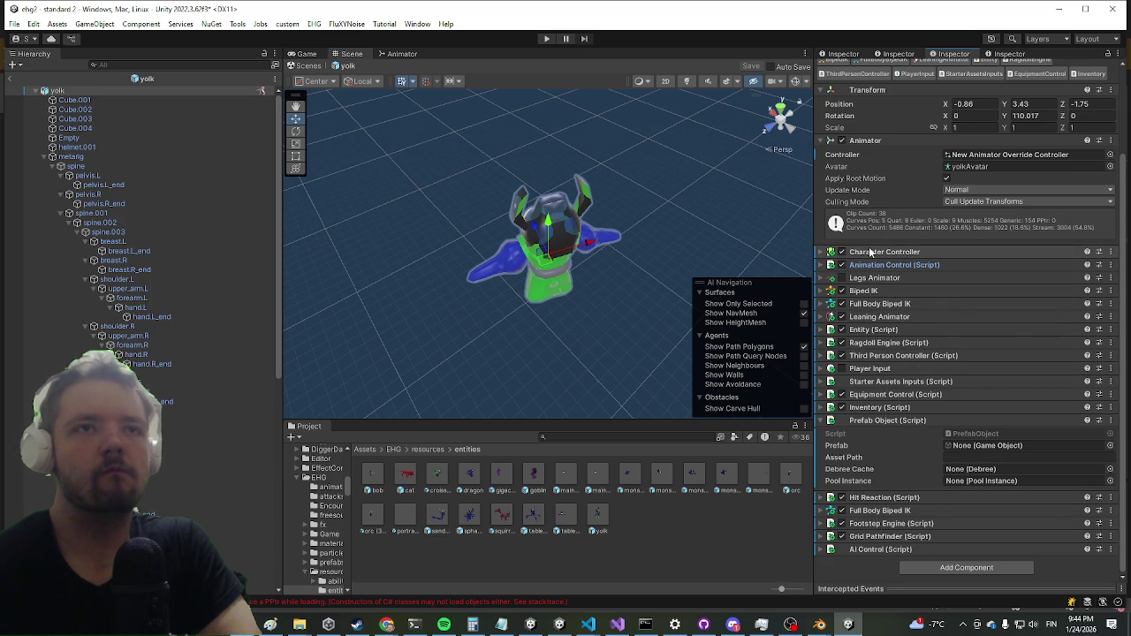
Orbit around the yolk, check its Footstep Engine, and return to the scene.
mouse_move(565, 294)
mouse_down()
mouse_move(584, 315)
mouse_move(649, 265)
mouse_move(628, 262)
mouse_up()
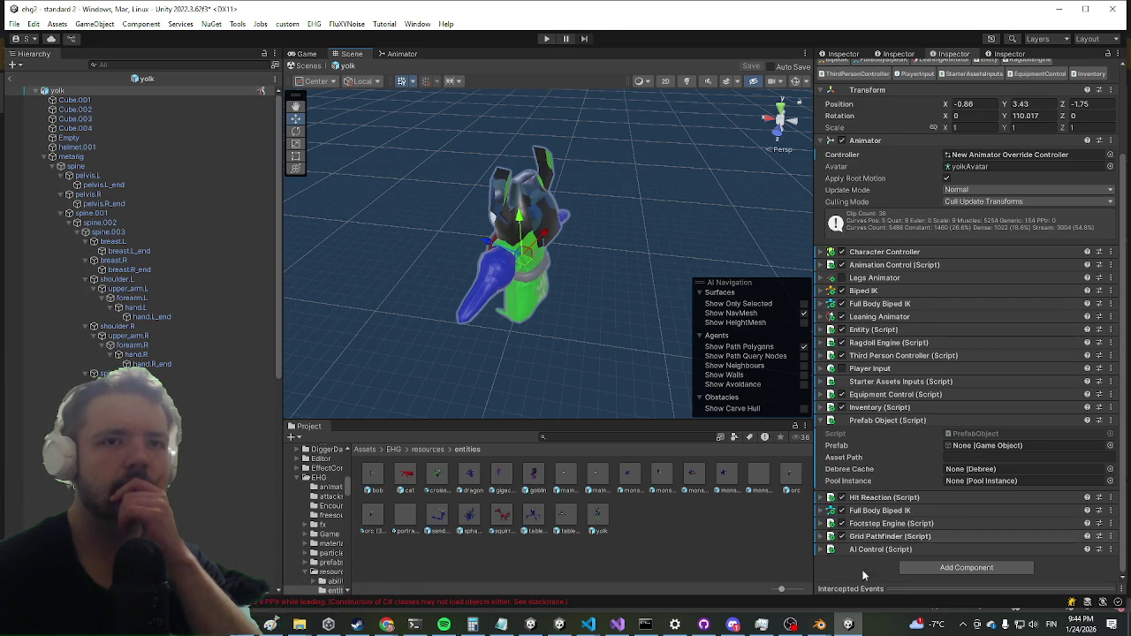
click(862, 525)
scroll(940, 370, down, 10)
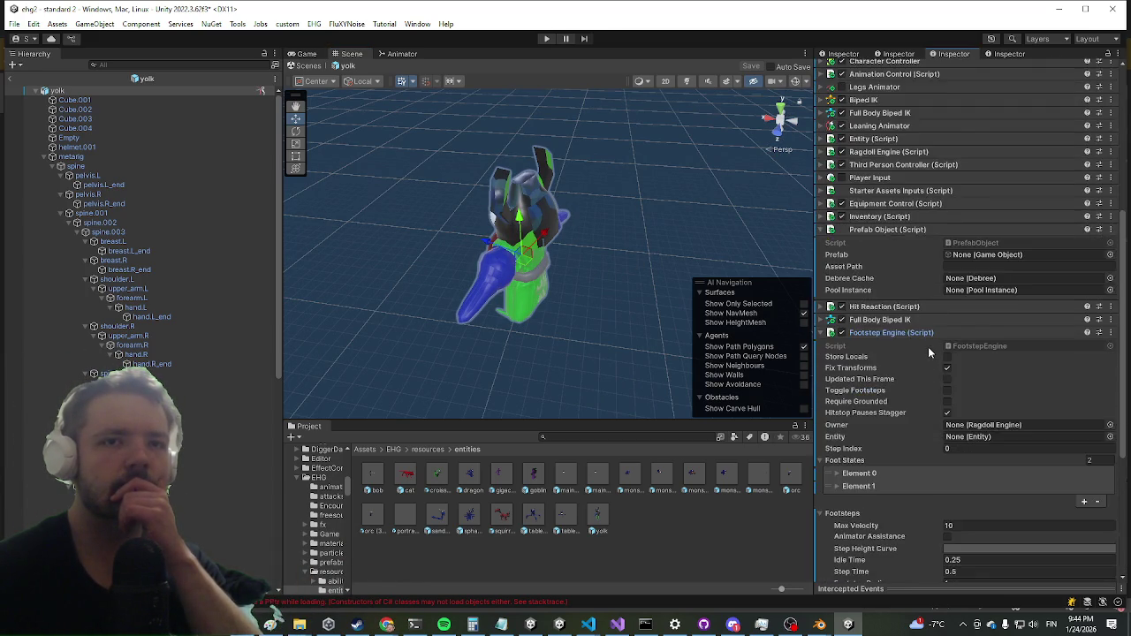
click(14, 78)
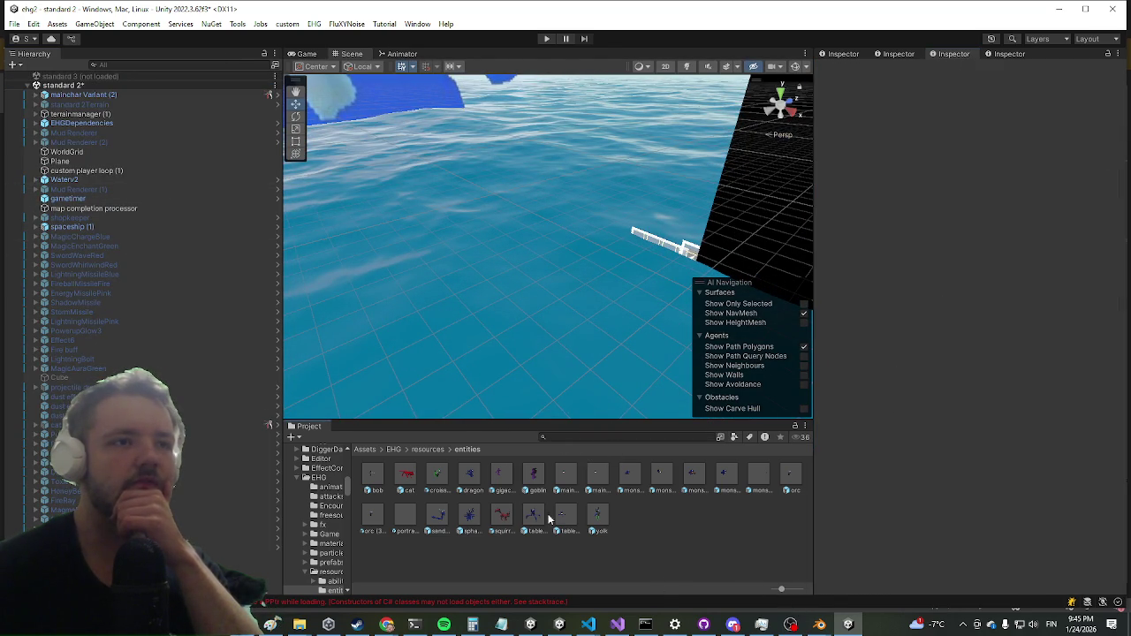
Copy the dragon's Footstep Engine component and paste its values onto the yolk prefab.
click(462, 483)
scroll(903, 389, down, 10)
scroll(904, 395, down, 3)
right_click(876, 268)
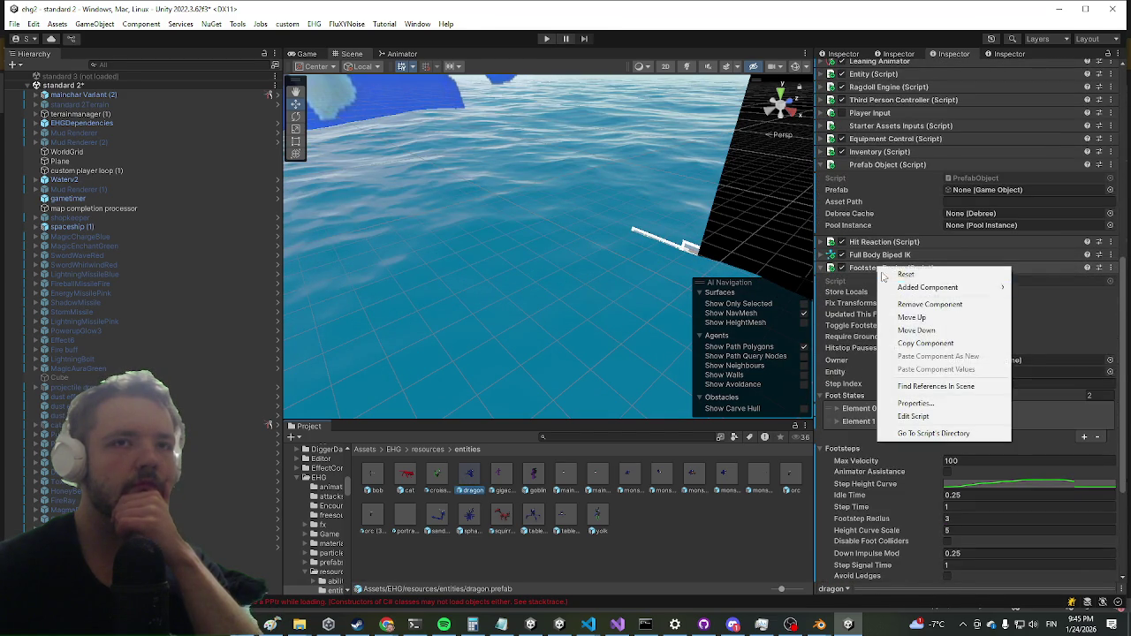
click(925, 344)
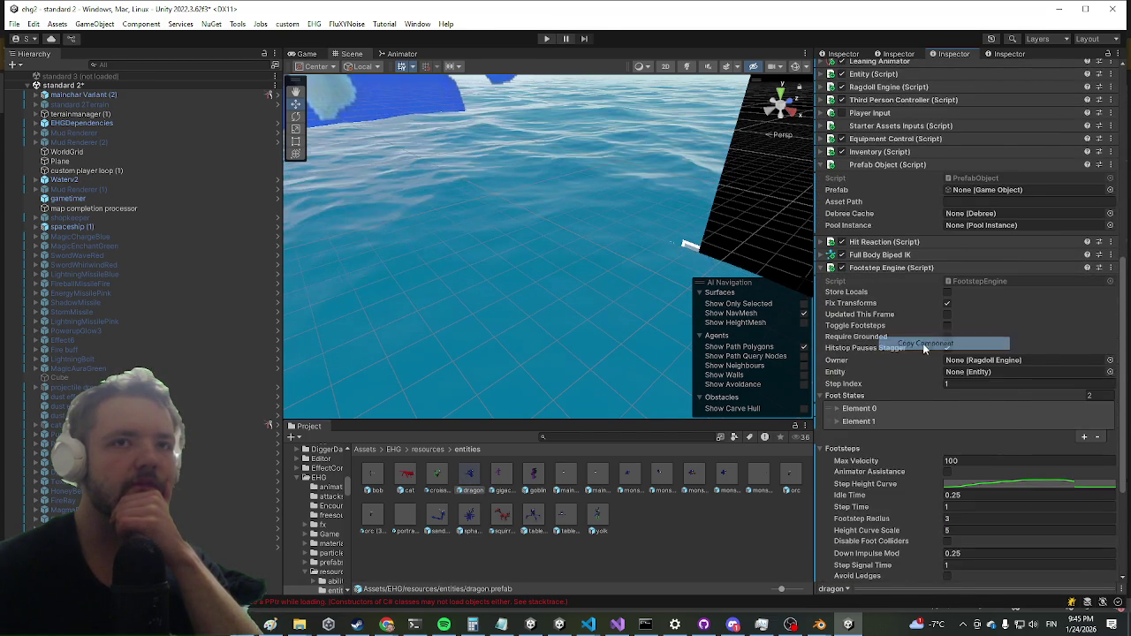
click(595, 522)
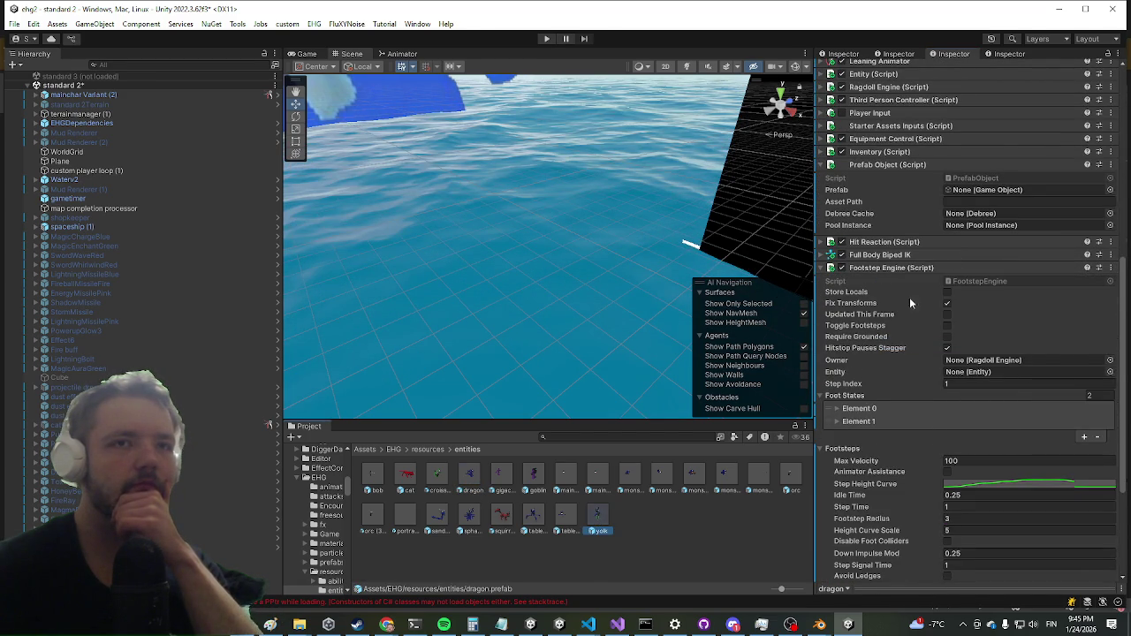
right_click(867, 269)
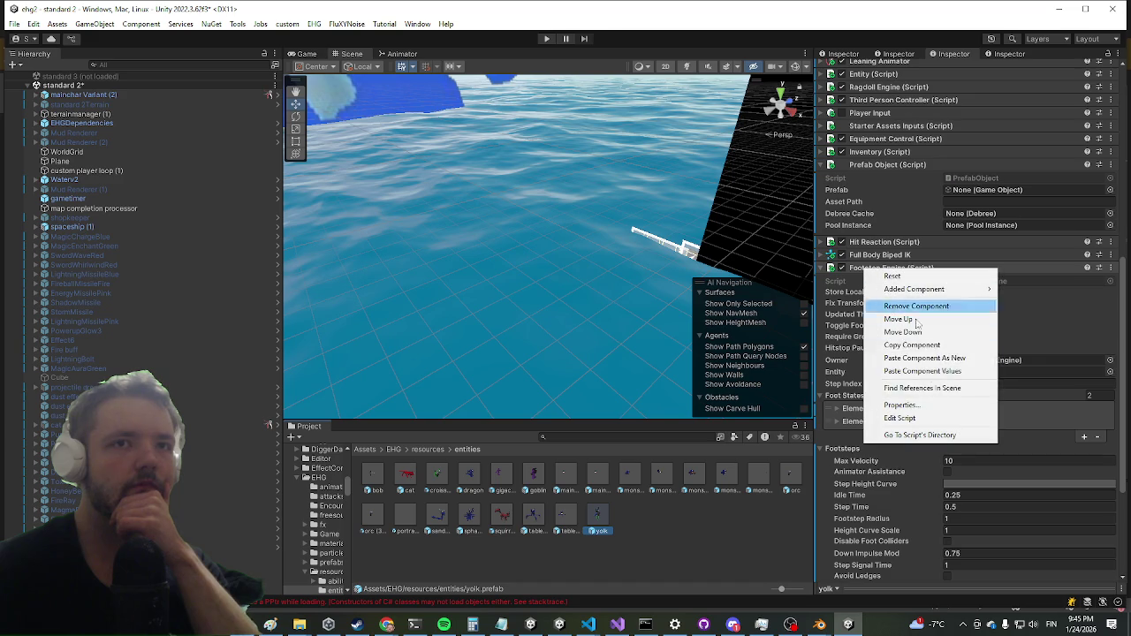
click(912, 372)
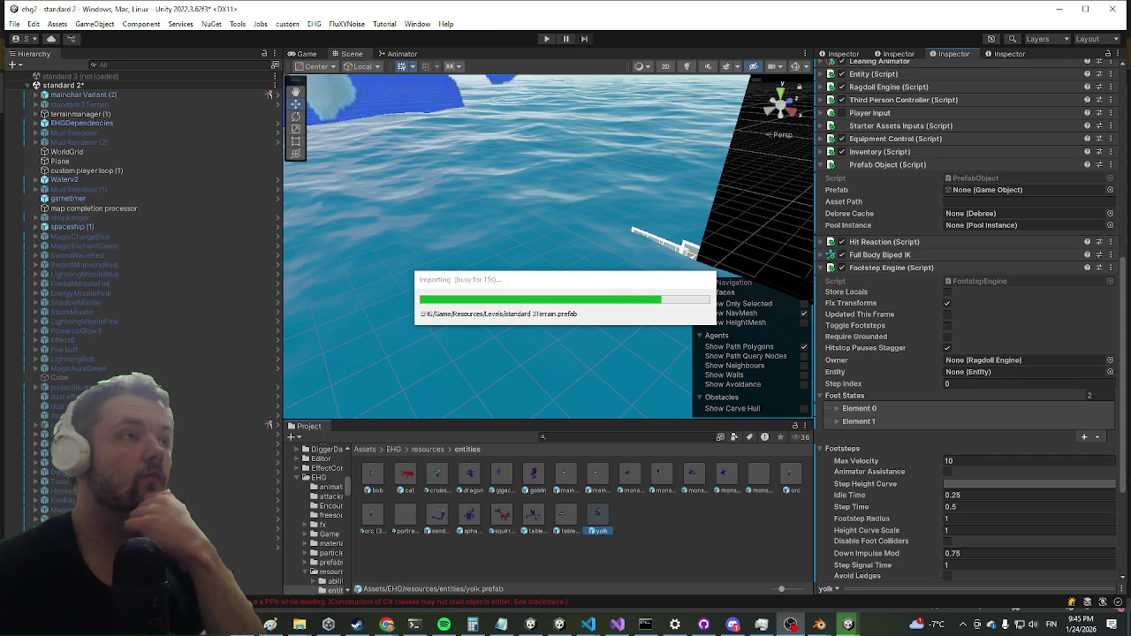
Glance at the browser window, then start the game in play mode.
key(alt+Tab)
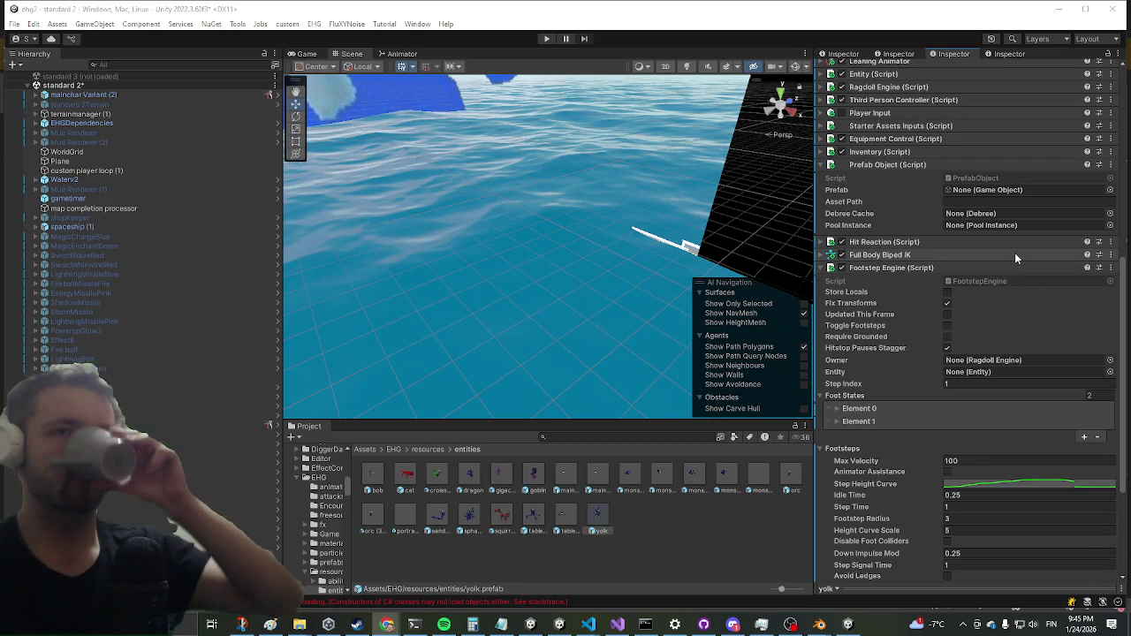
scroll(1014, 247, down, 5)
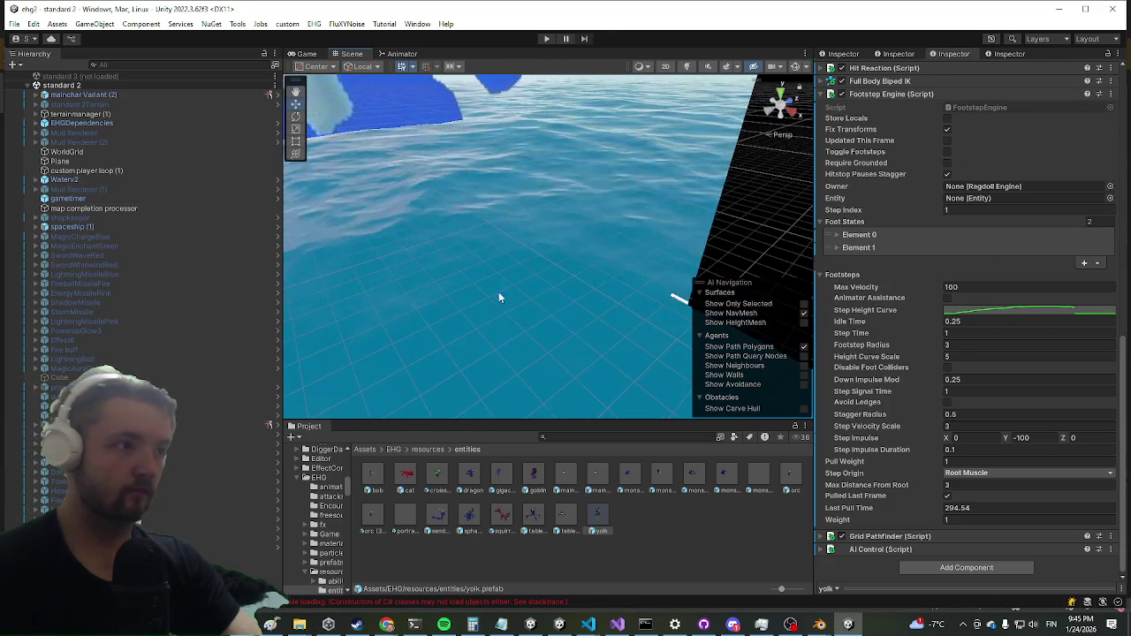
click(544, 41)
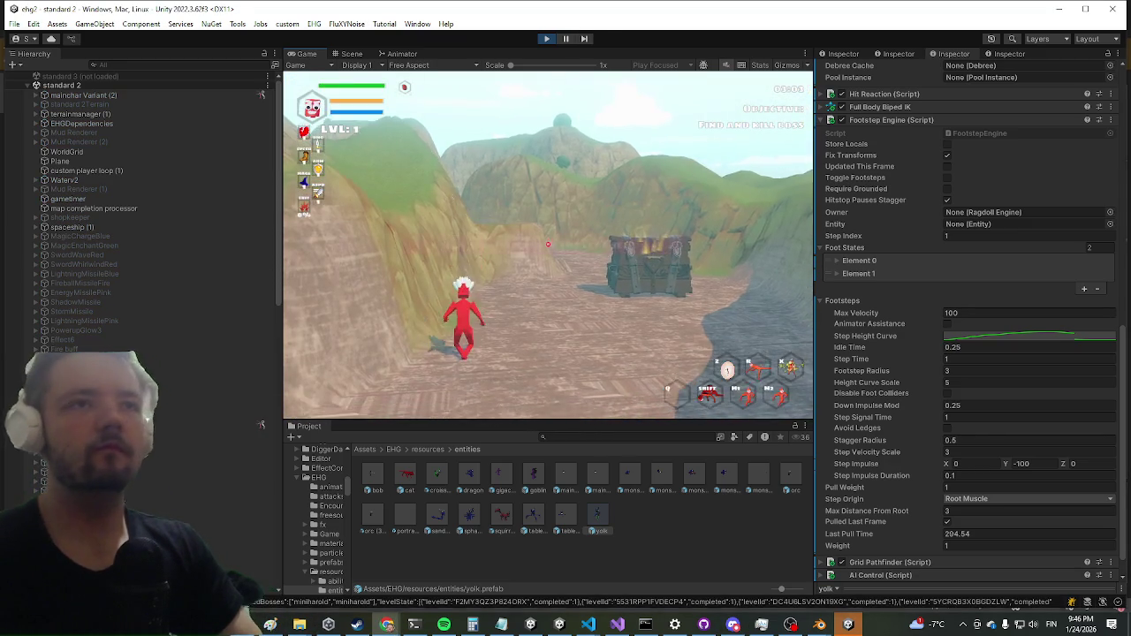
Play the level in a maximized Game view, then exit play mode.
key(shift+space)
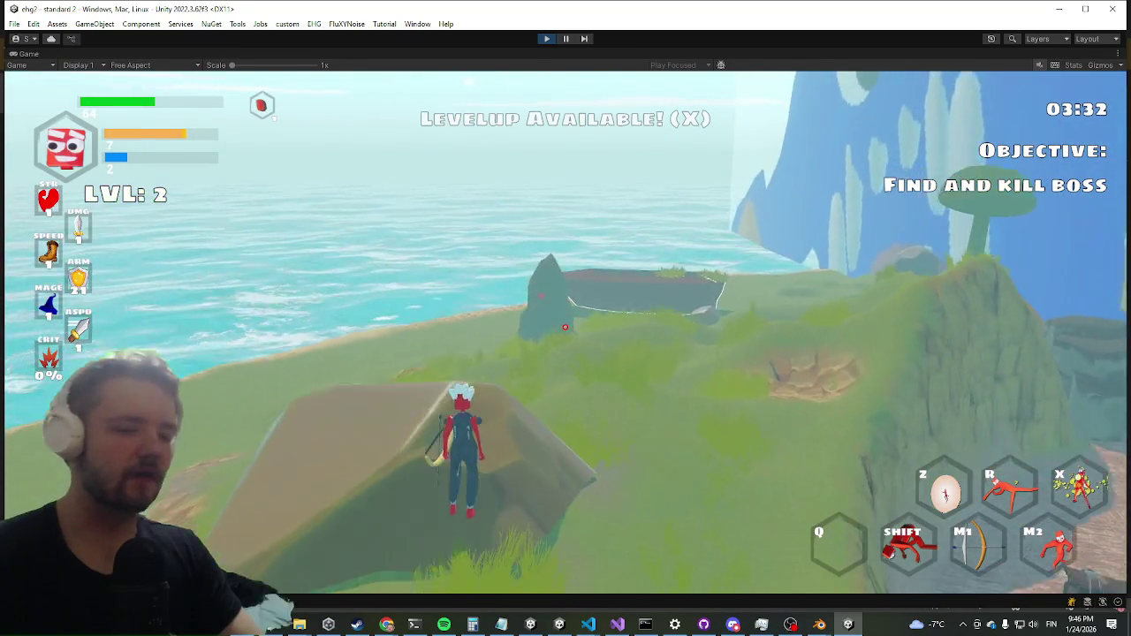
key(Escape)
click(565, 334)
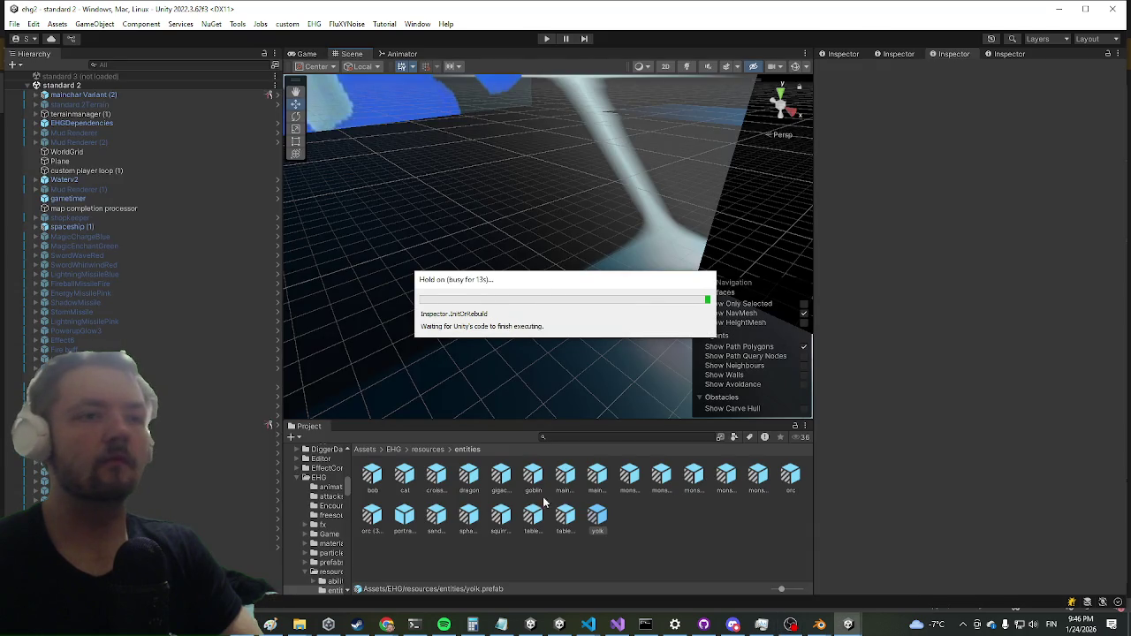
Search the Project for 'enemy mana', open the EnemyManager prefab, and widen the Hierarchy.
click(636, 437)
text(enemy)
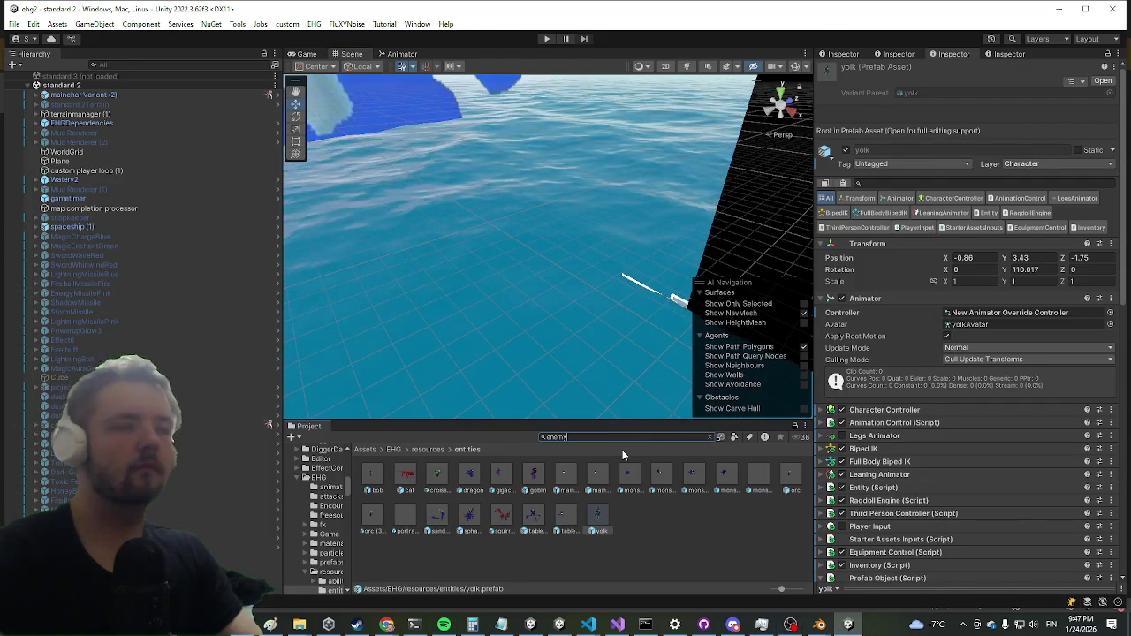
text( mana)
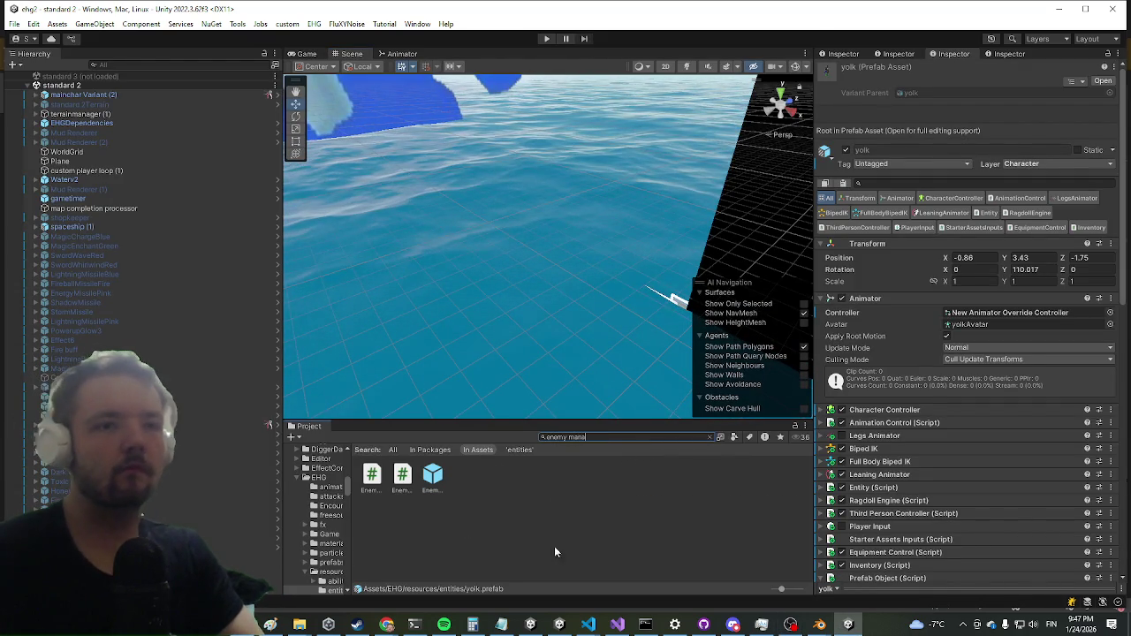
click(432, 477)
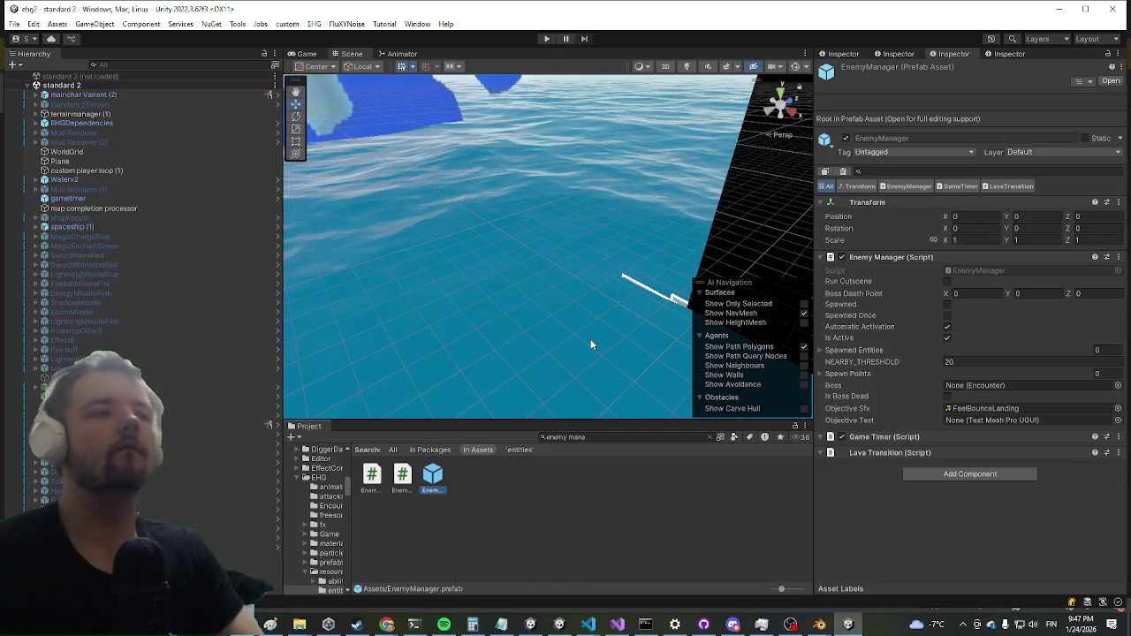
double_click(432, 477)
scroll(133, 316, down, 8)
mouse_move(280, 218)
mouse_down()
mouse_move(302, 237)
mouse_move(325, 221)
mouse_move(327, 583)
mouse_up()
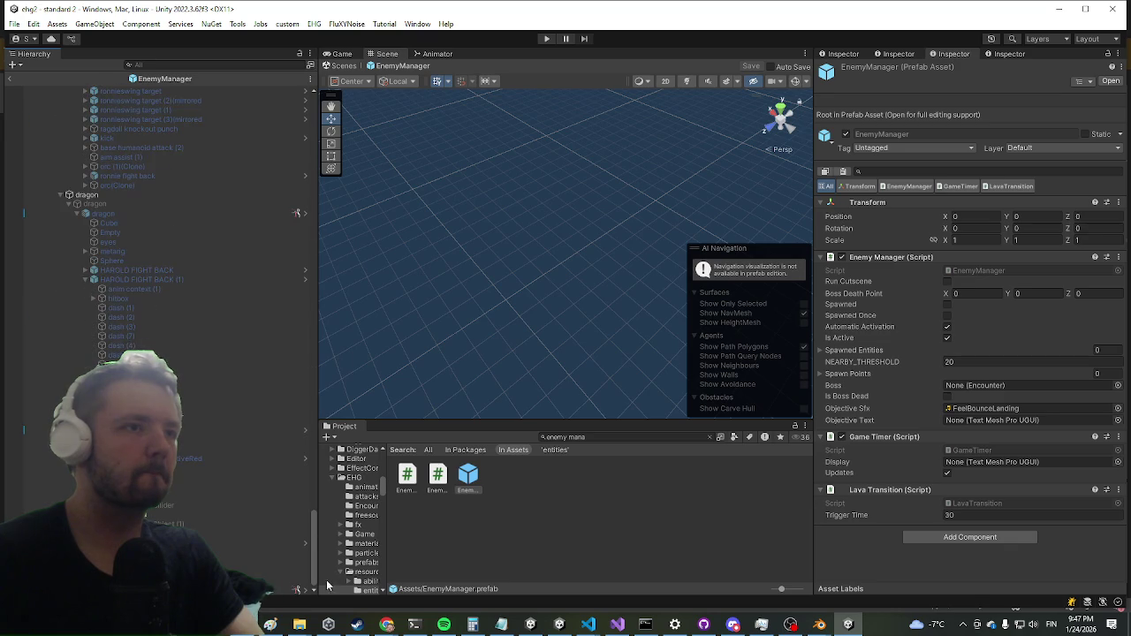
Inspect the yolk, orc(Clone) and dragon entries, ending on yolk's Encounter Pool (Max Minutes 5).
click(265, 553)
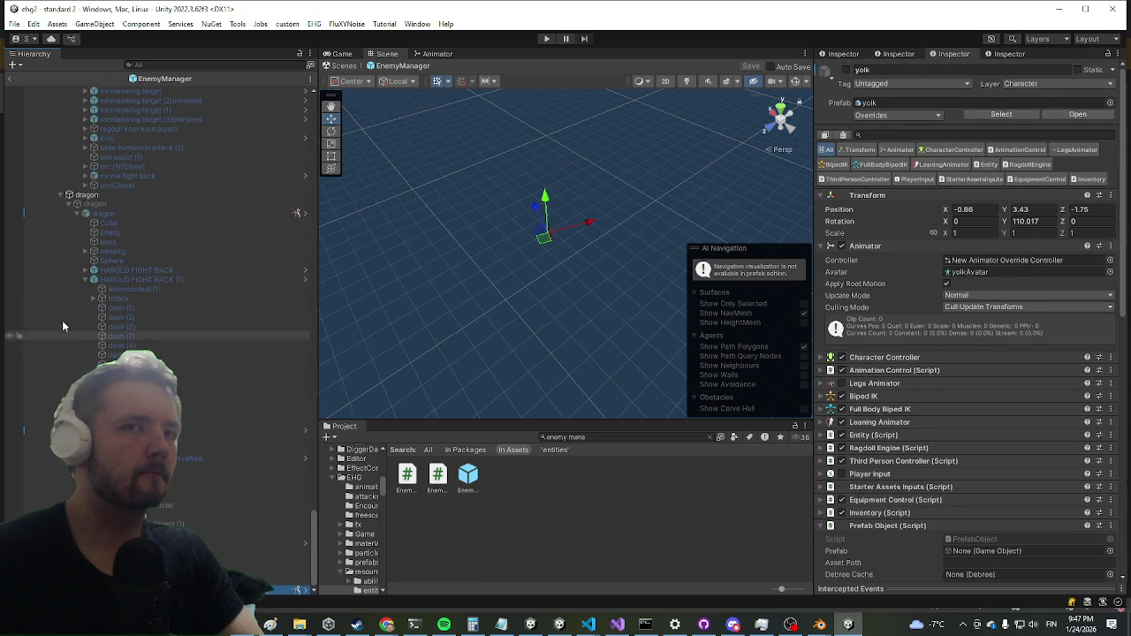
click(111, 186)
click(108, 196)
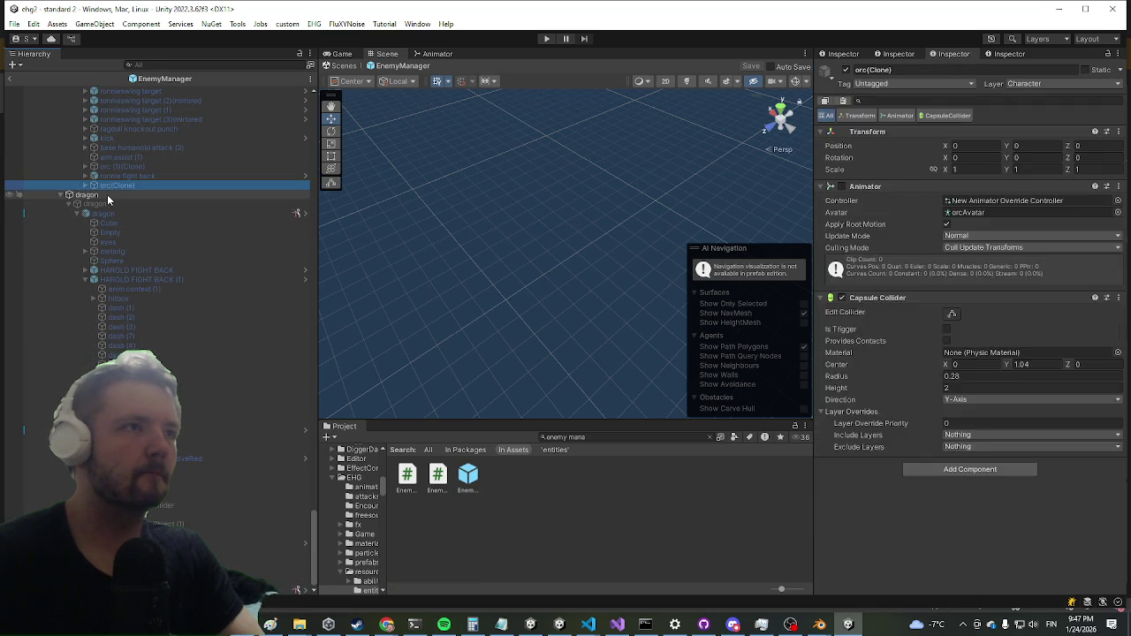
click(296, 580)
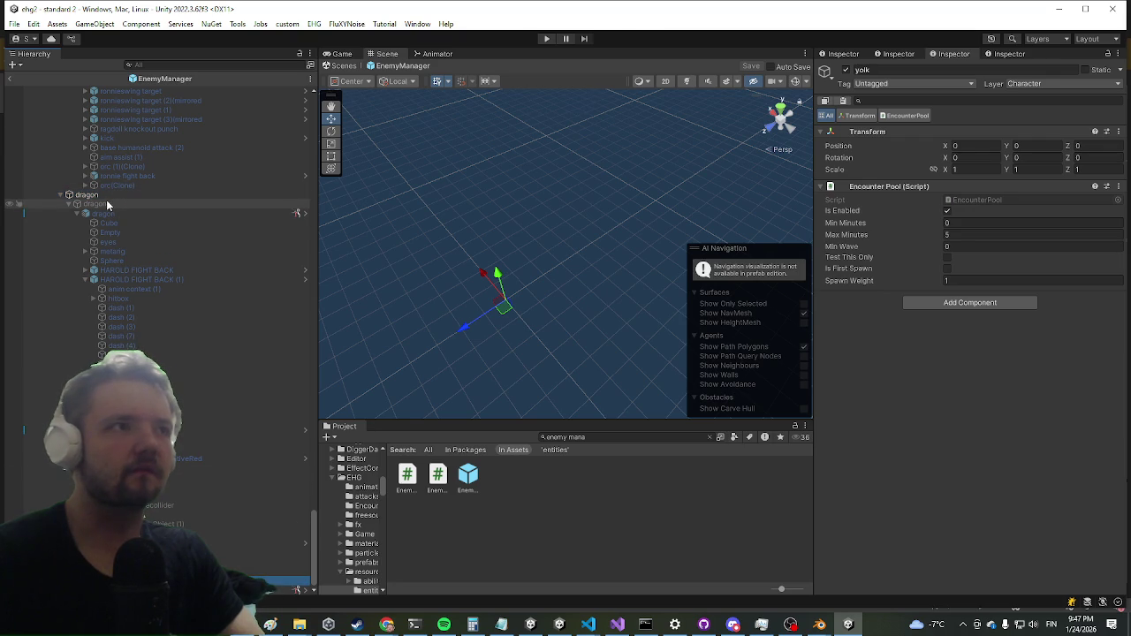
click(105, 204)
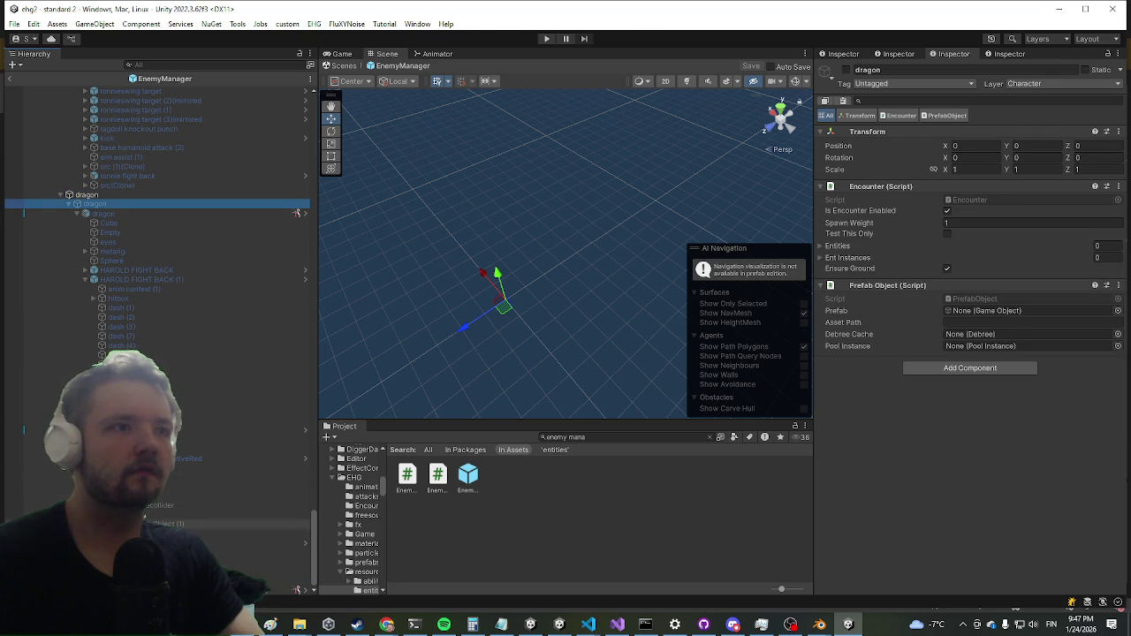
click(282, 582)
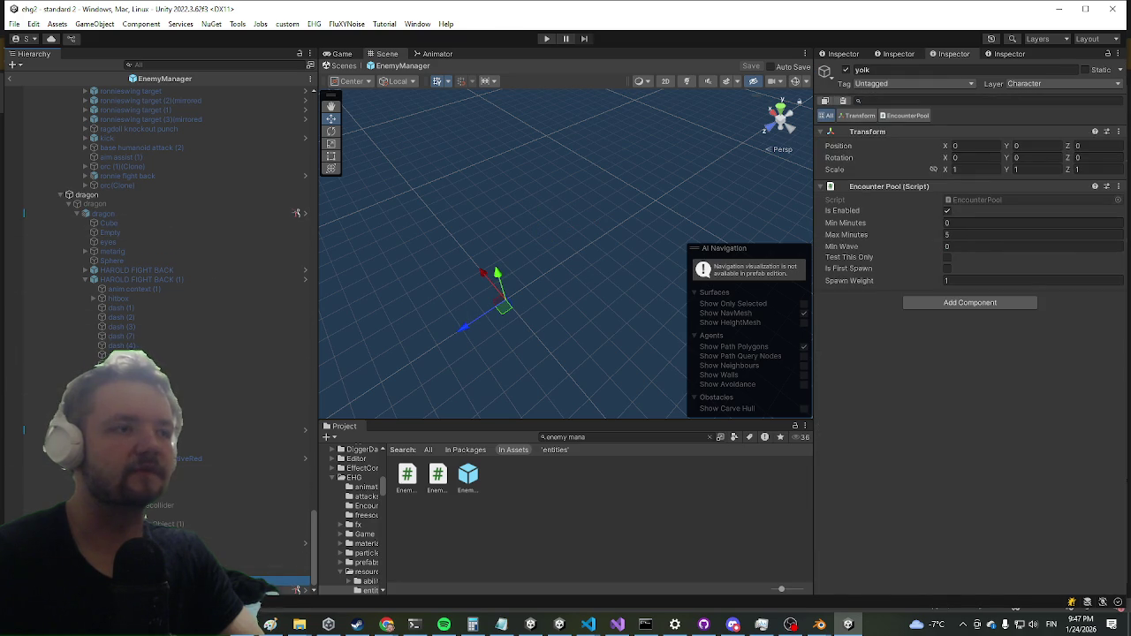
Create a new empty GameObject under the dragon entry in the Hierarchy.
right_click(83, 203)
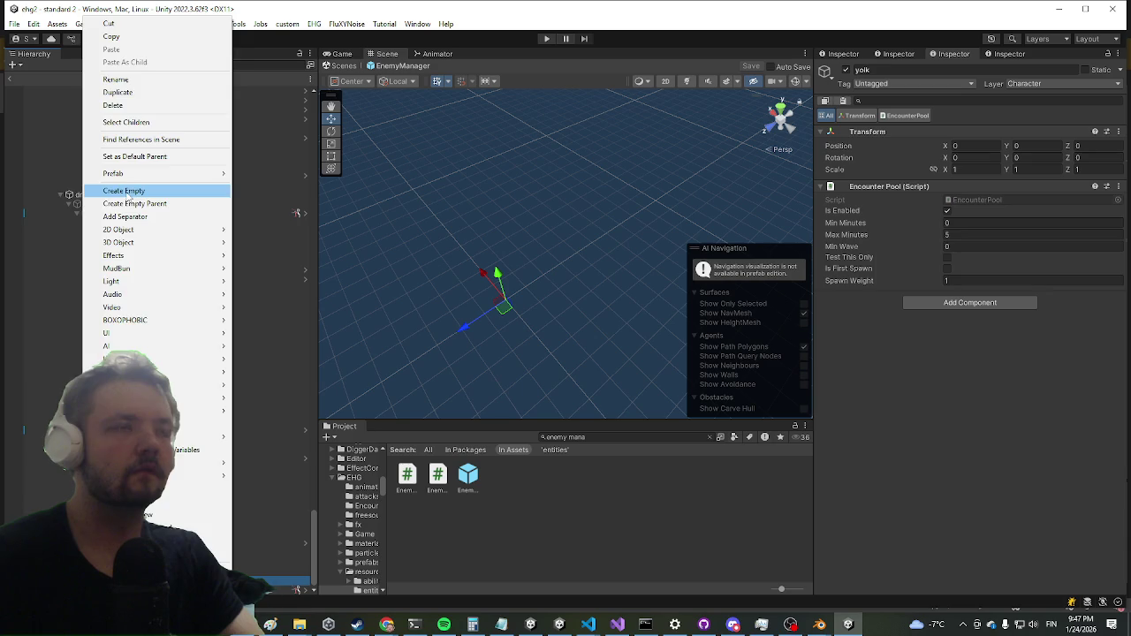
click(130, 192)
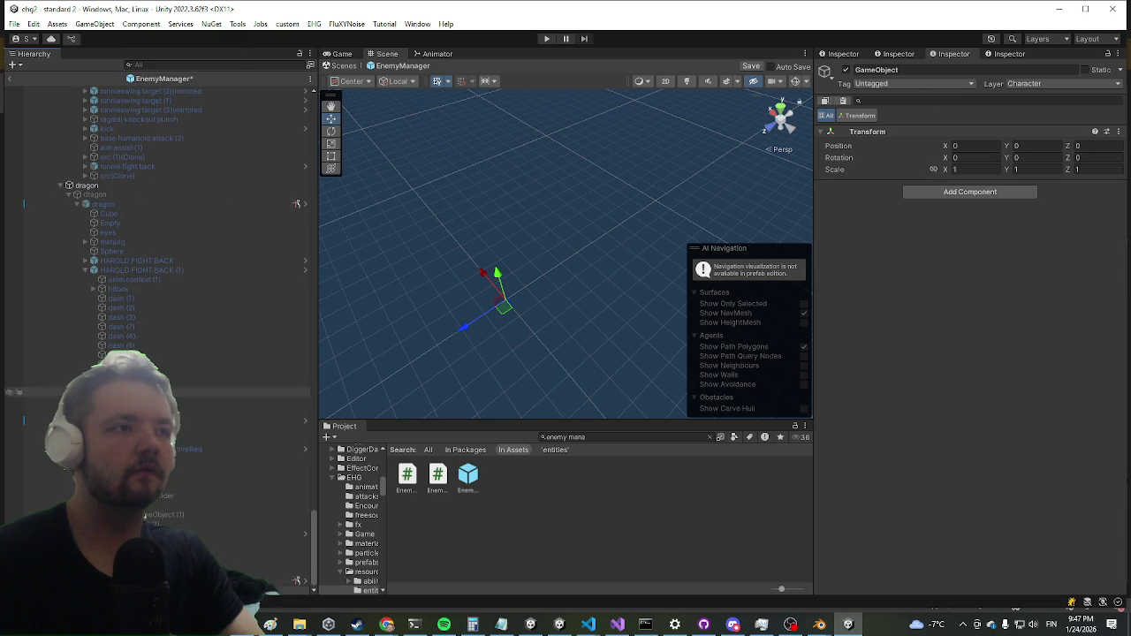
click(97, 196)
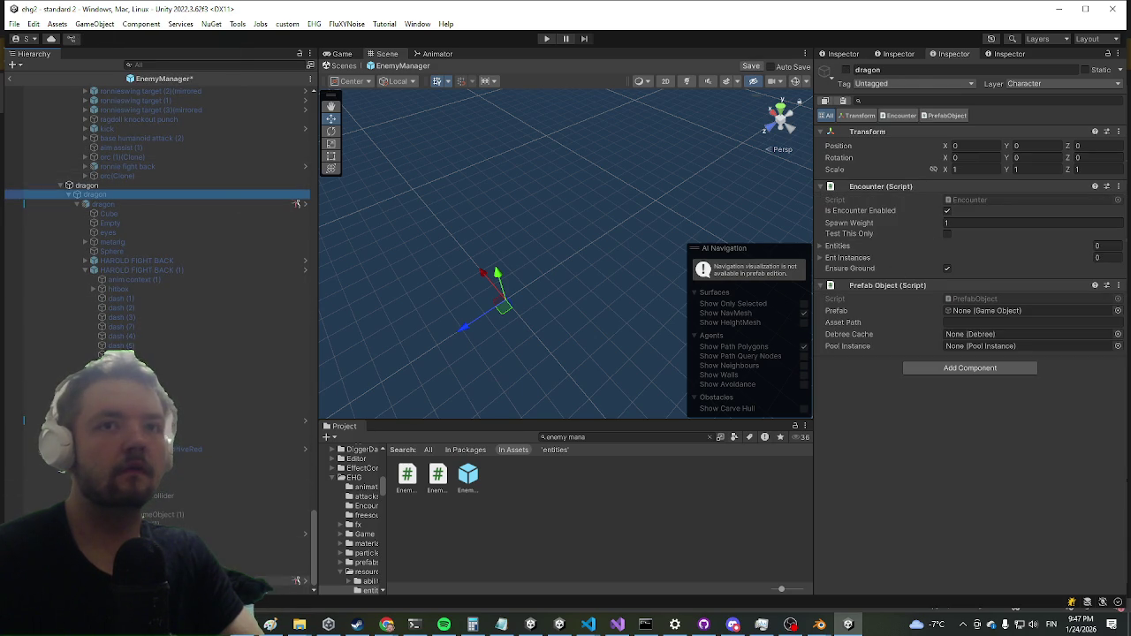
key(ctrl+z)
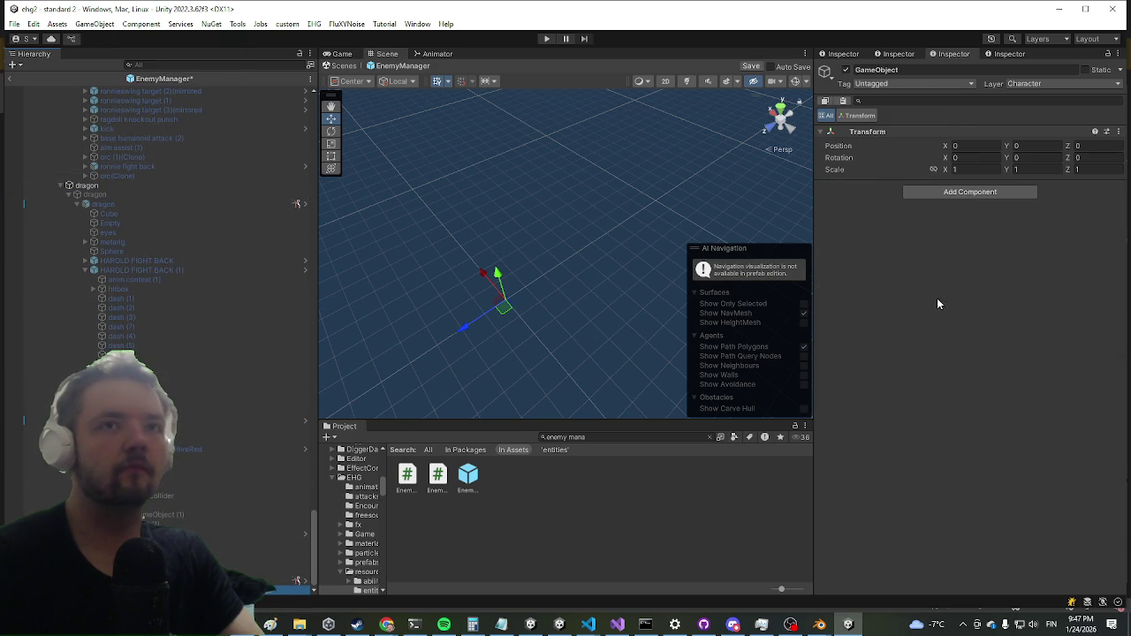
Give the new GameObject Encounter Pool and Prefab Object components, then enter Play mode.
click(971, 192)
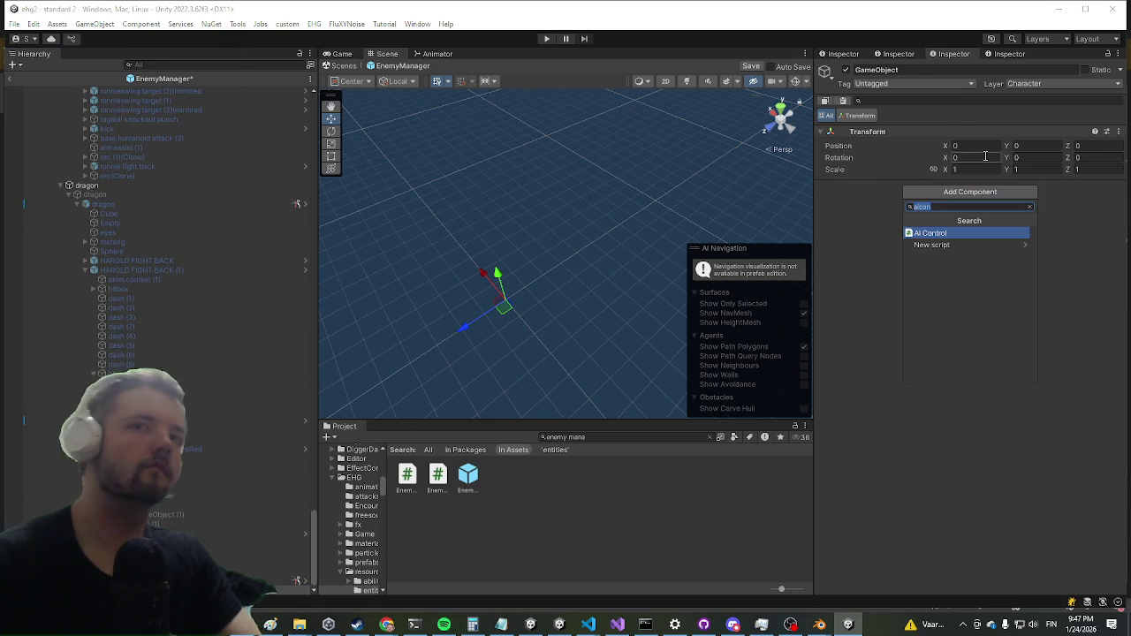
text(encounter)
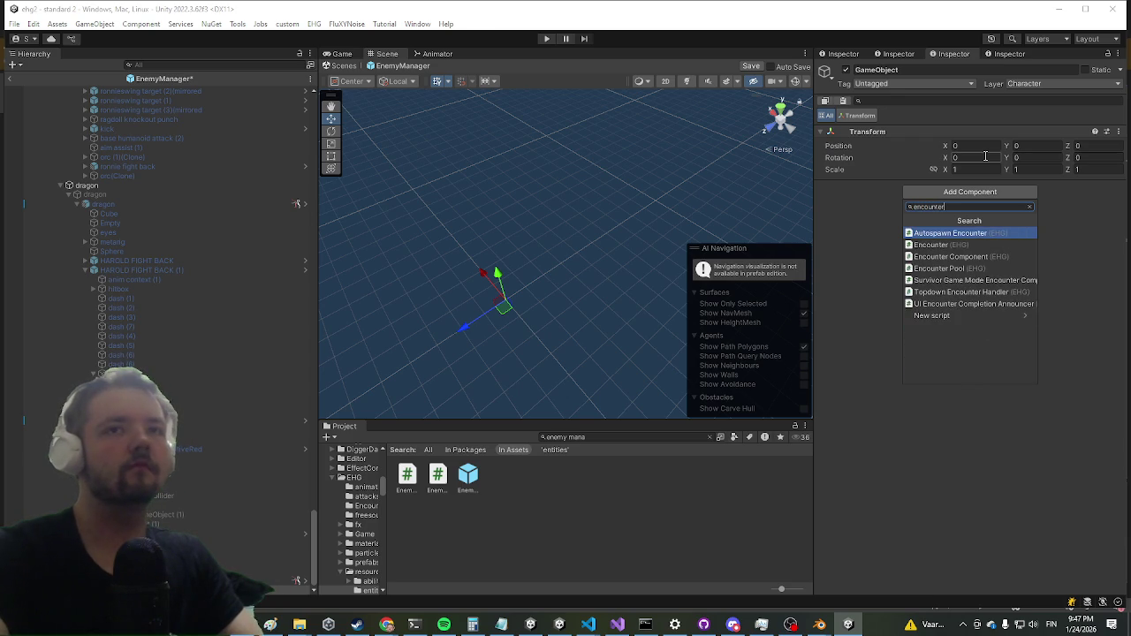
text( pool)
key(Return)
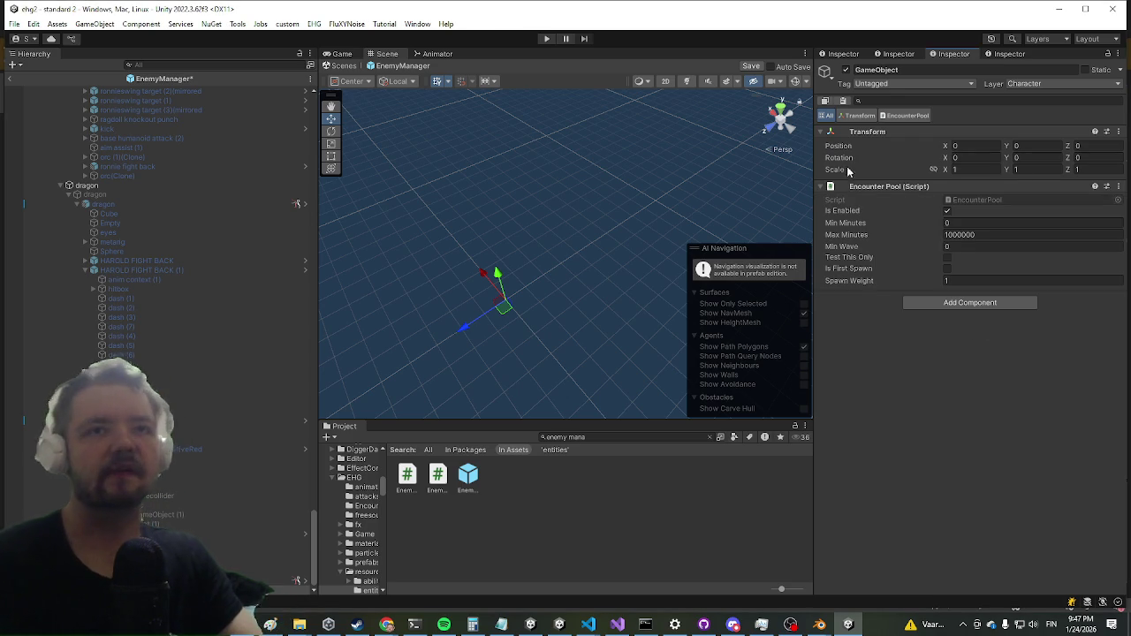
click(942, 309)
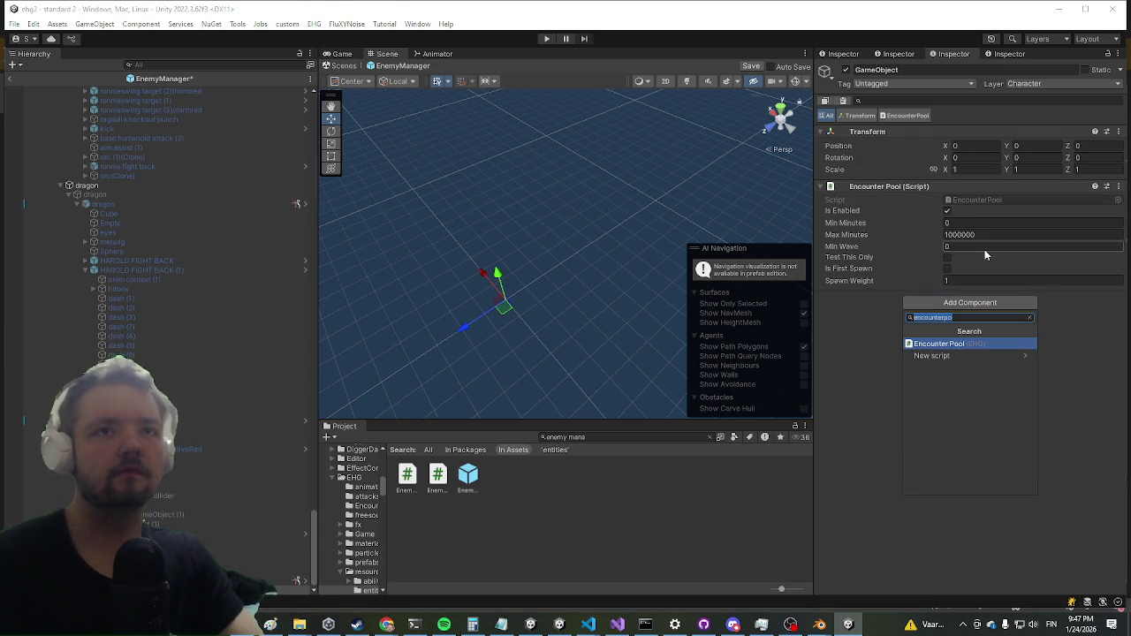
text(encounterpo)
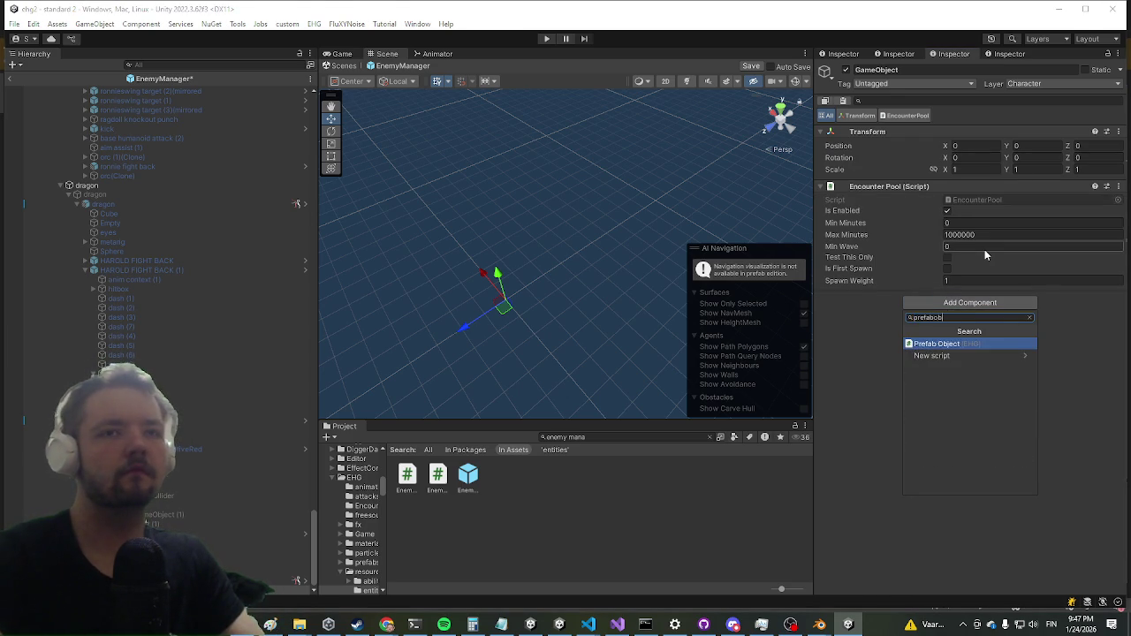
key(Escape)
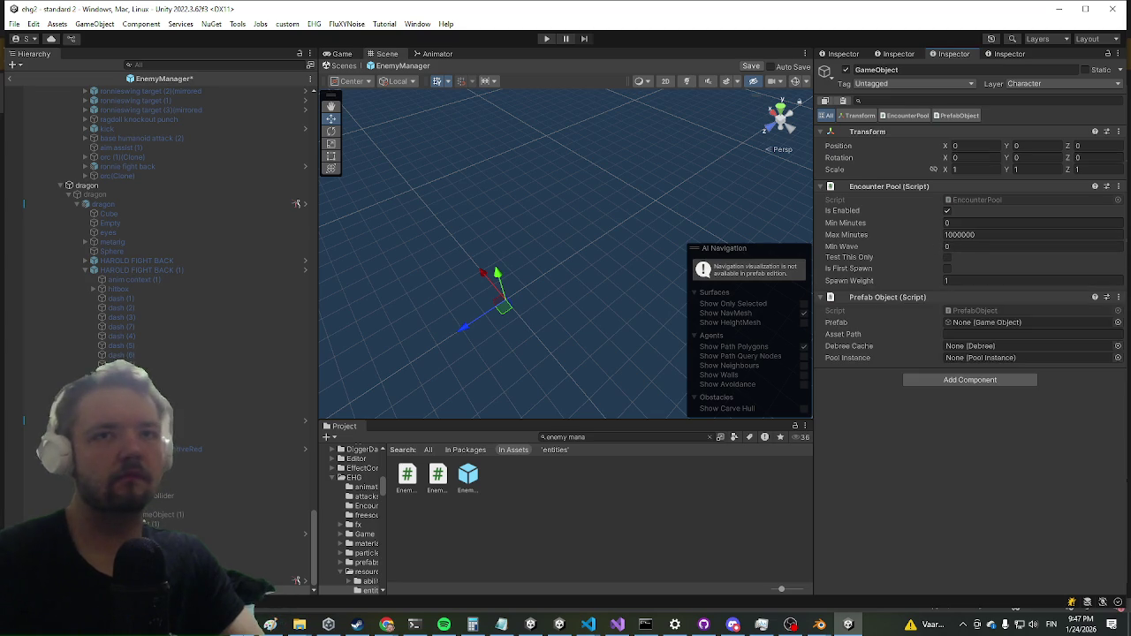
key(ctrl+p)
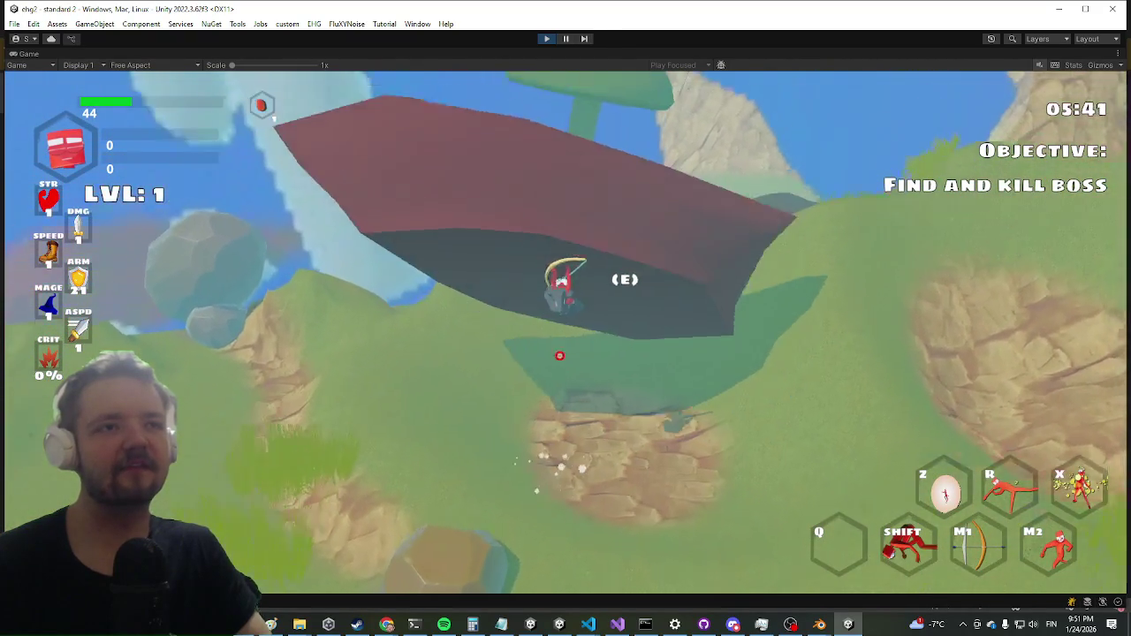
Flip and jump the character off the red and grey rocks toward the chest.
key(shift)
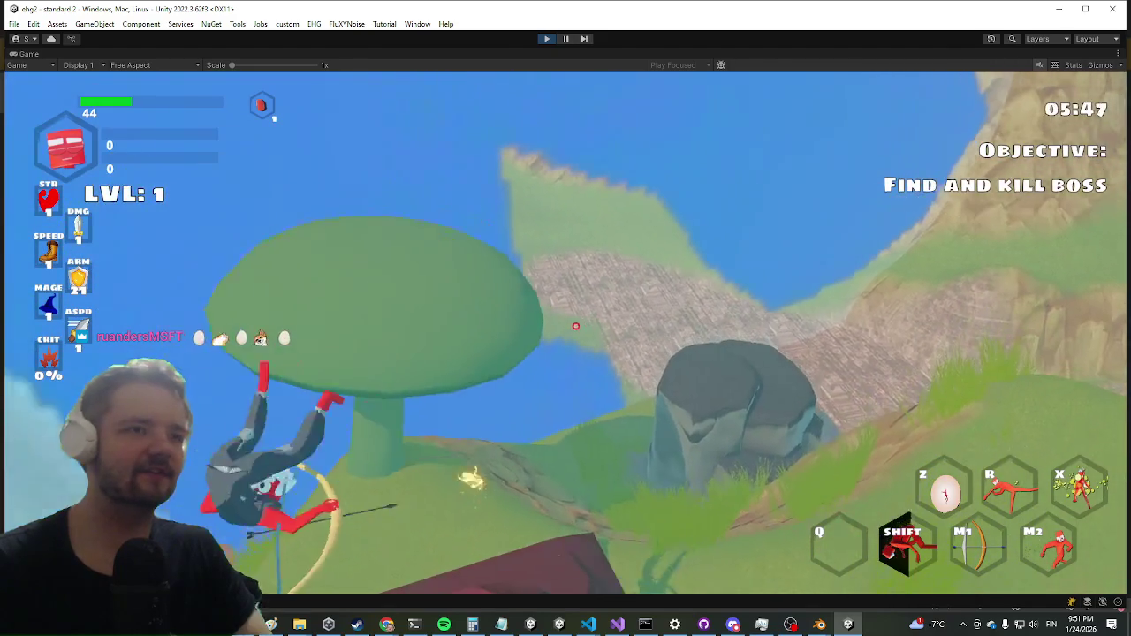
key(space)
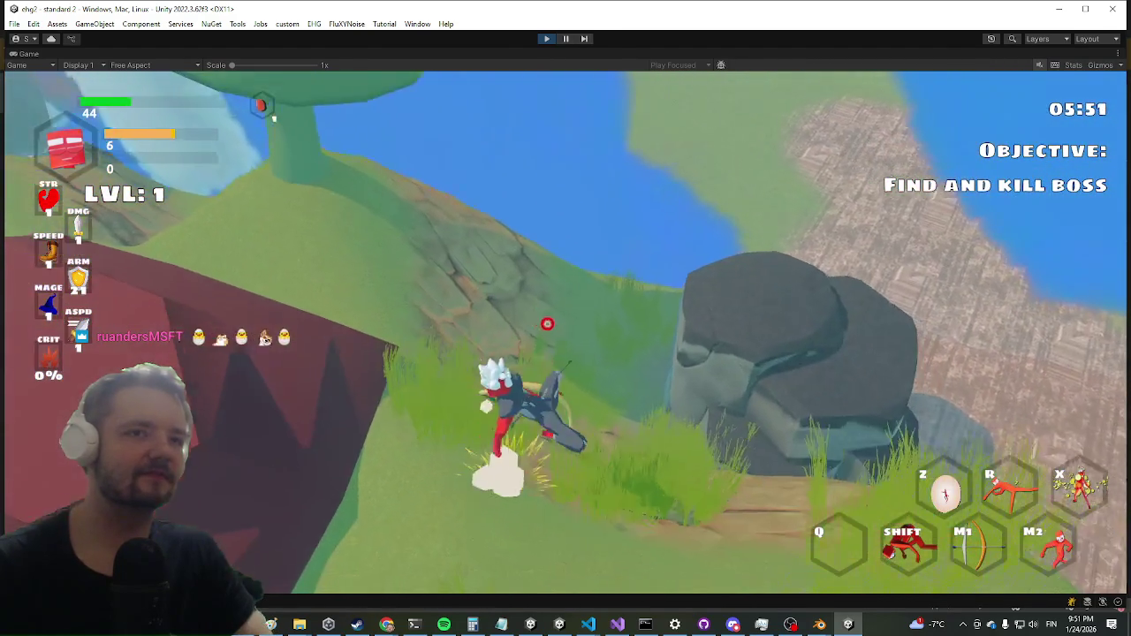
key(shift)
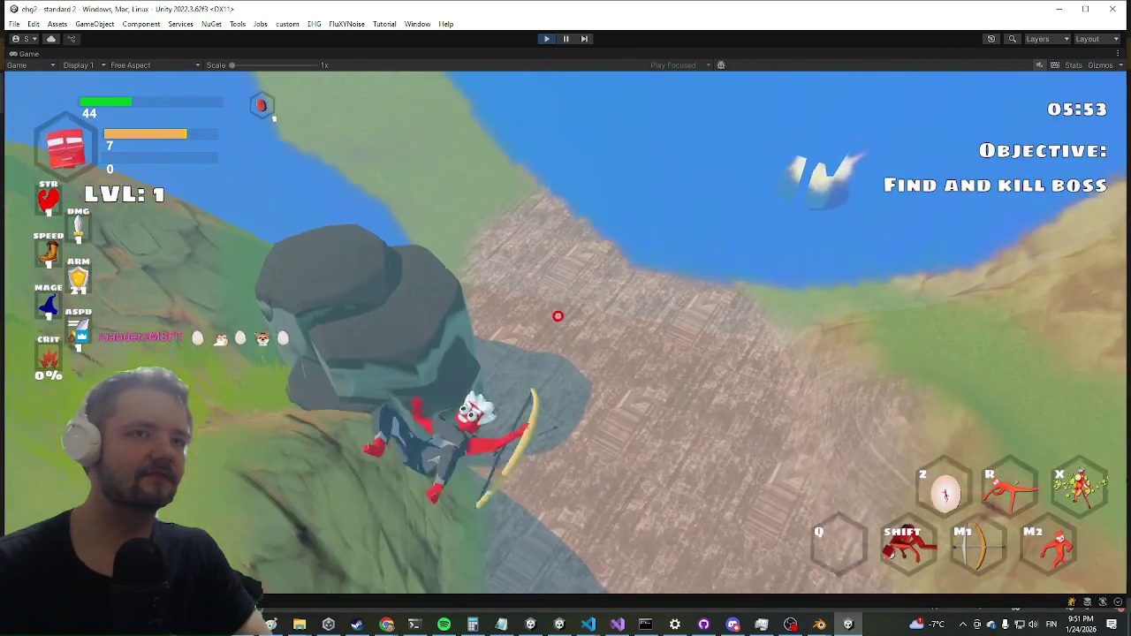
key(space)
key(w)
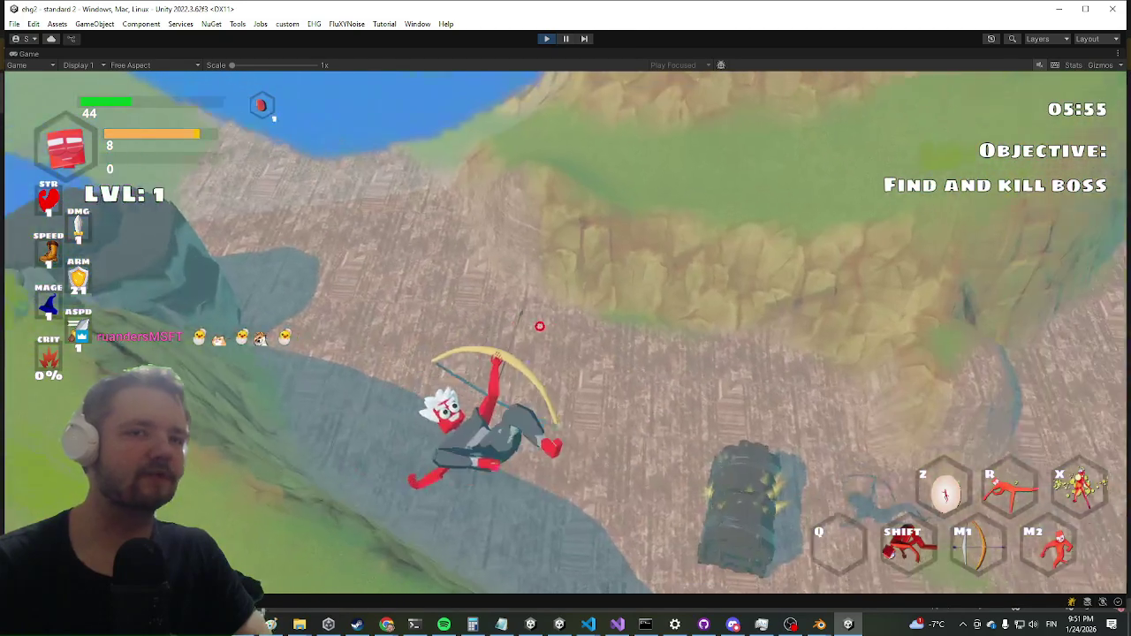
key(shift)
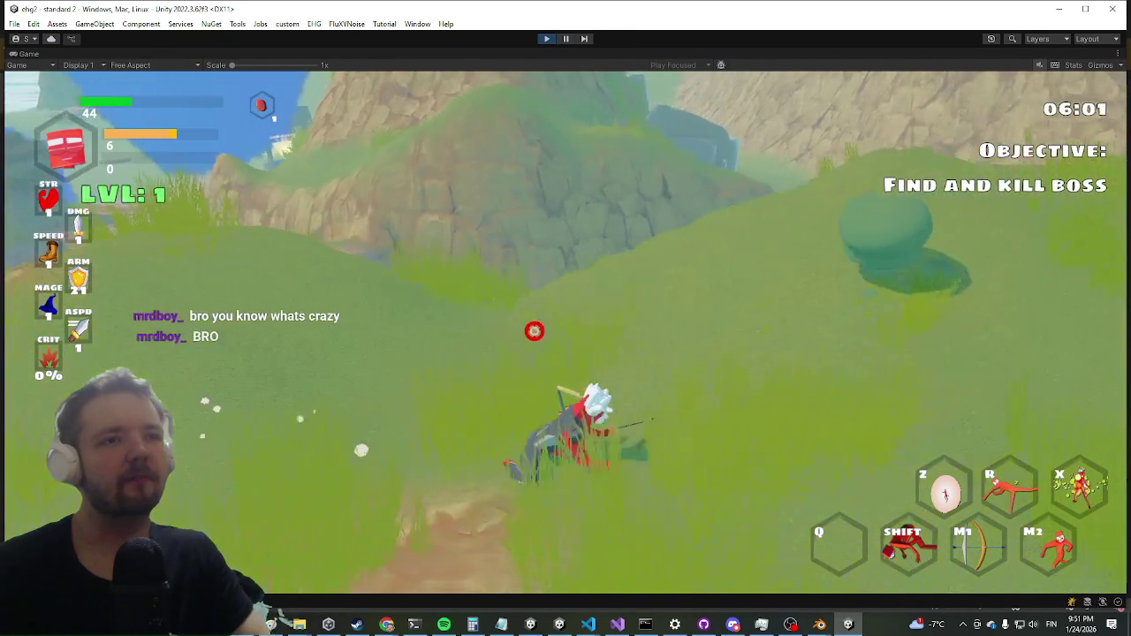
Run the character up the grassy hillside, then stop the play test and select the EnemyManager prefab.
key(w)
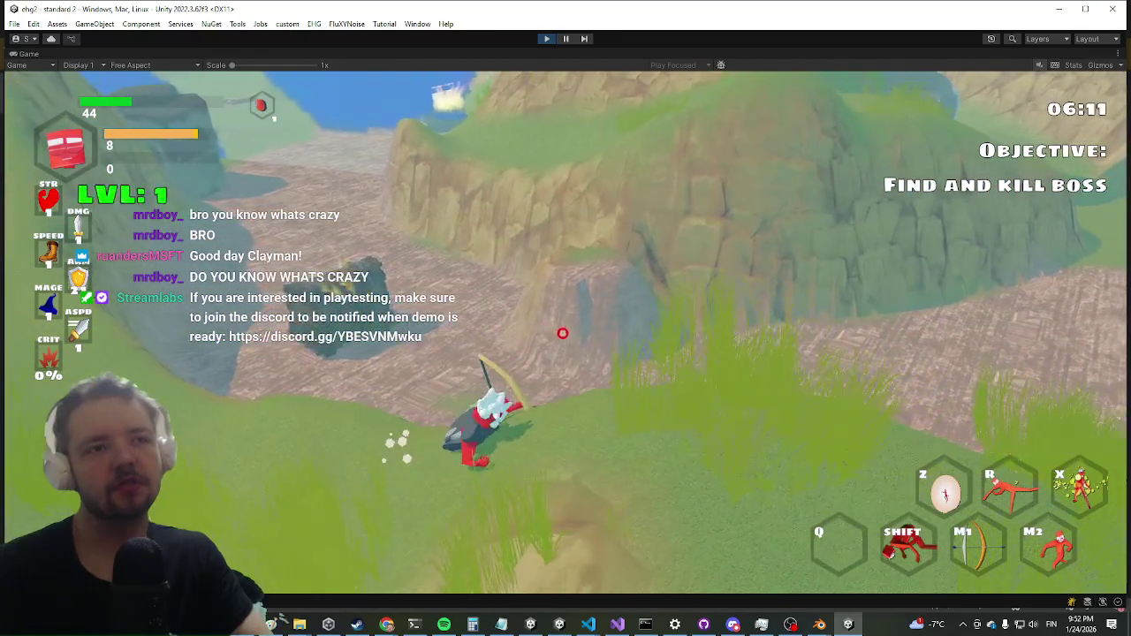
key(shift)
key(w)
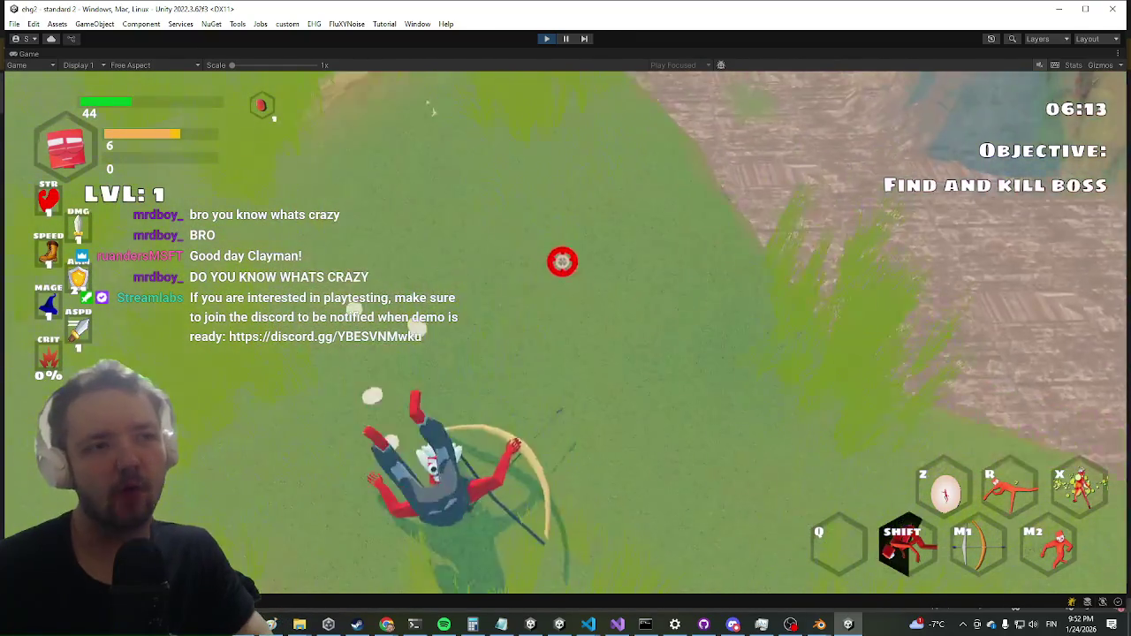
key(w)
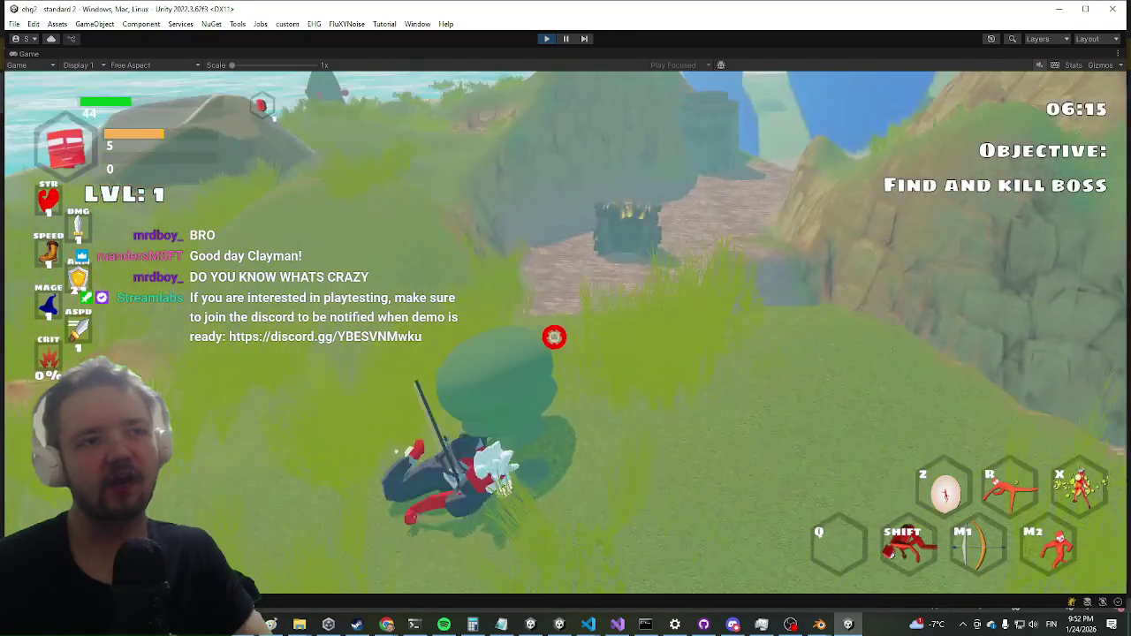
key(w)
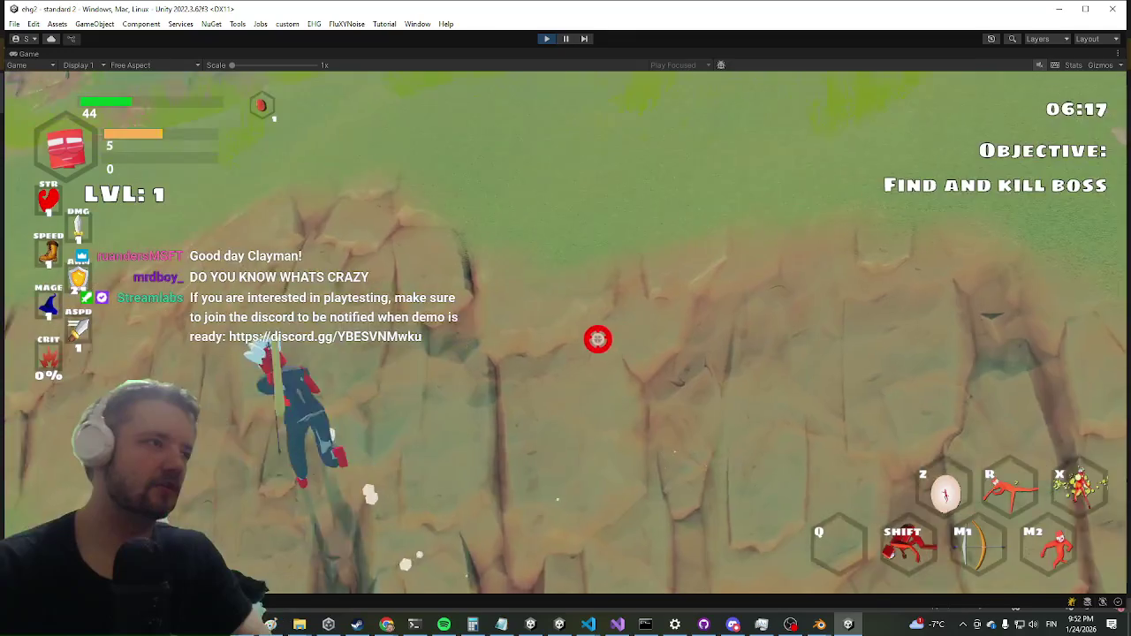
key(w)
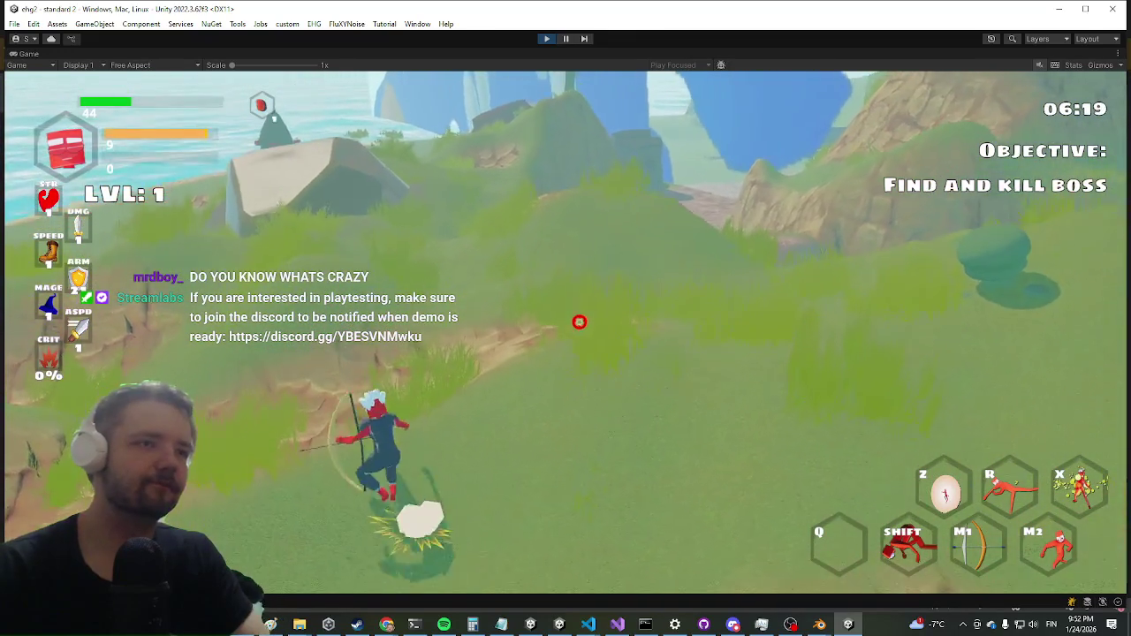
key(w)
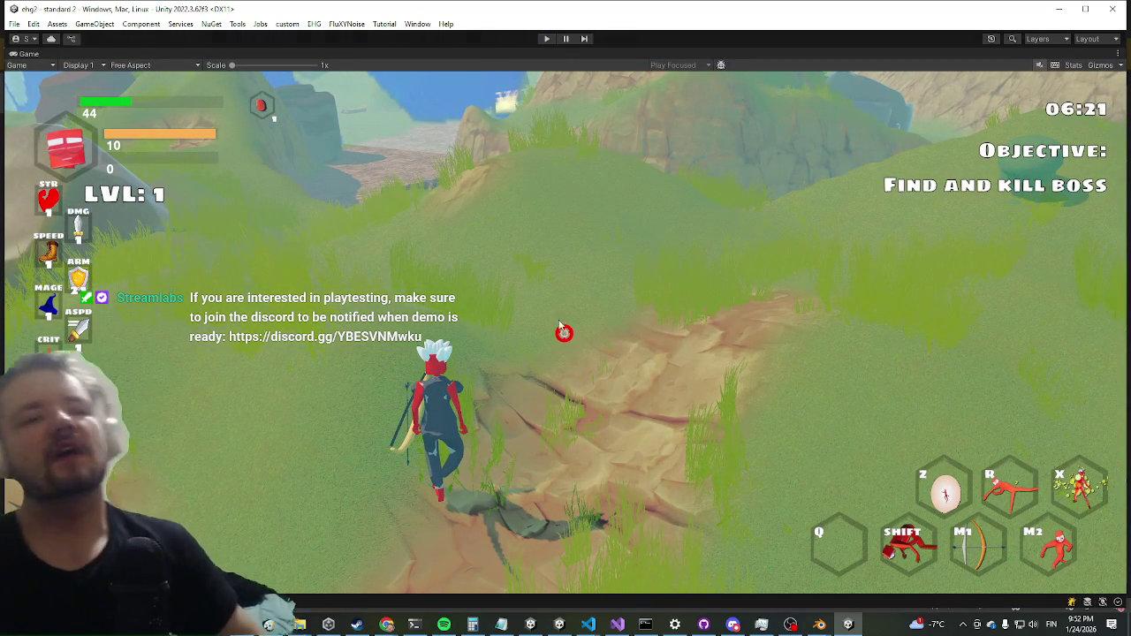
key(ctrl+p)
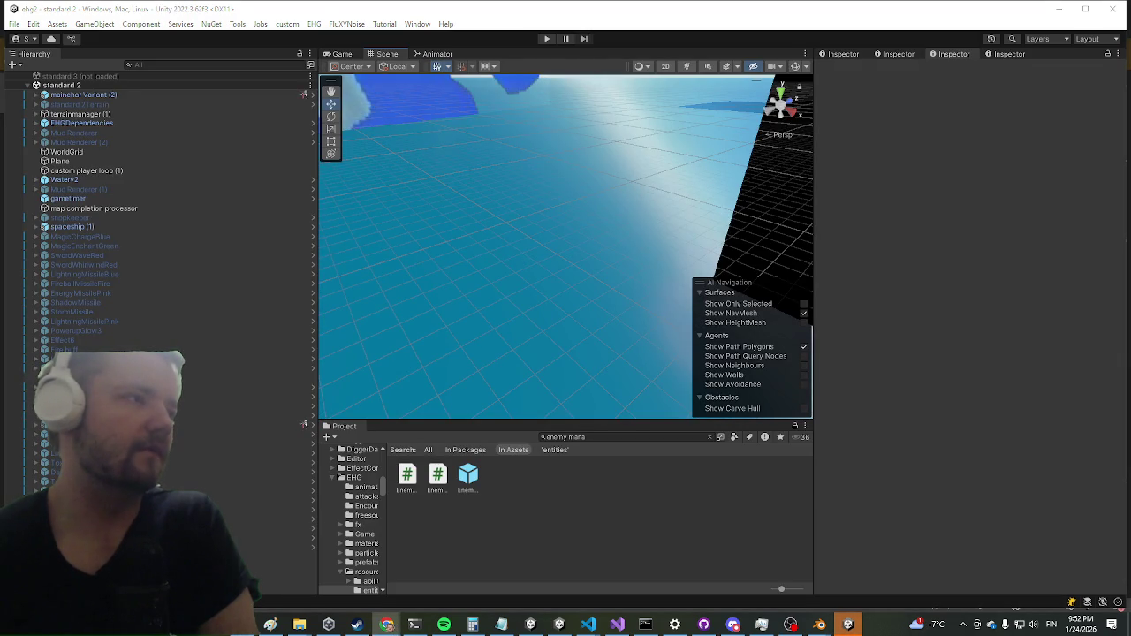
click(468, 477)
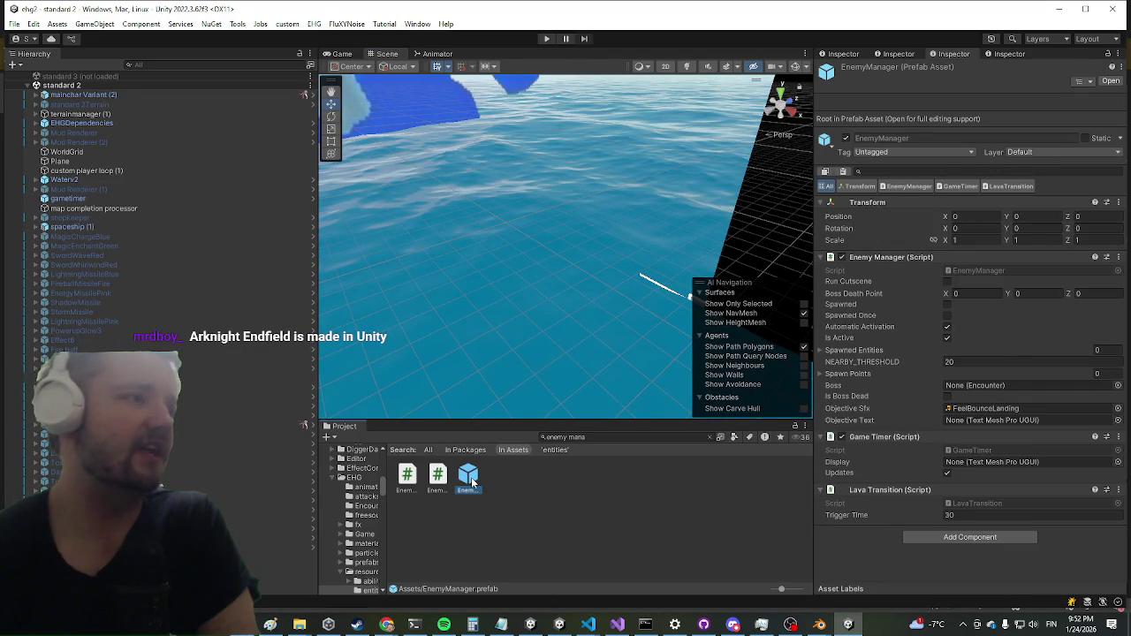
Open the EnemyManager prefab, deactivate its yolk object, then bring the web browser up full size.
double_click(469, 478)
scroll(230, 409, down, 6)
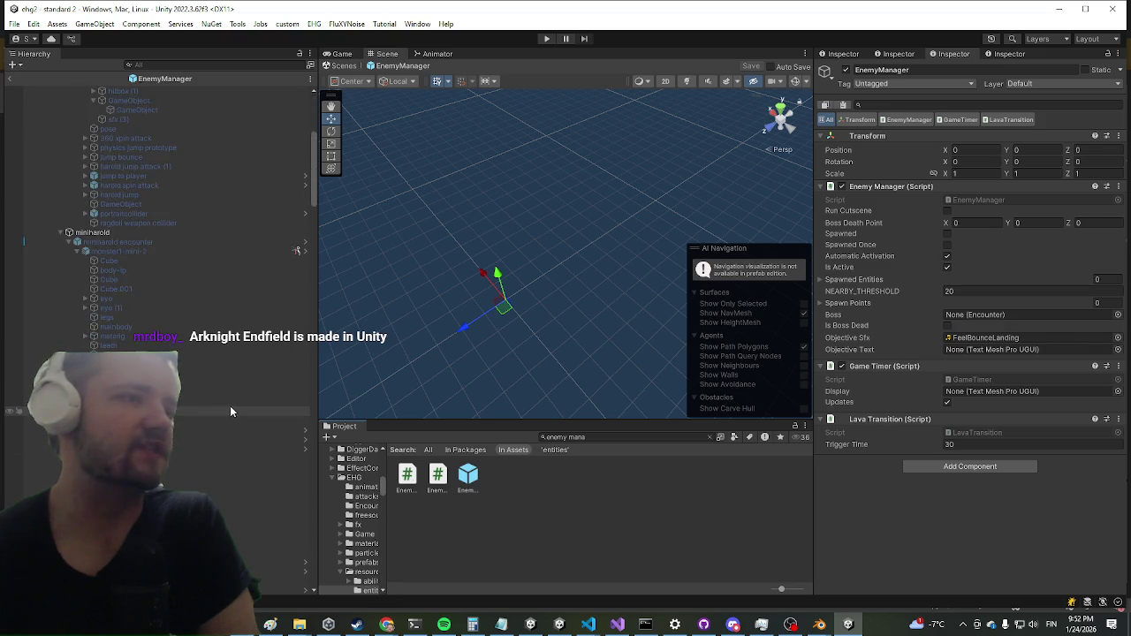
scroll(201, 415, down, 10)
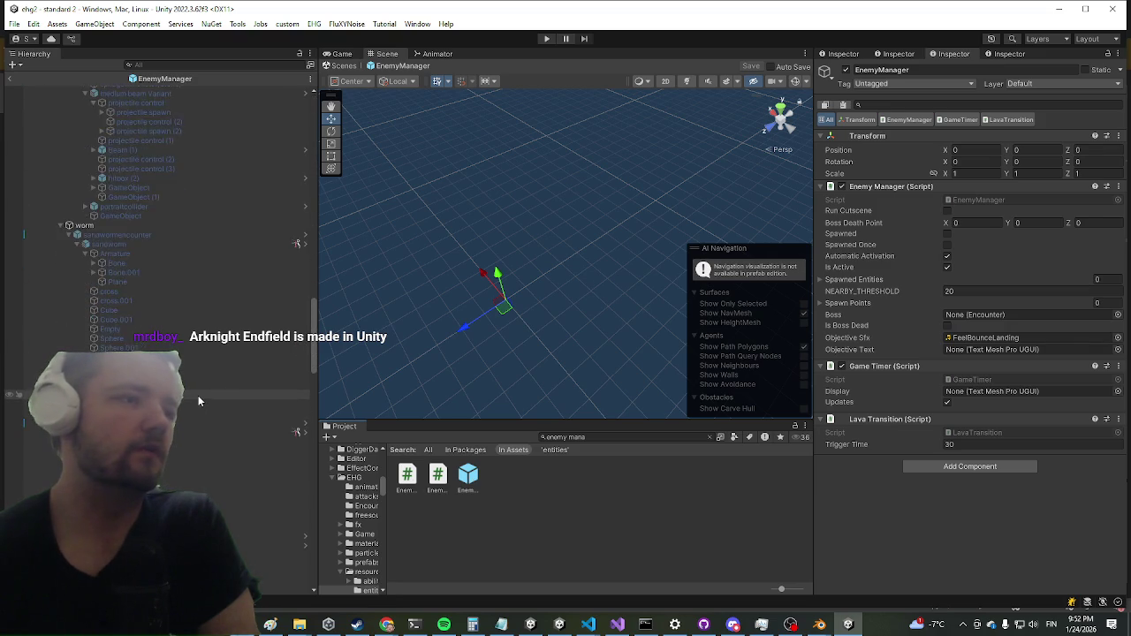
scroll(185, 393, down, 12)
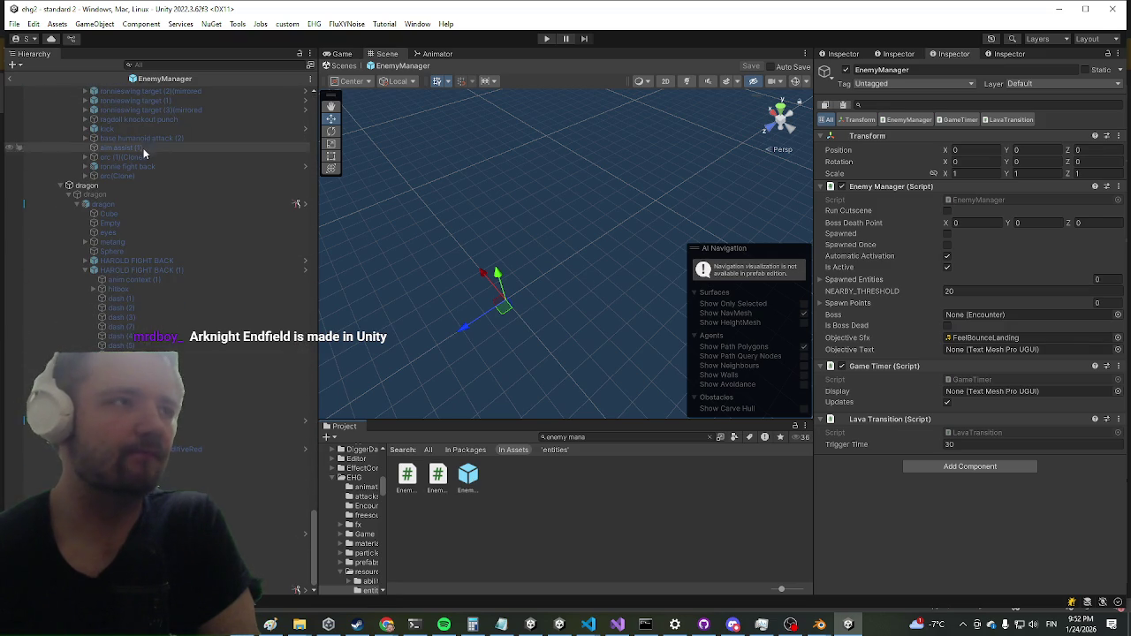
click(108, 196)
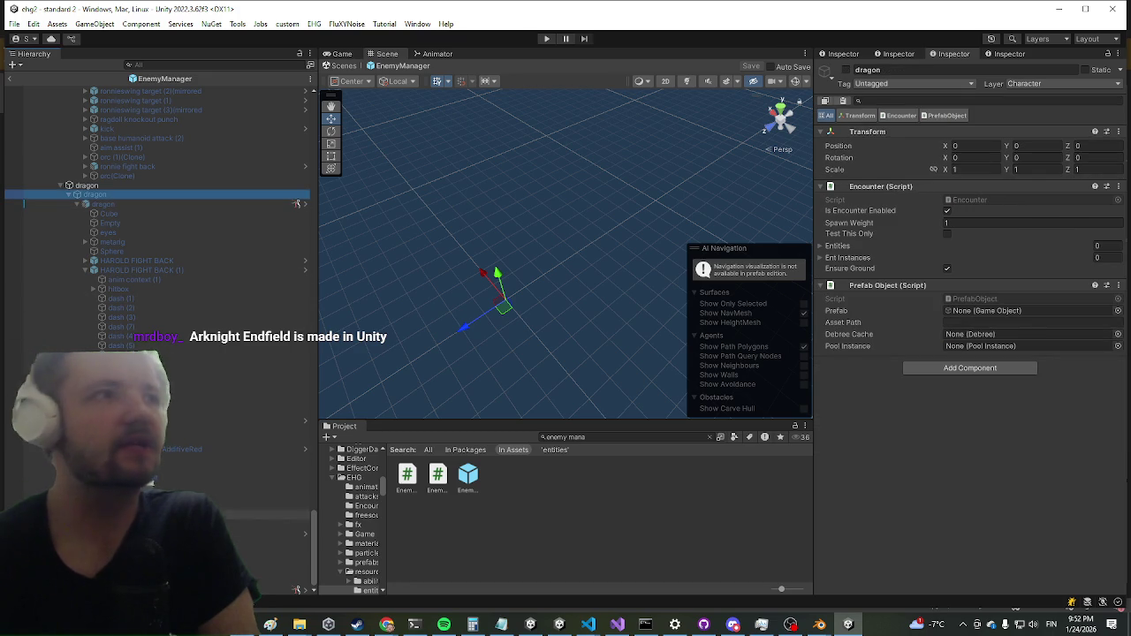
click(282, 589)
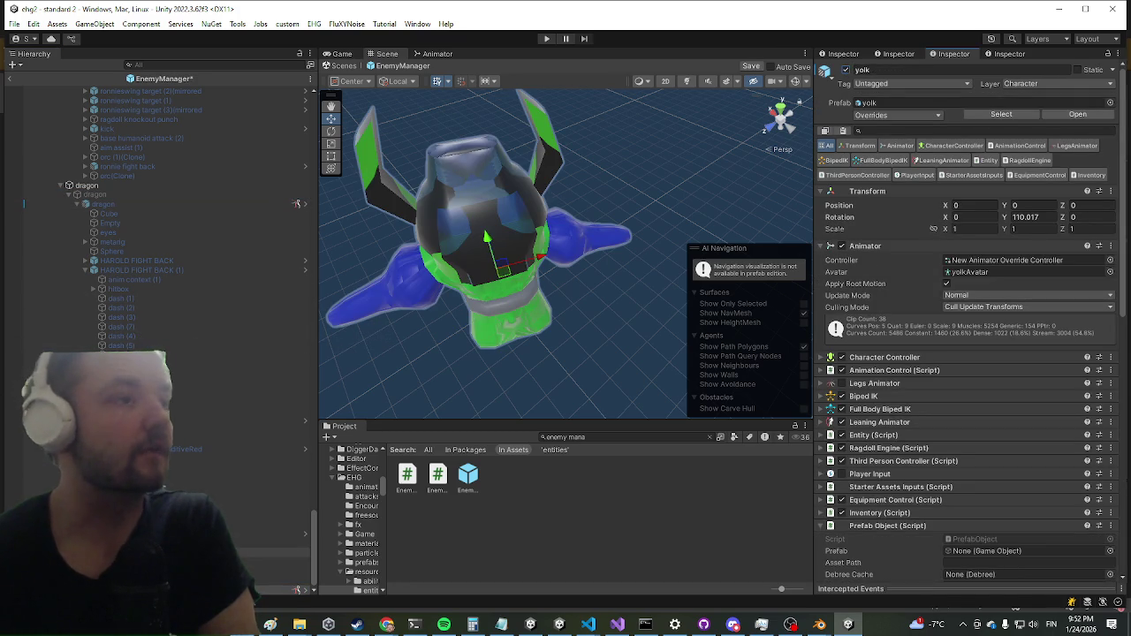
click(846, 69)
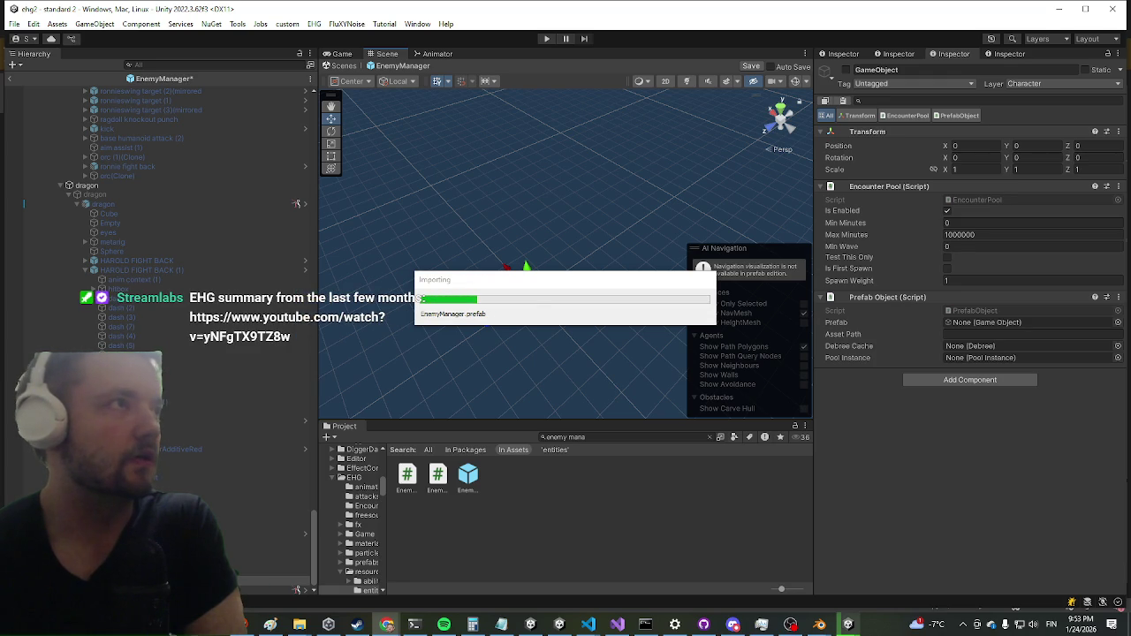
click(387, 625)
double_click(929, 30)
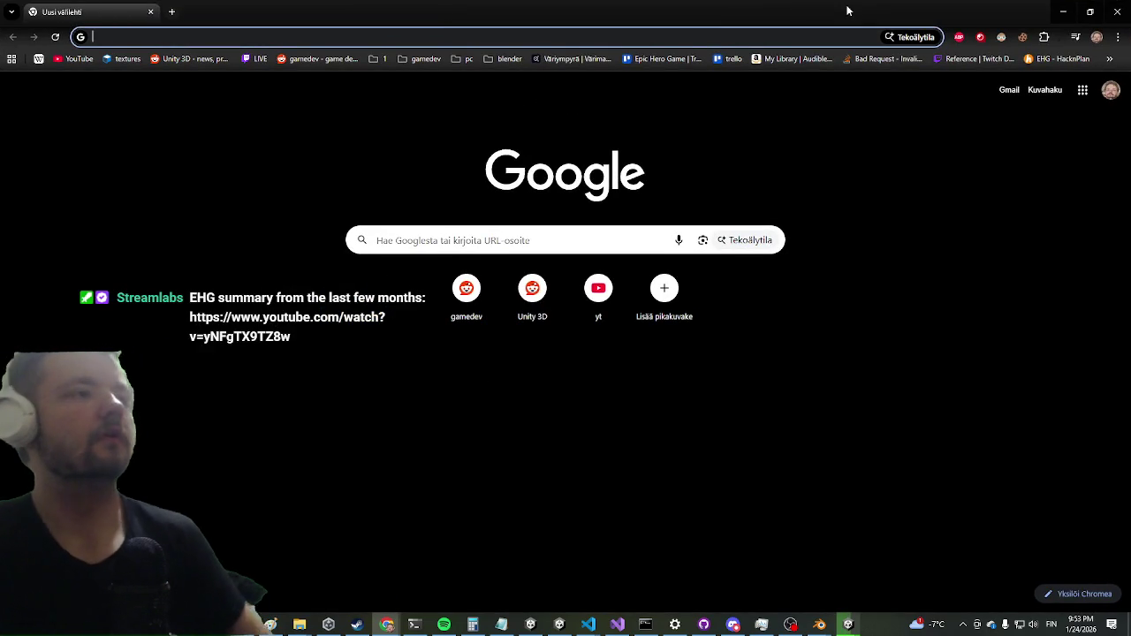
Search Google for 'arknights endfield' using the suggestion and skim the results.
text(arkniog)
key(BackSpace)
key(BackSpace)
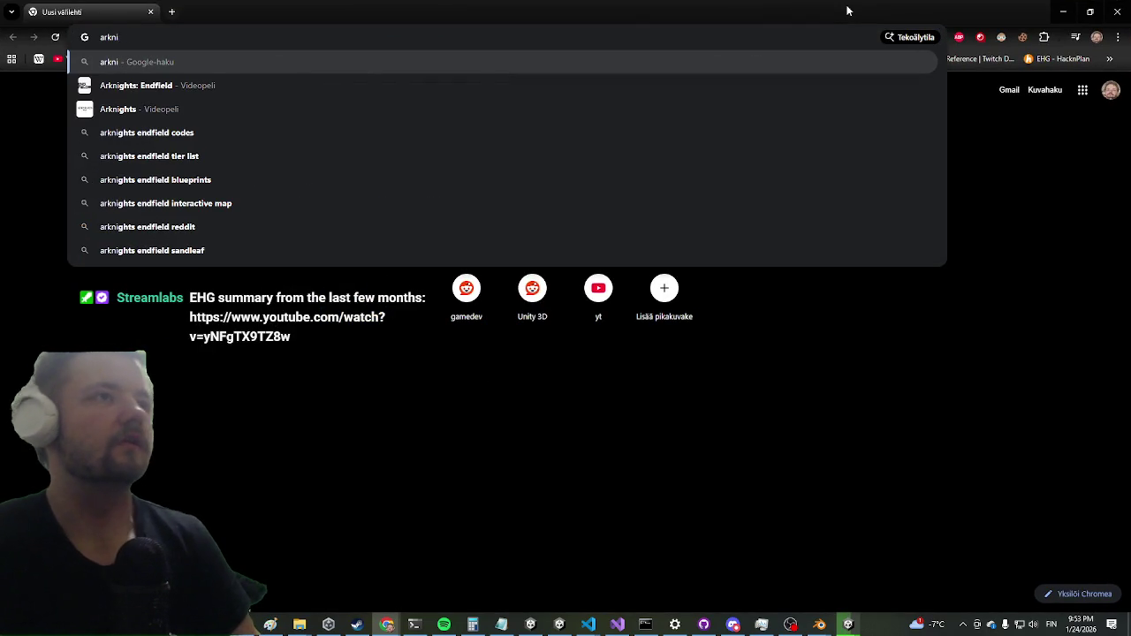
text(ght)
key(Down)
key(Return)
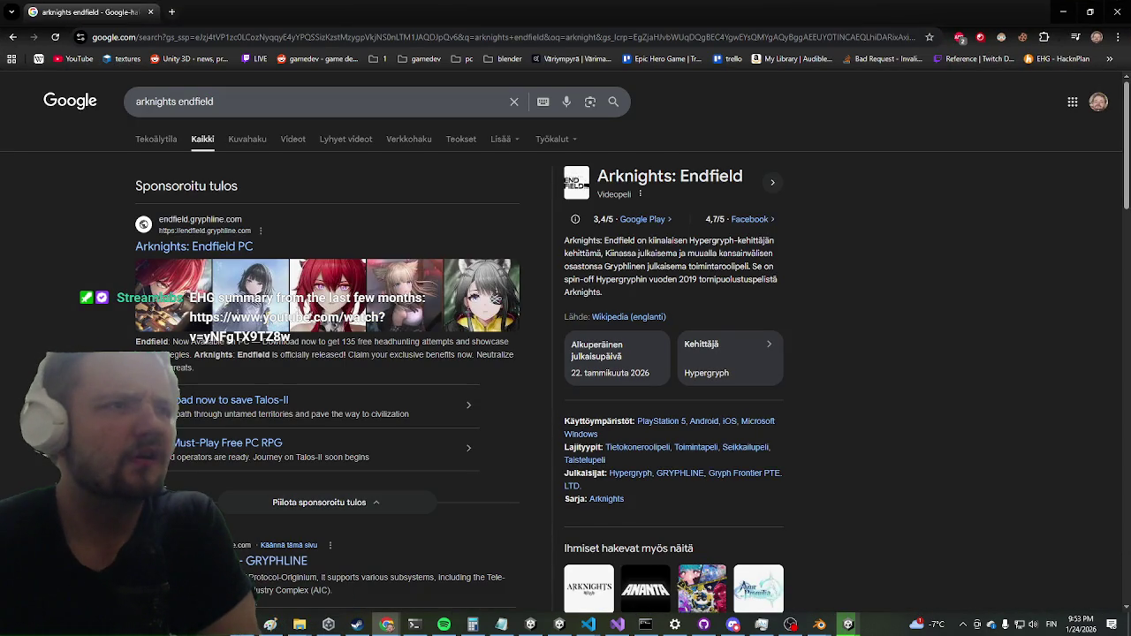
scroll(260, 256, down, 4)
scroll(257, 221, up, 4)
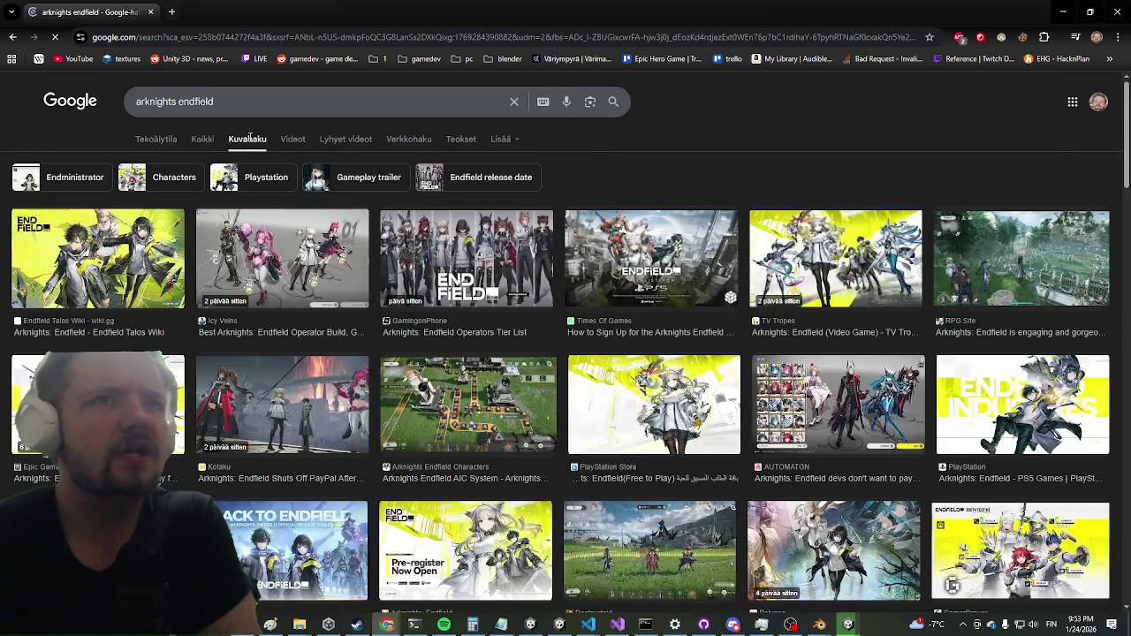
scroll(196, 209, down, 4)
scroll(192, 205, up, 4)
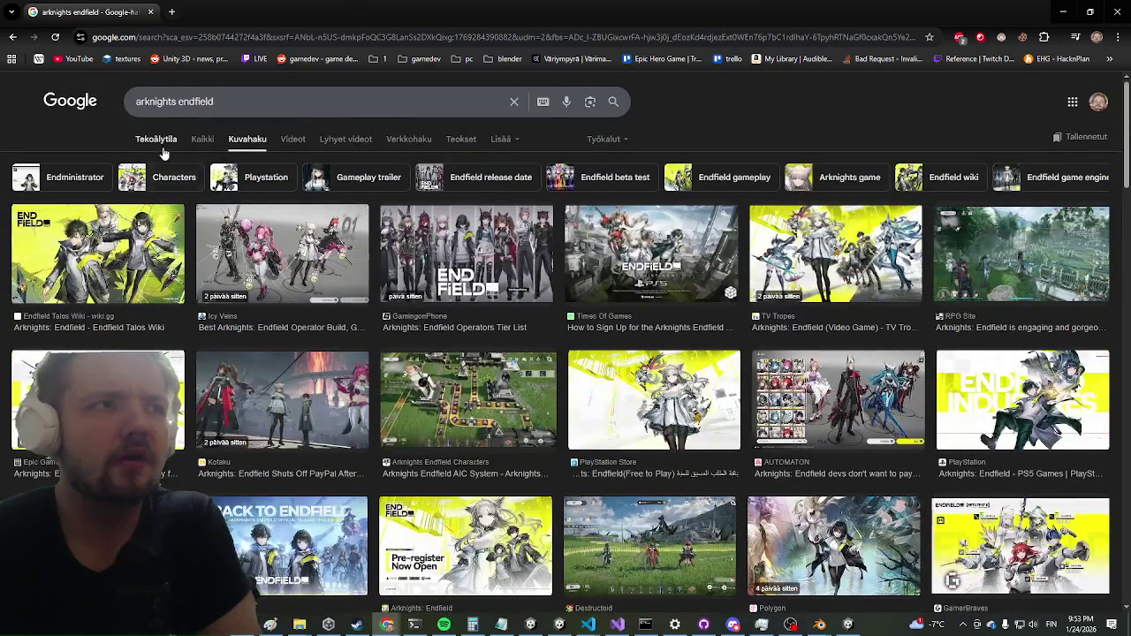
Look through the AI mode and All results, then preview the Kotaku image of the game.
click(161, 142)
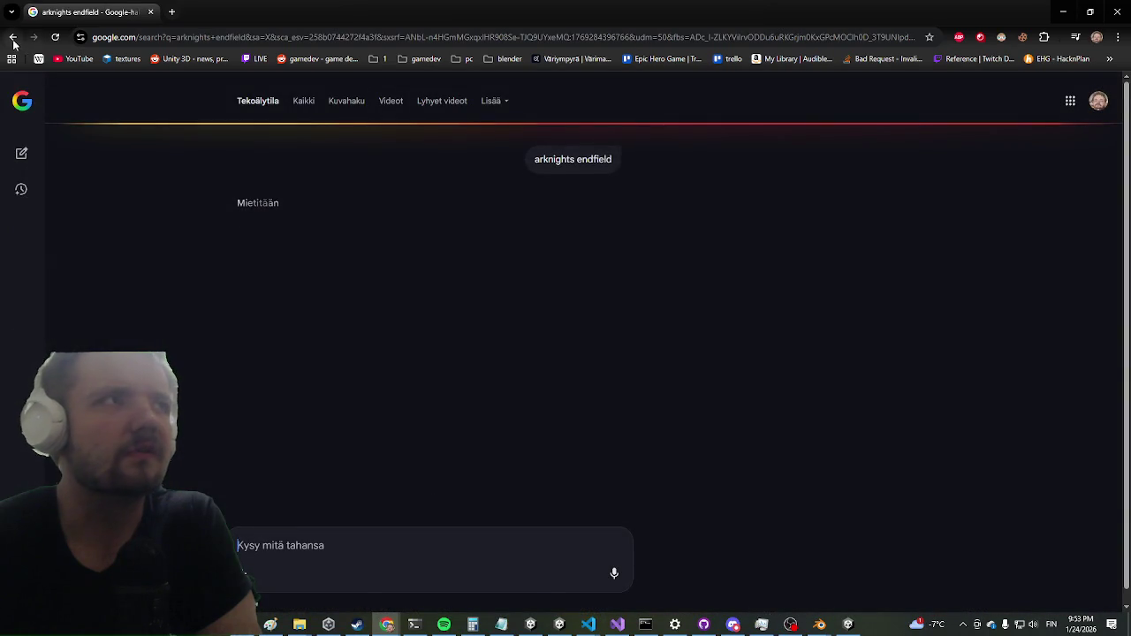
click(12, 37)
click(203, 139)
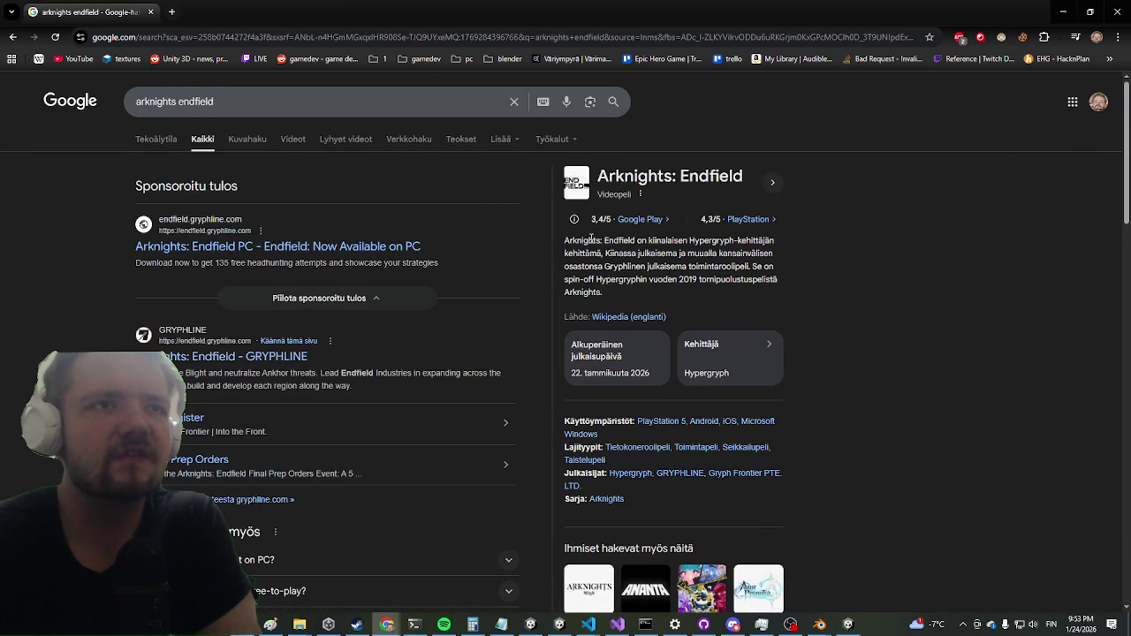
scroll(442, 327, down, 10)
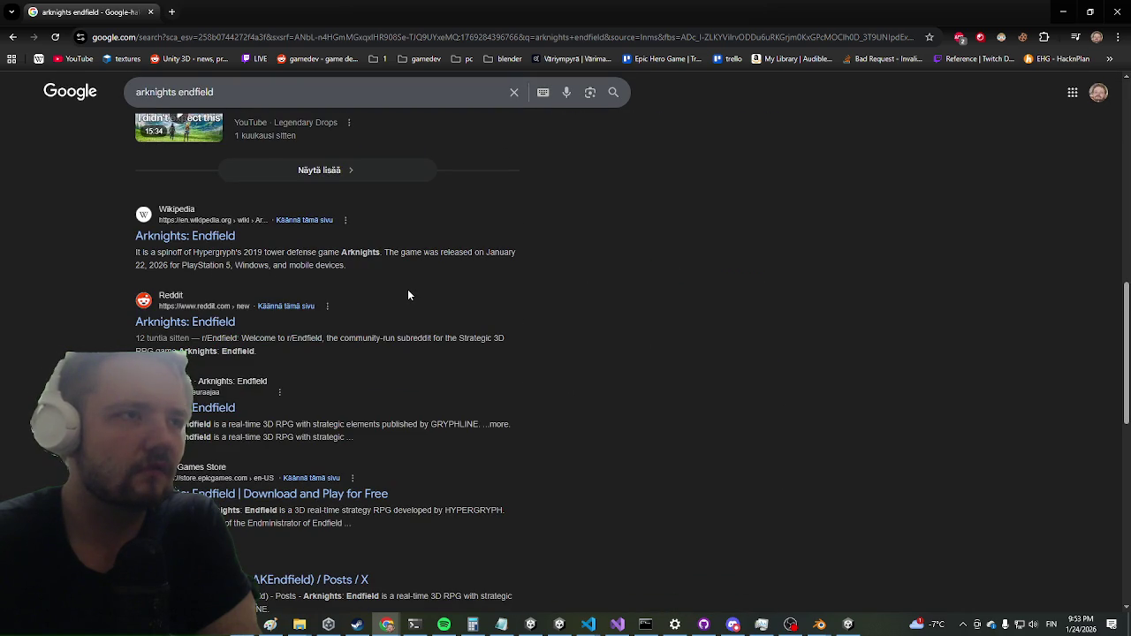
scroll(442, 239, down, 3)
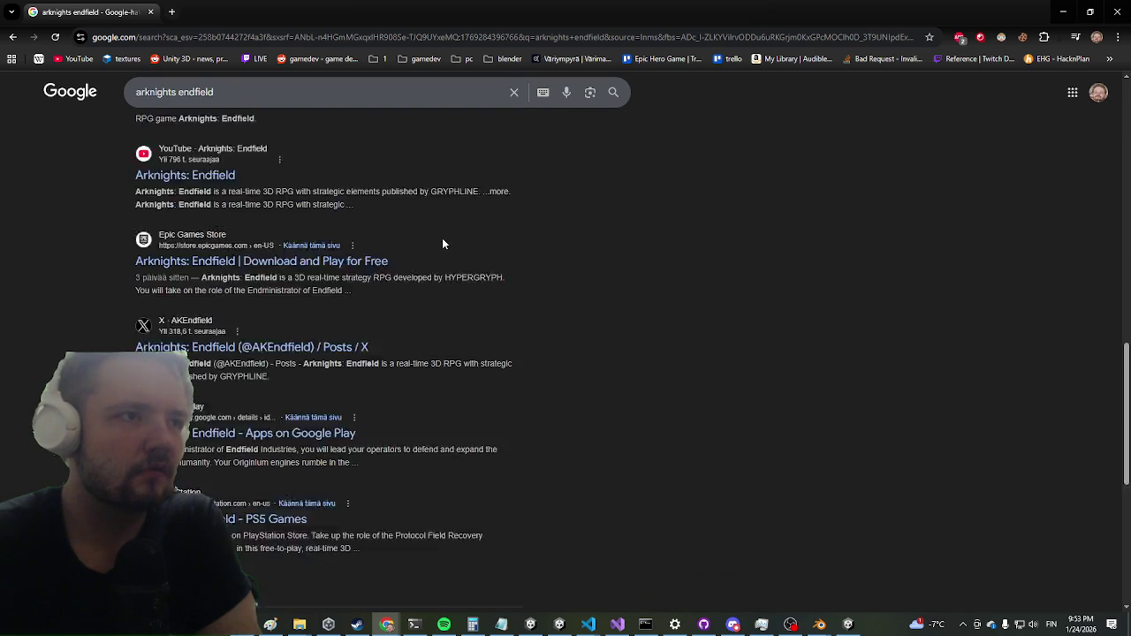
scroll(442, 239, down, 5)
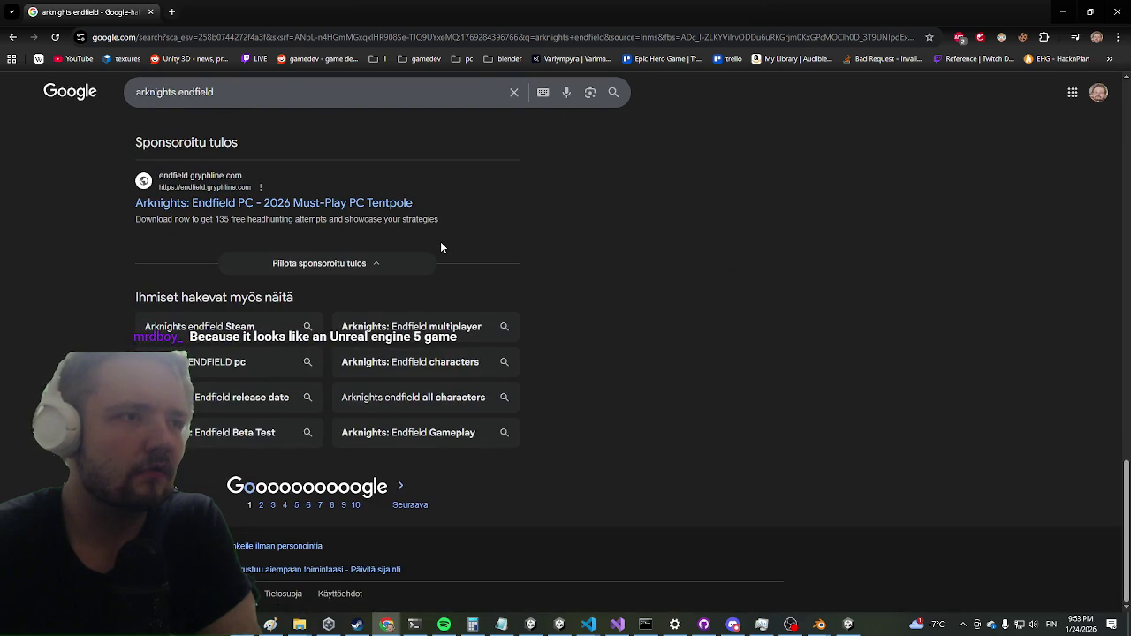
scroll(440, 241, up, 10)
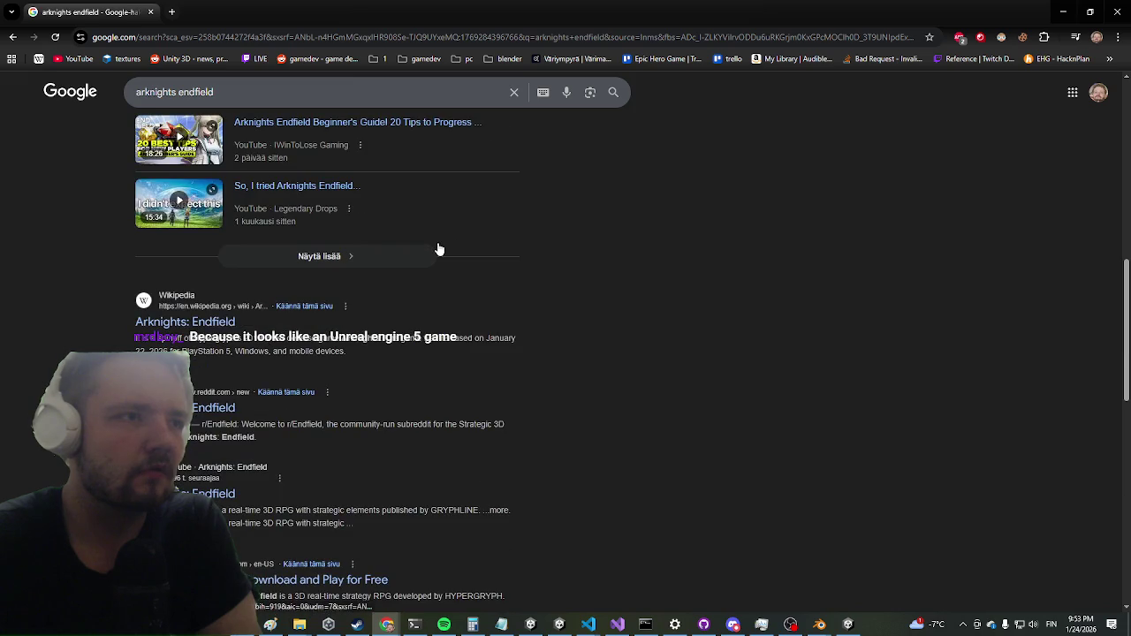
scroll(438, 248, up, 4)
scroll(439, 249, up, 4)
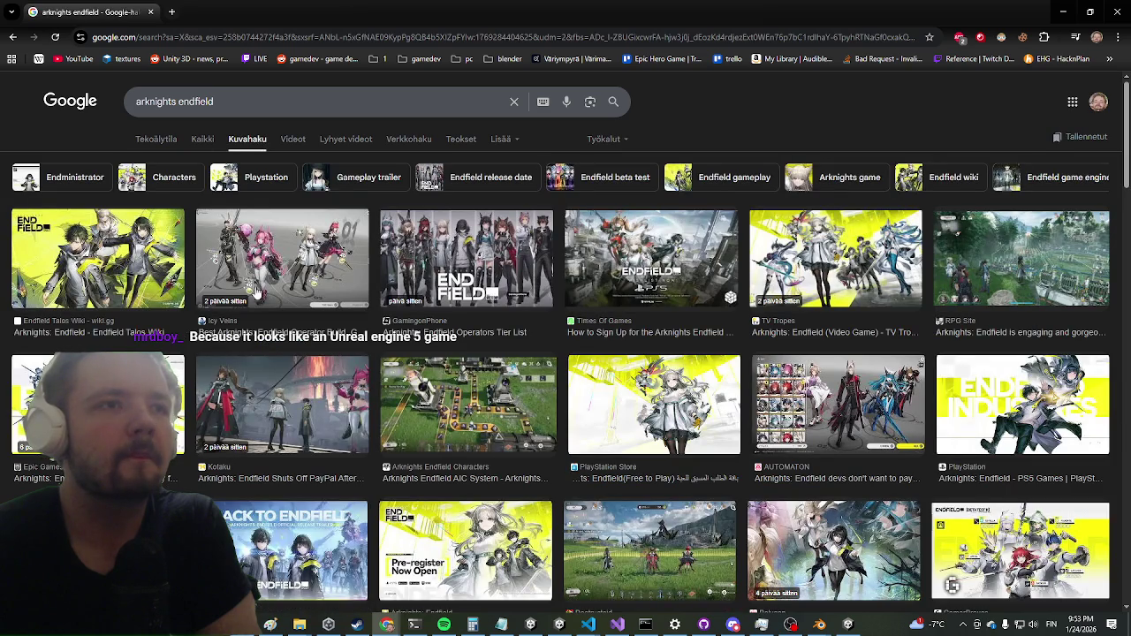
click(249, 404)
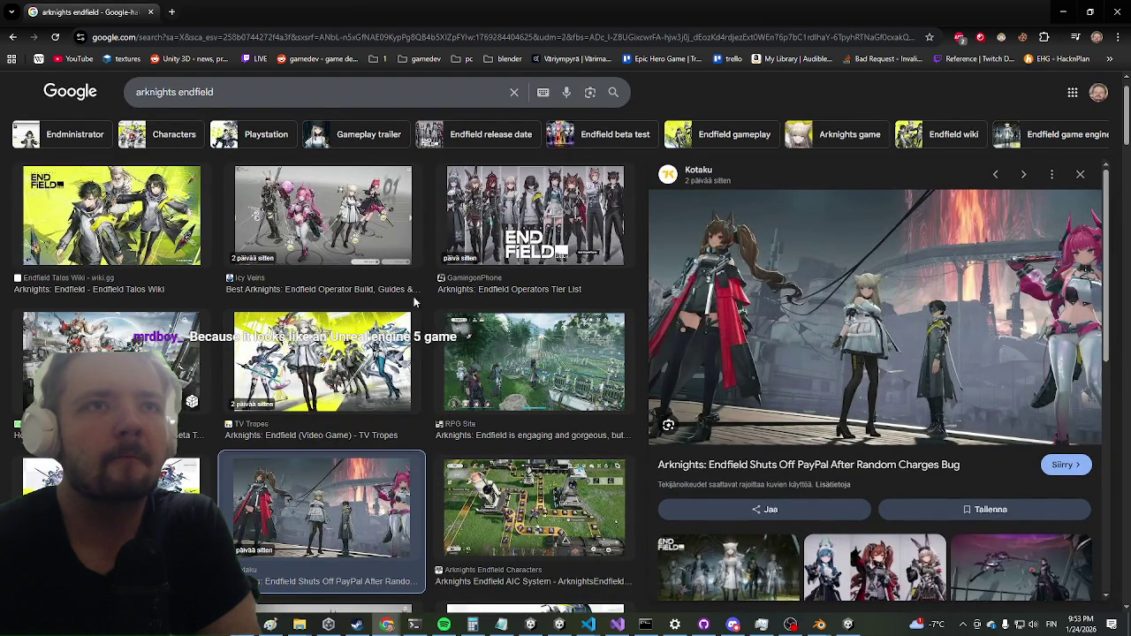
Preview the Operators Tier List and Operator Build guide images, then the Power Grid screenshot.
click(484, 242)
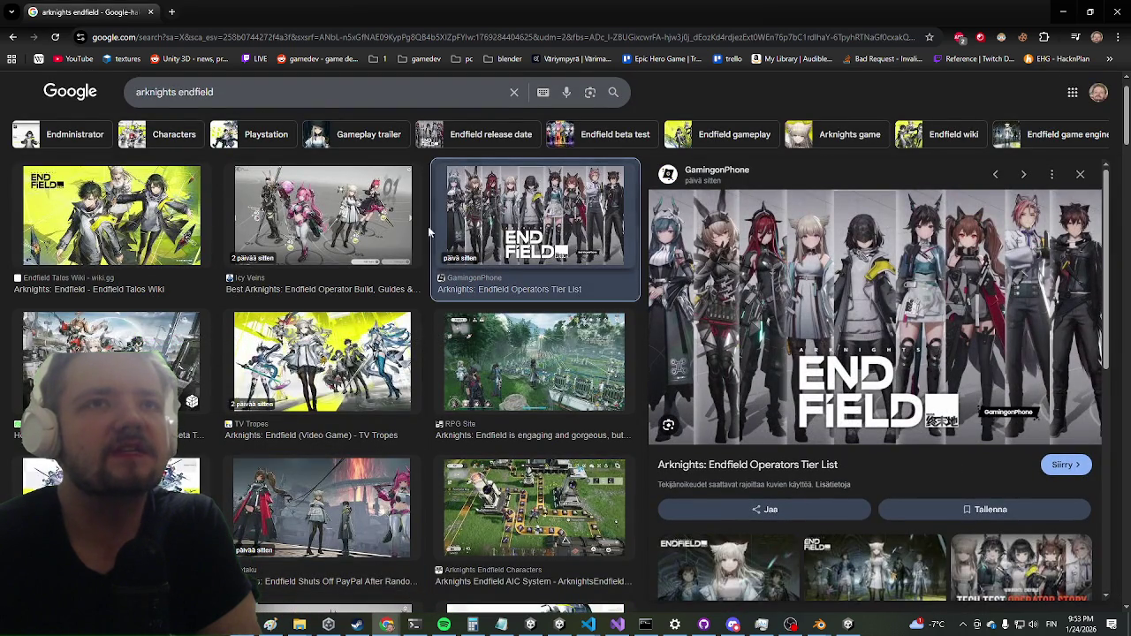
click(371, 221)
click(493, 196)
scroll(475, 202, down, 8)
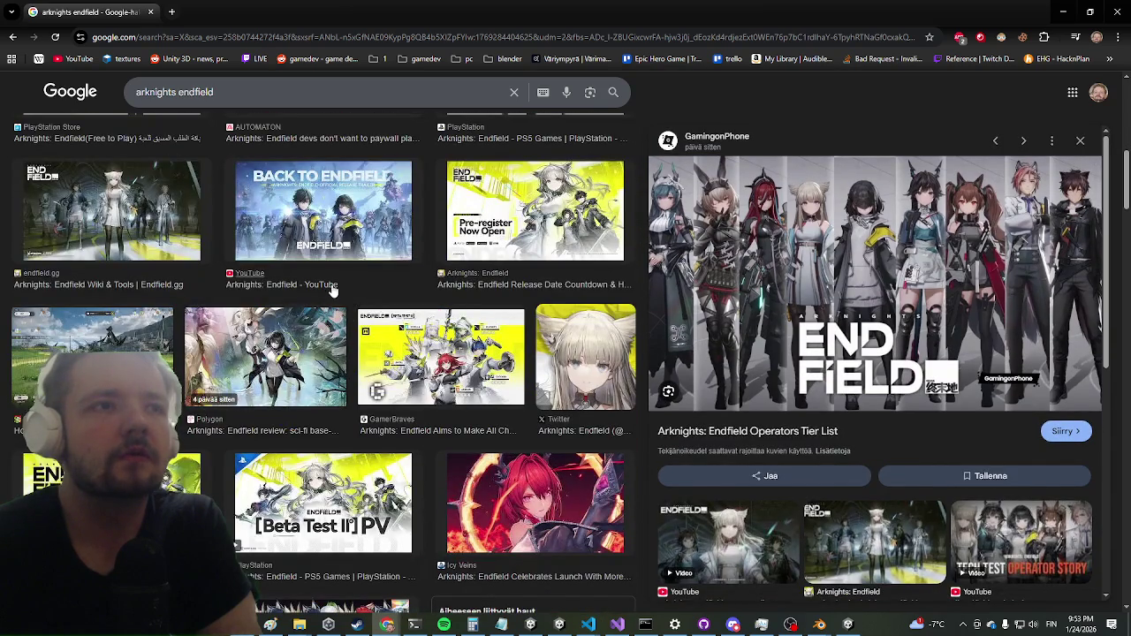
scroll(332, 289, up, 3)
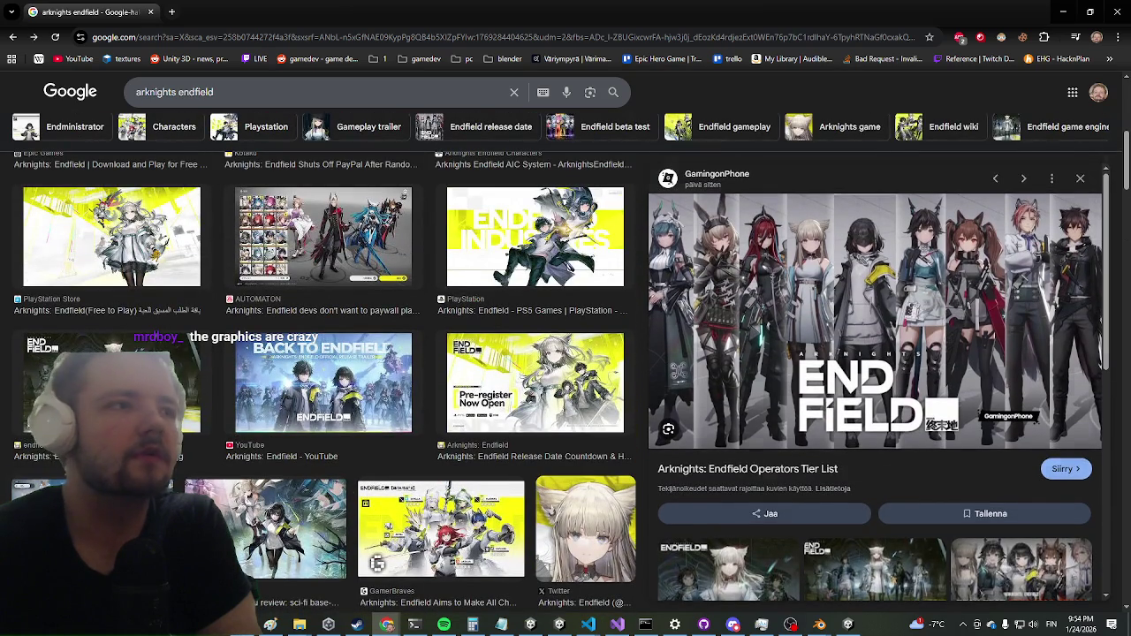
key(Right)
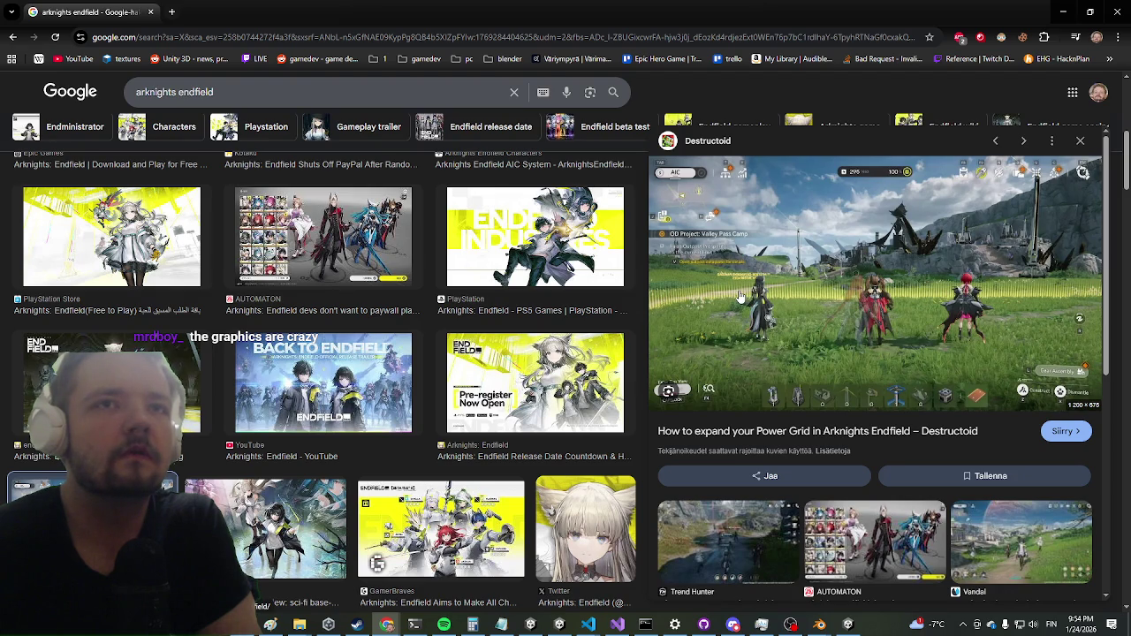
Open the full-size Power Grid screenshot in a new tab from its copied image address.
right_click(741, 298)
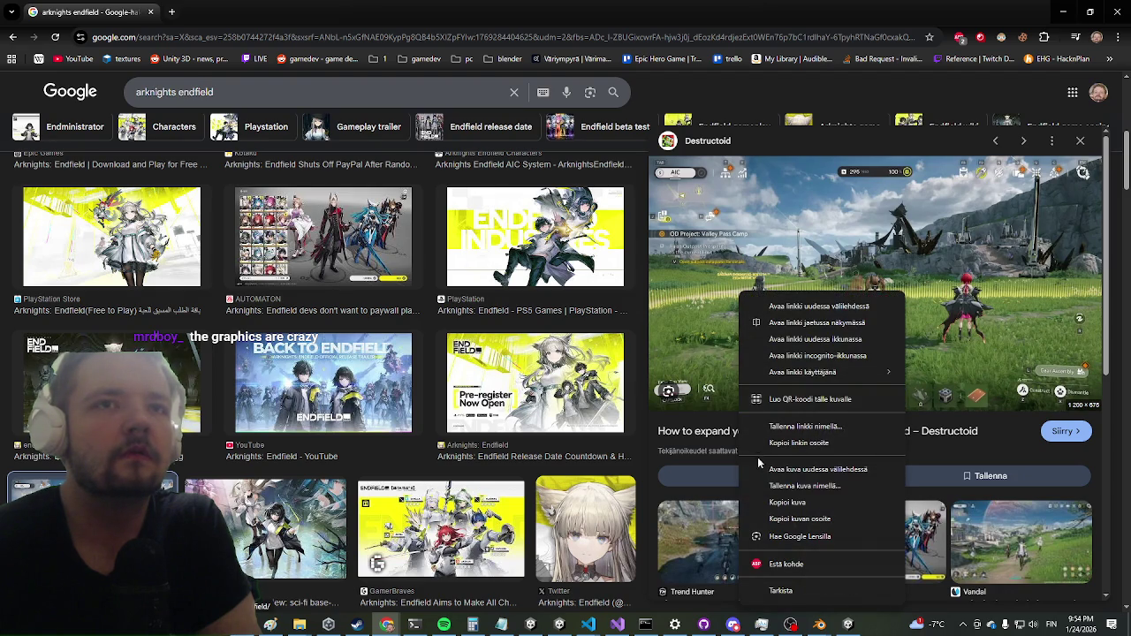
click(777, 519)
click(172, 11)
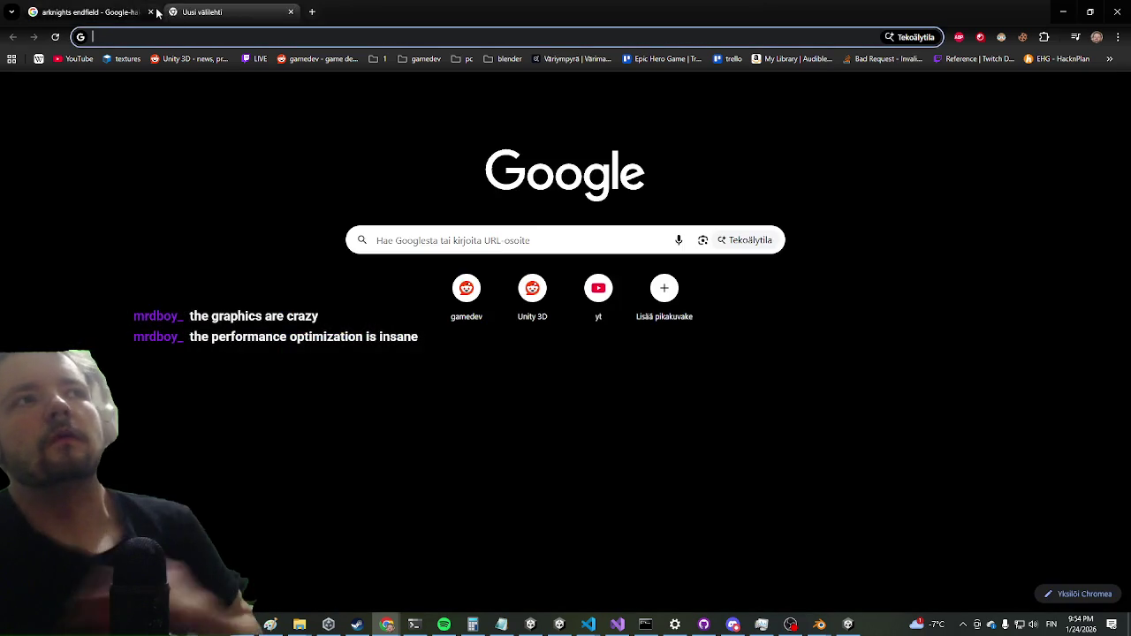
text(https://www.destructoid.com/wp-content/uploads/2025/01/Arknights-Power-Grid-Featured.jpg?quality=75)
key(Return)
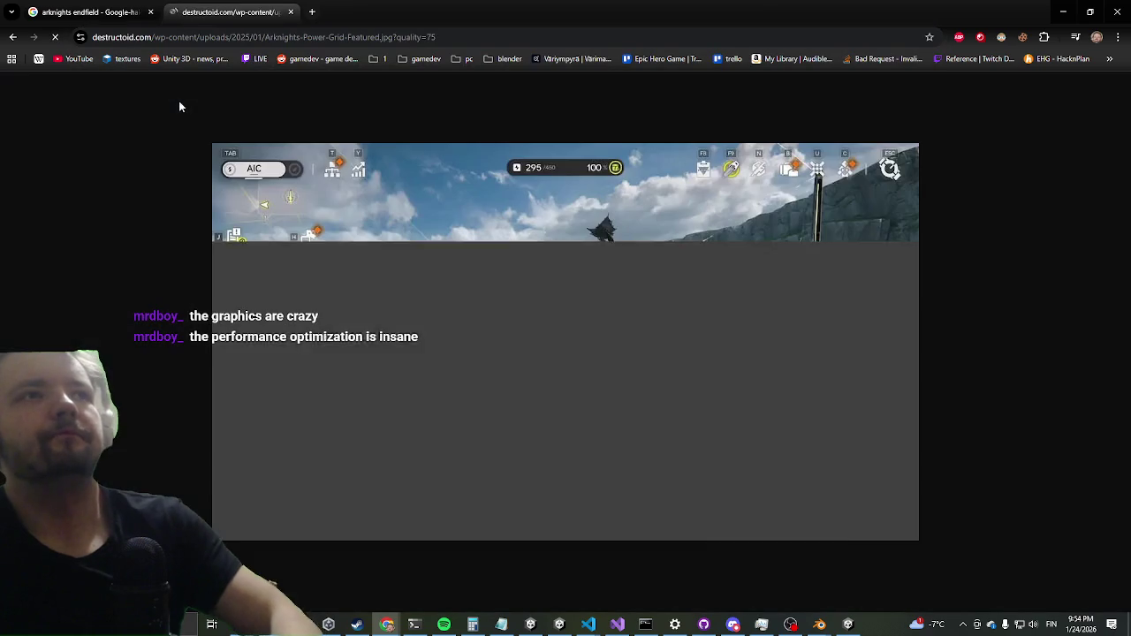
Pan around the full-size Power Grid screenshot, then return to the arknights endfield image results.
ctrl+scroll(557, 403, up, 6)
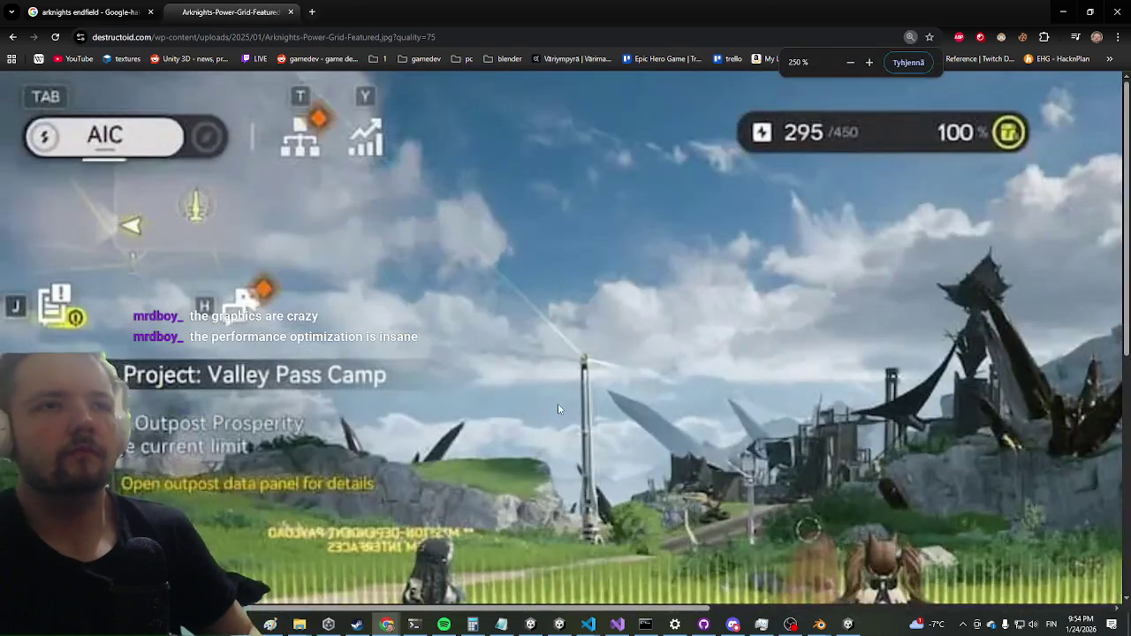
ctrl+scroll(556, 403, down, 3)
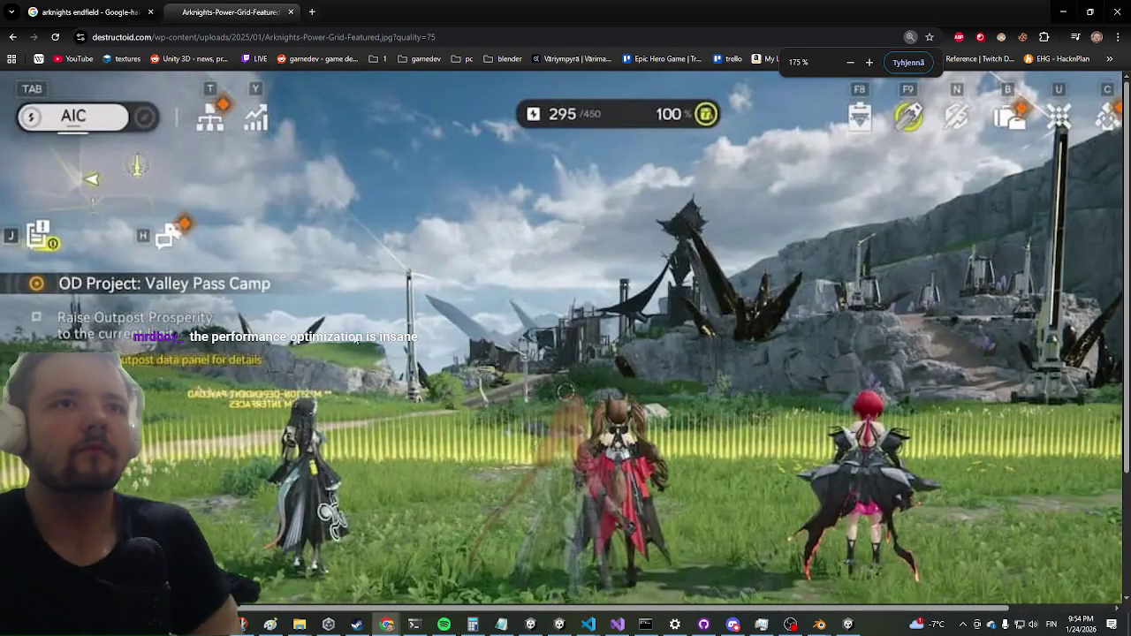
scroll(329, 321, down, 2)
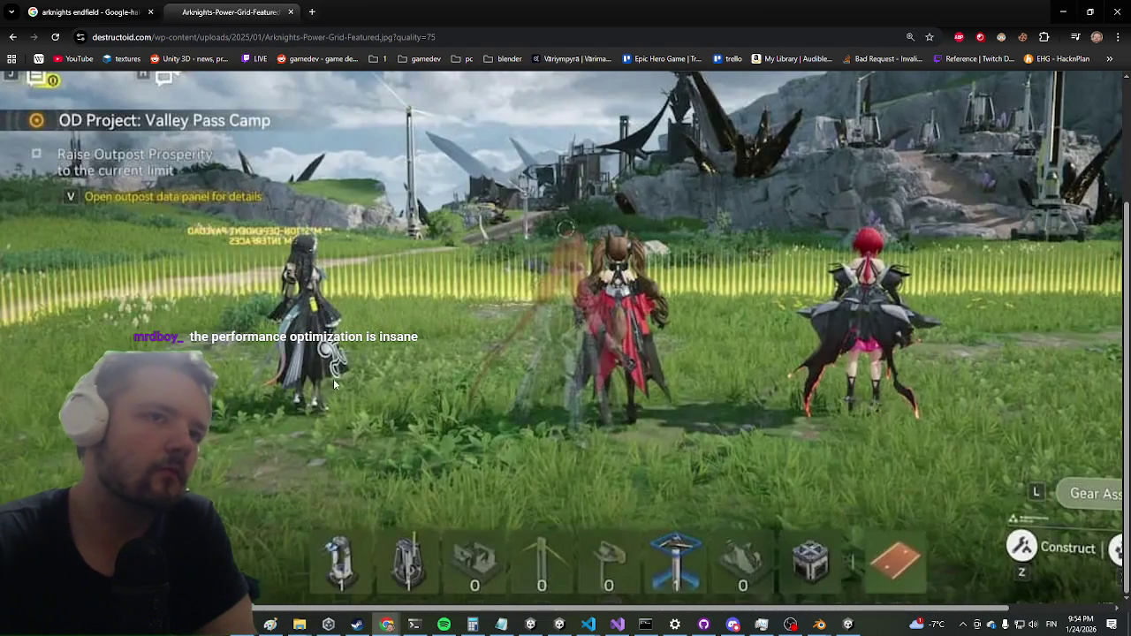
scroll(286, 387, up, 2)
scroll(285, 387, right, 1)
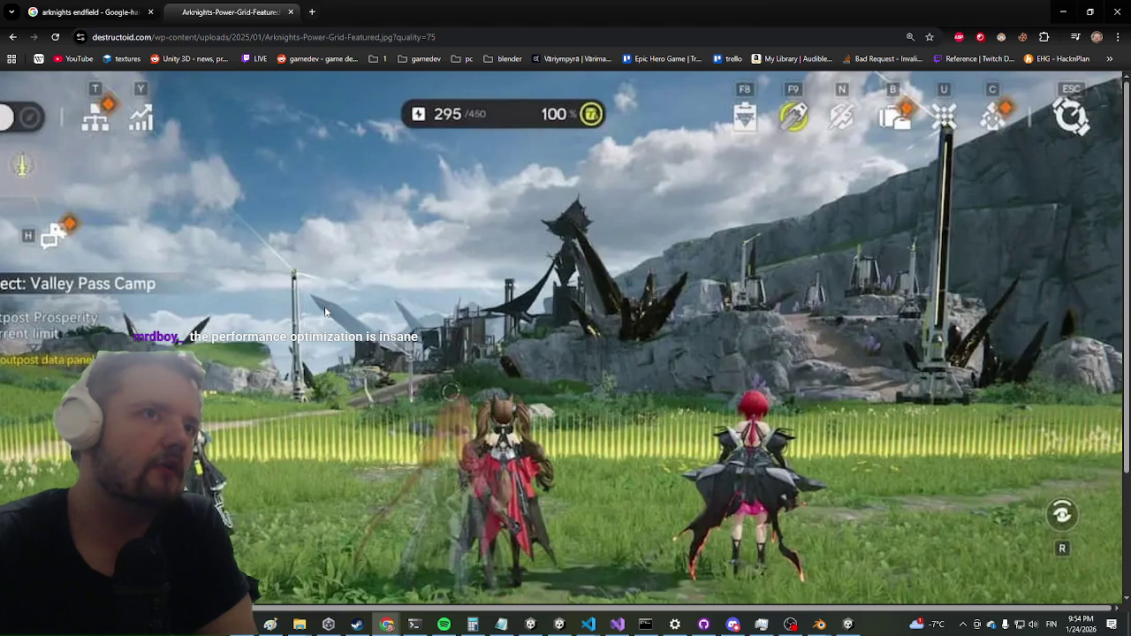
scroll(325, 311, down, 2)
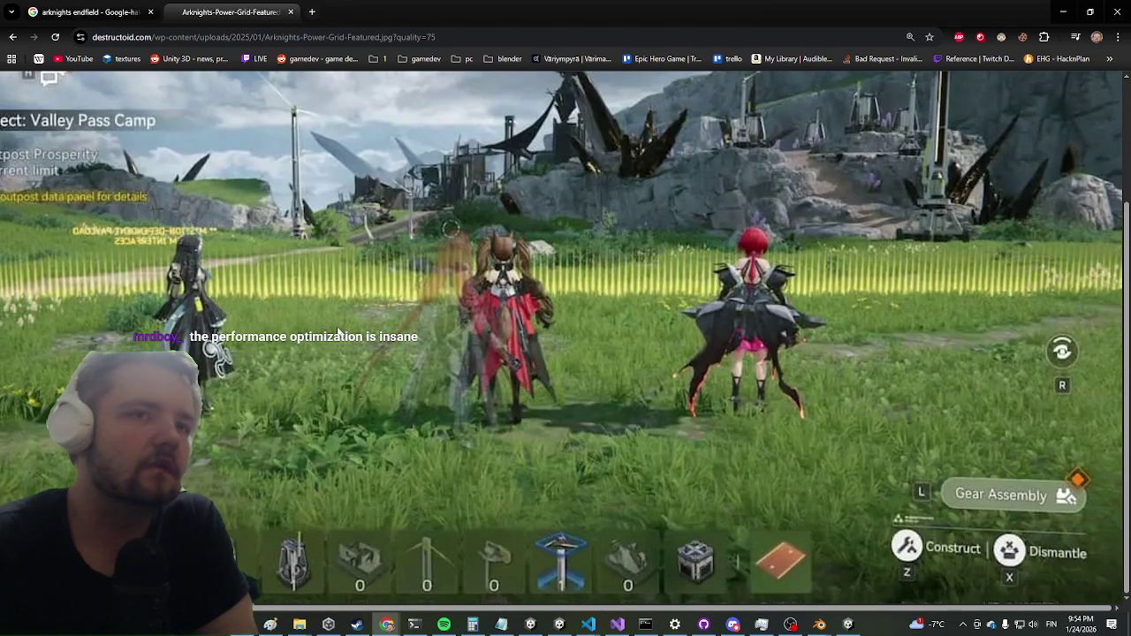
scroll(671, 405, left, 1)
scroll(280, 297, up, 2)
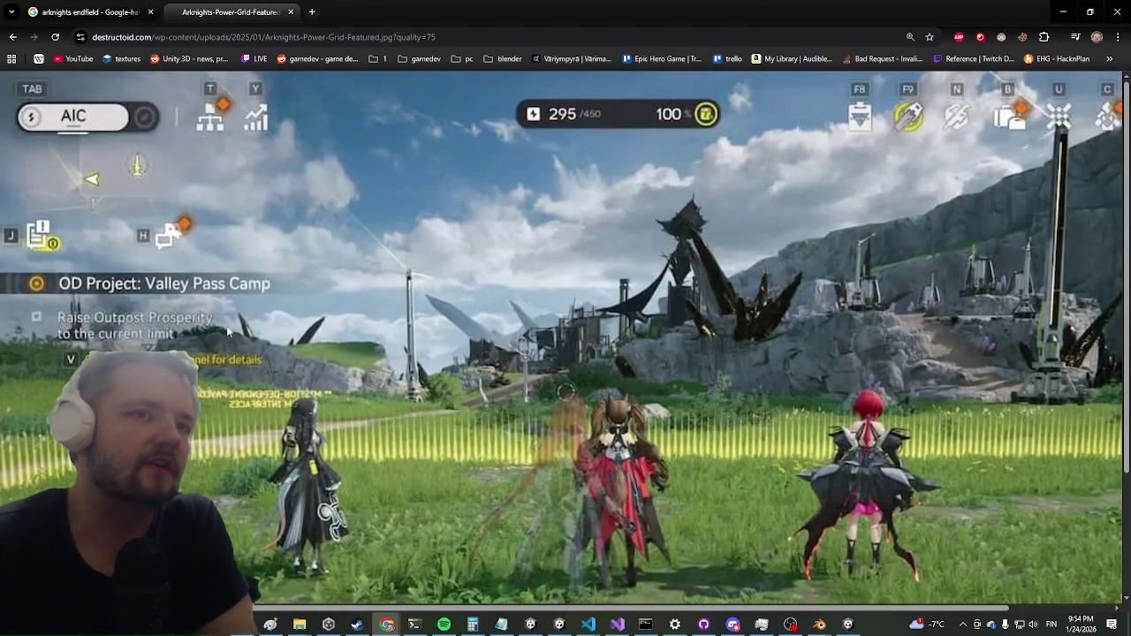
scroll(592, 261, right, 1)
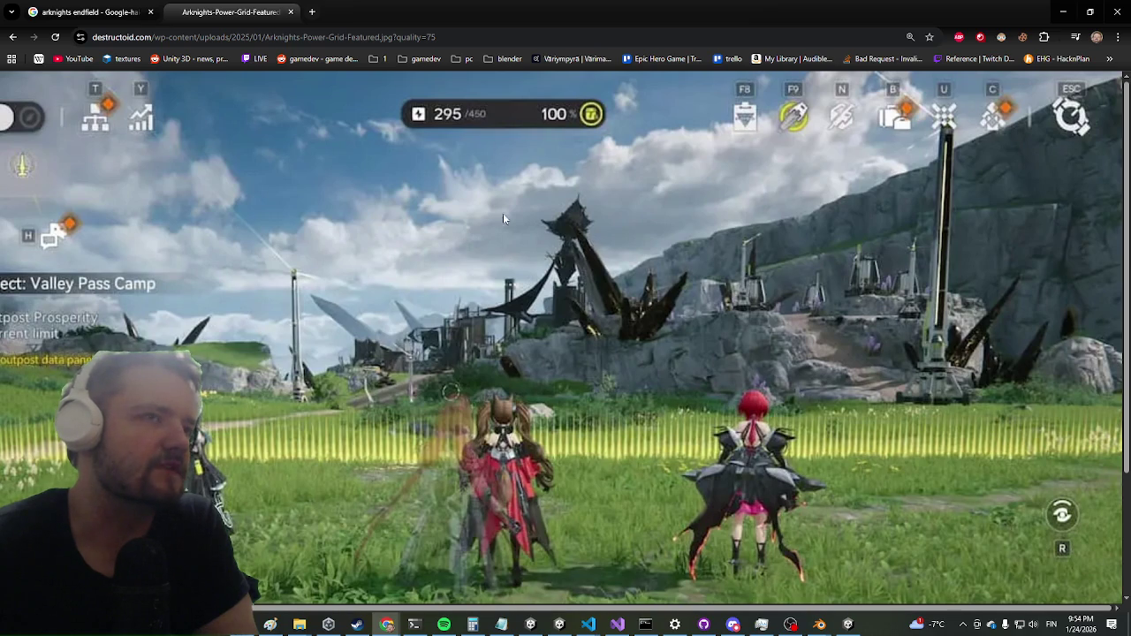
scroll(446, 231, left, 1)
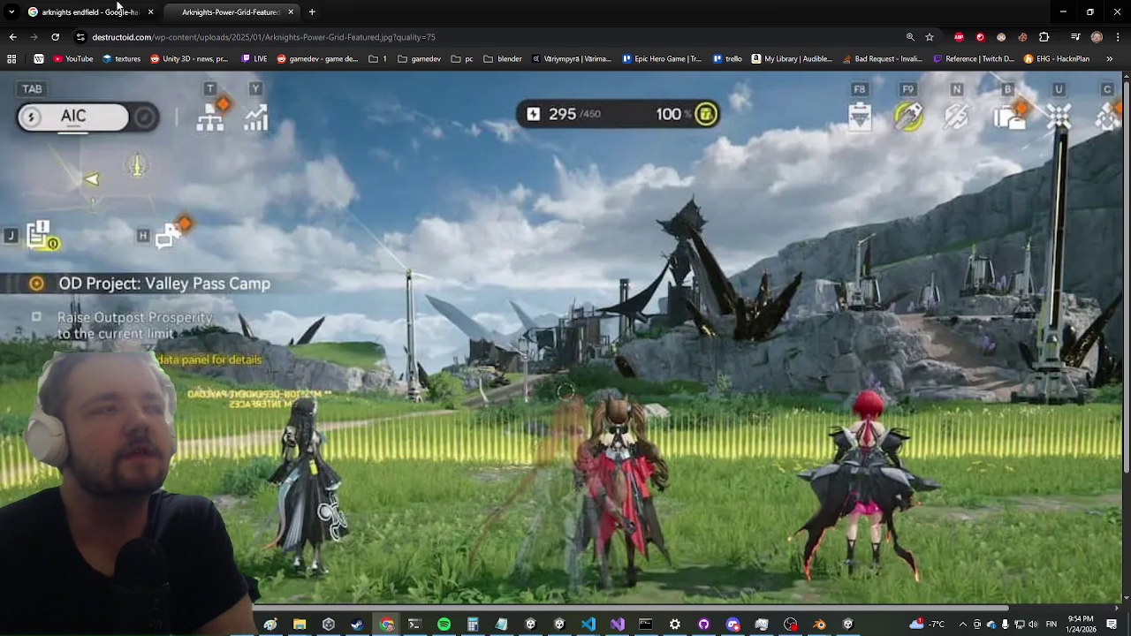
click(81, 7)
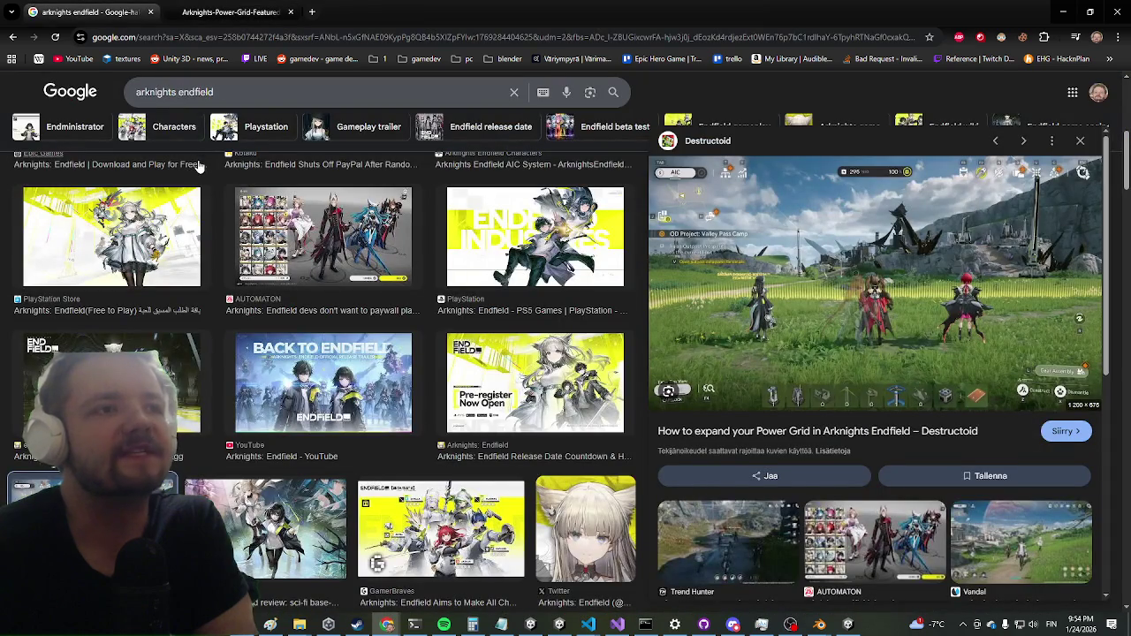
scroll(199, 166, down, 3)
scroll(192, 162, up, 3)
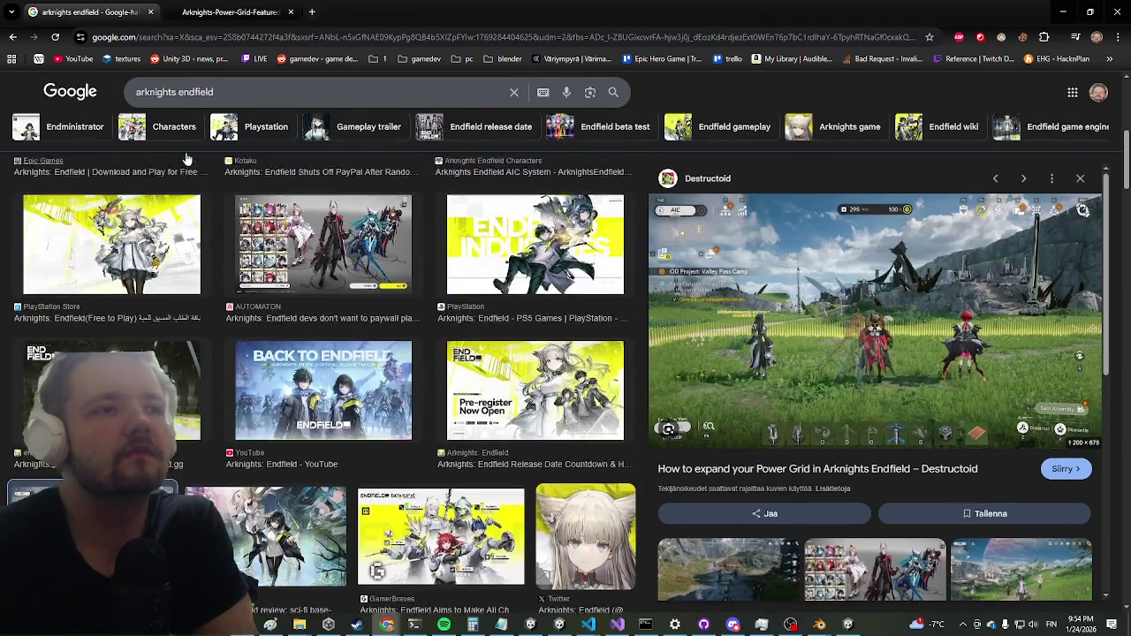
scroll(186, 159, up, 2)
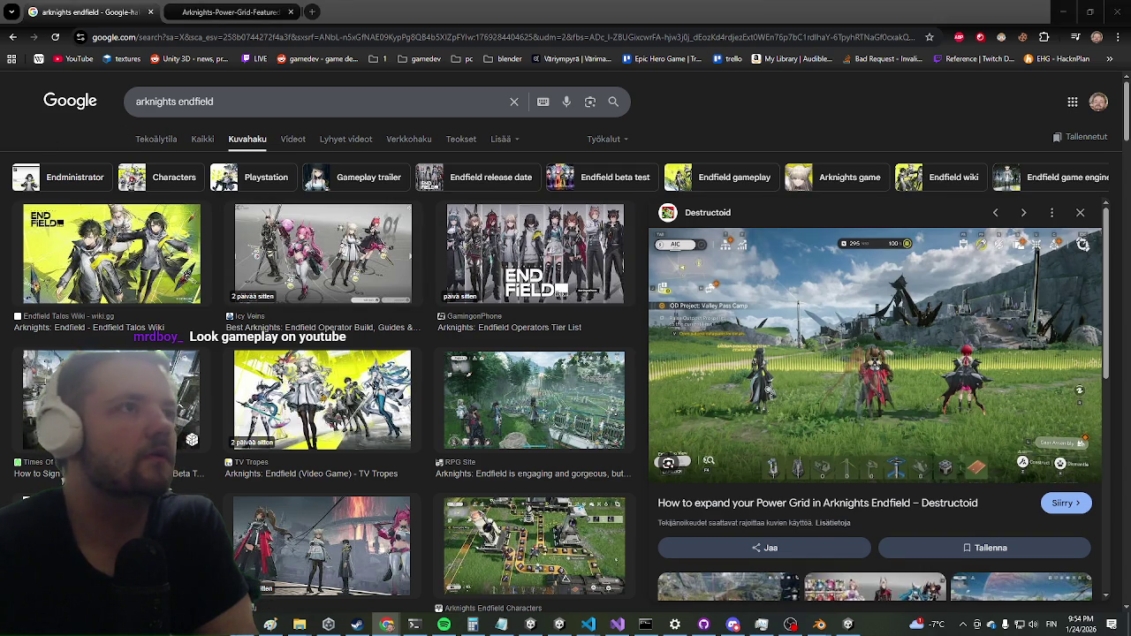
key(alt+Tab)
right_click(144, 104)
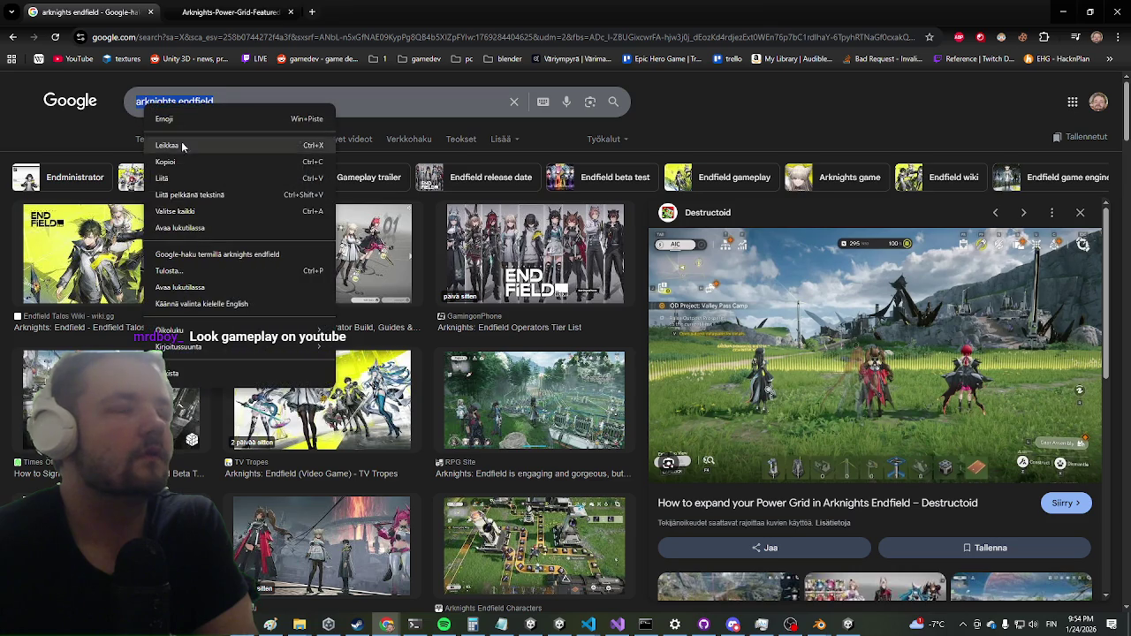
click(195, 165)
key(alt+Tab)
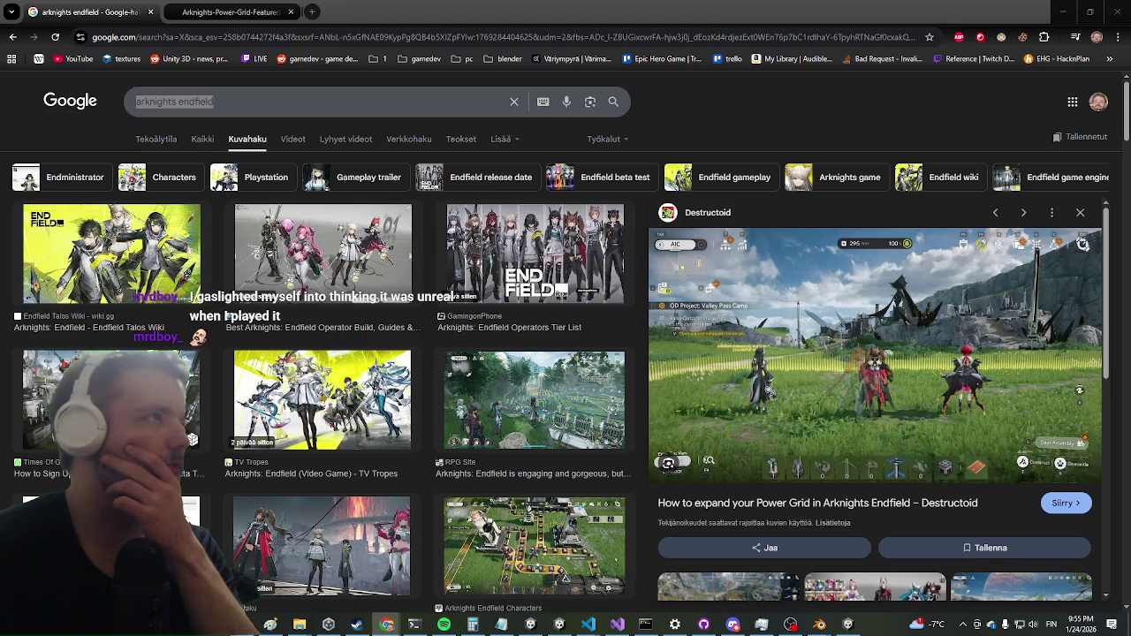
key(alt+Tab)
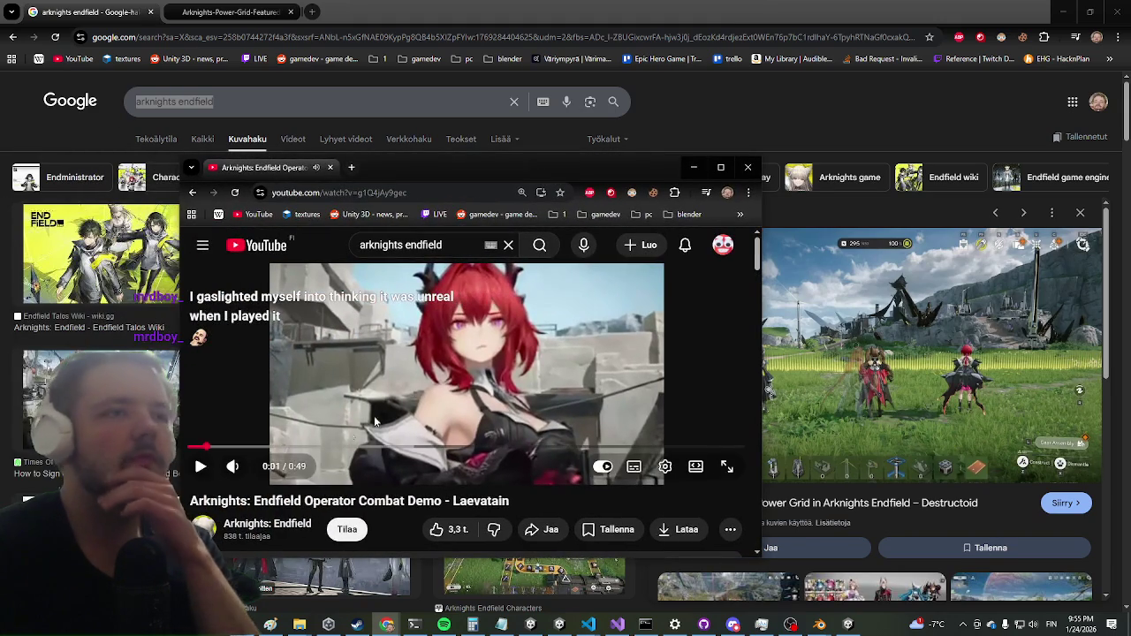
Play the Laevatain combat demo fullscreen at a sharper quality setting.
click(345, 367)
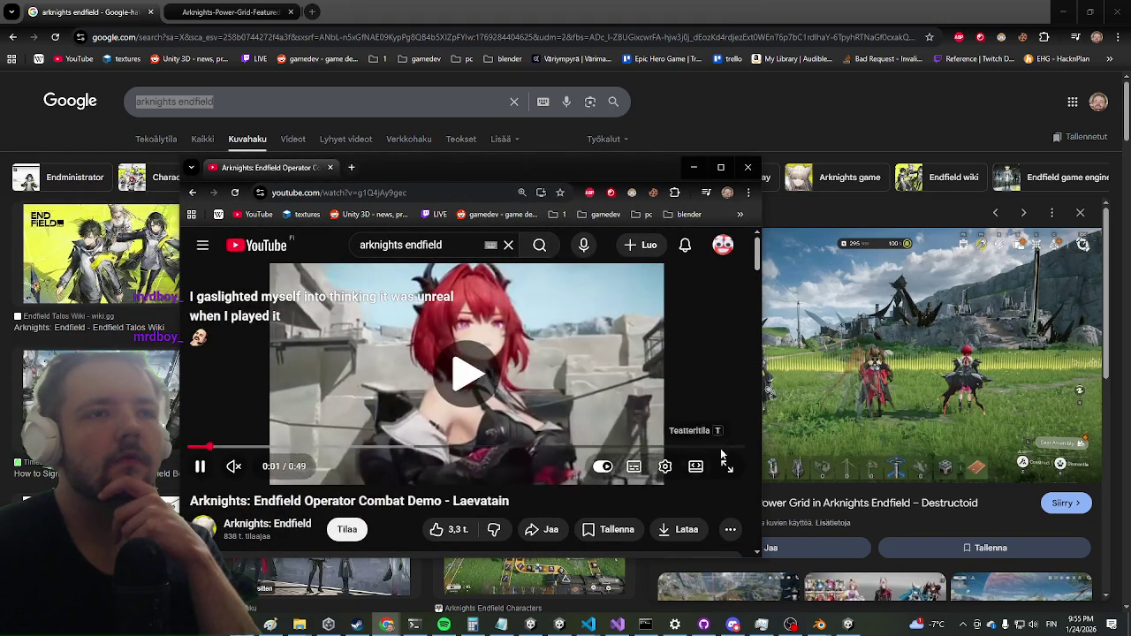
click(727, 466)
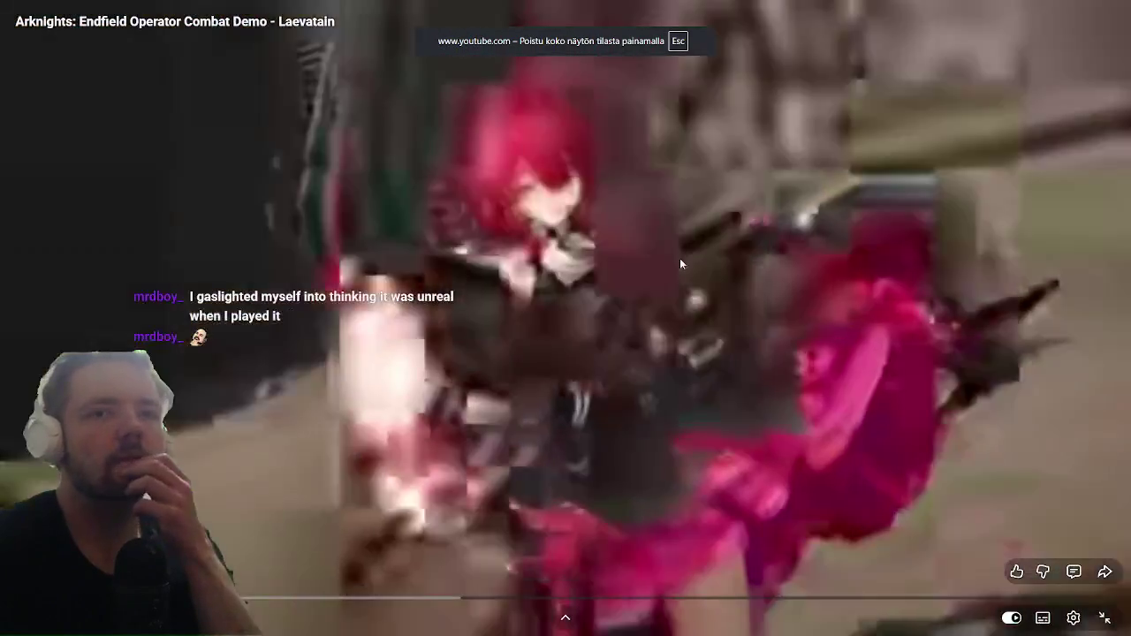
click(940, 584)
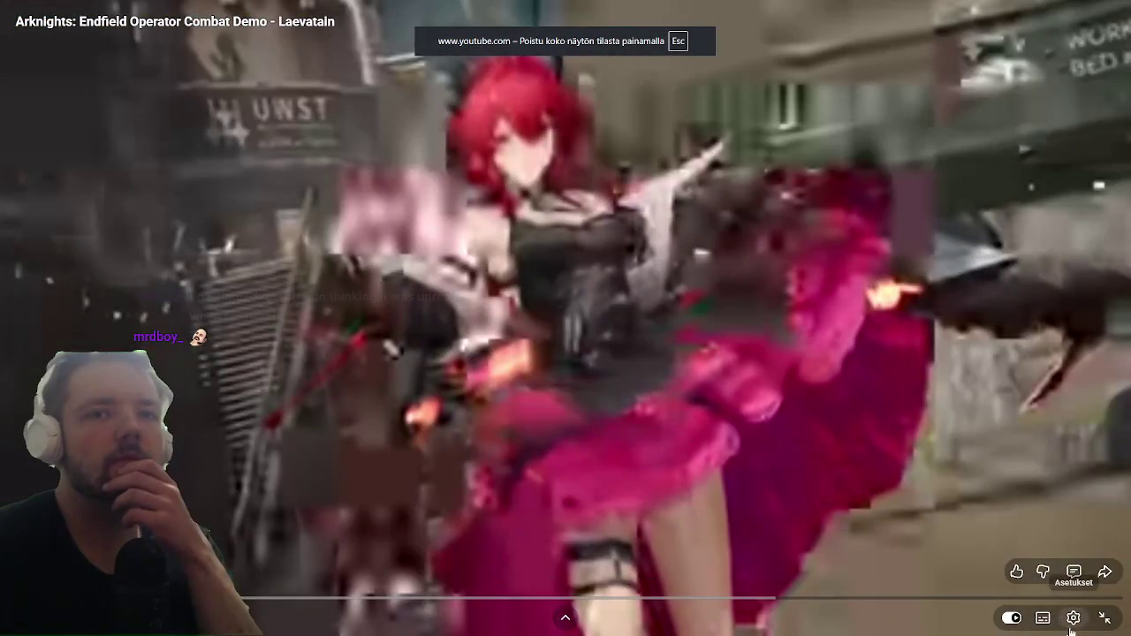
click(1073, 618)
click(1016, 570)
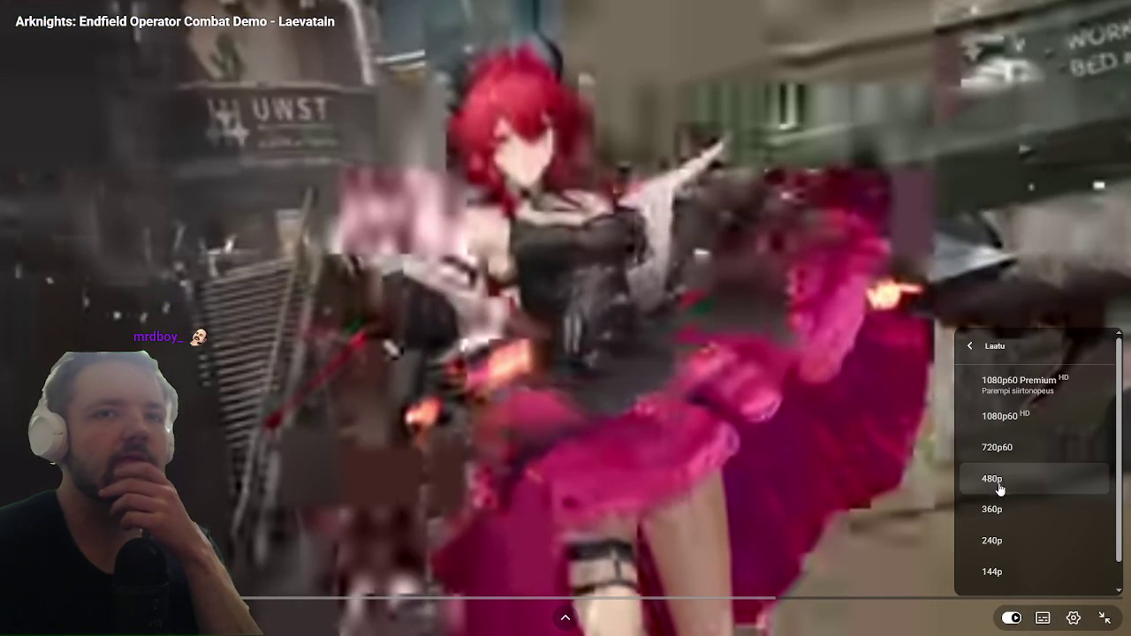
click(998, 449)
click(642, 395)
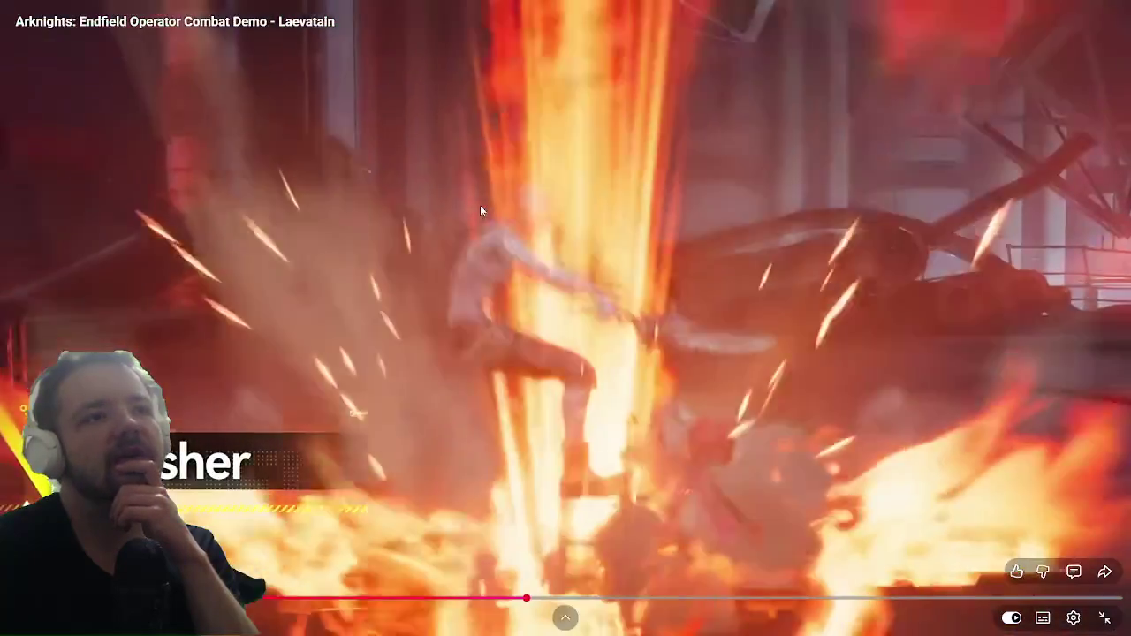
Skip ahead to later combat footage, pausing along the way, then leave fullscreen.
click(554, 110)
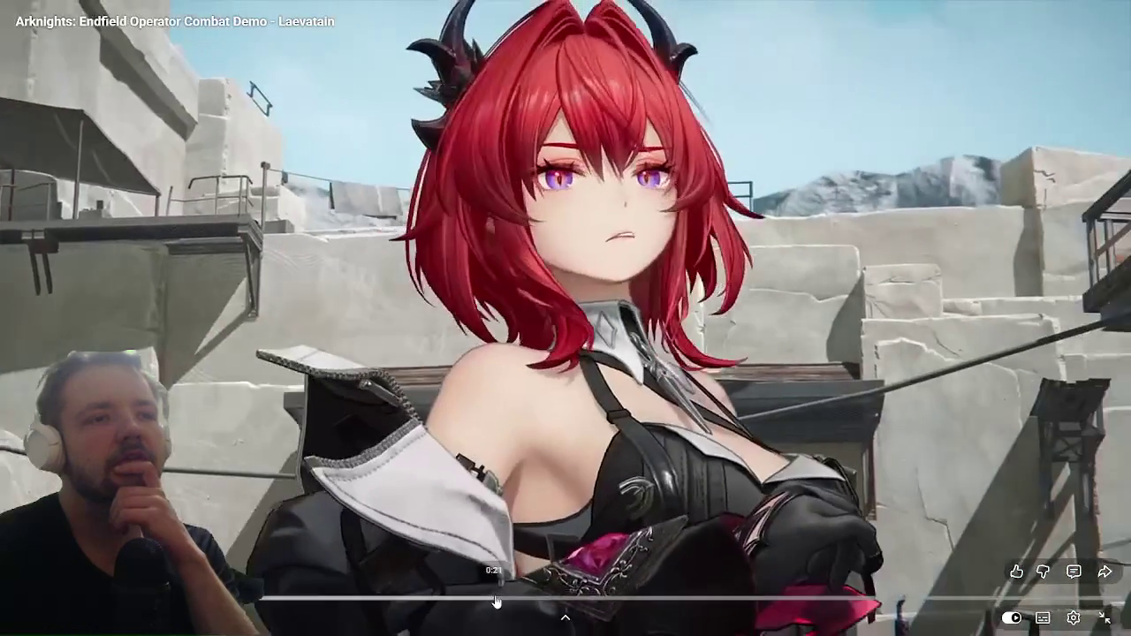
drag(496, 602, 526, 600)
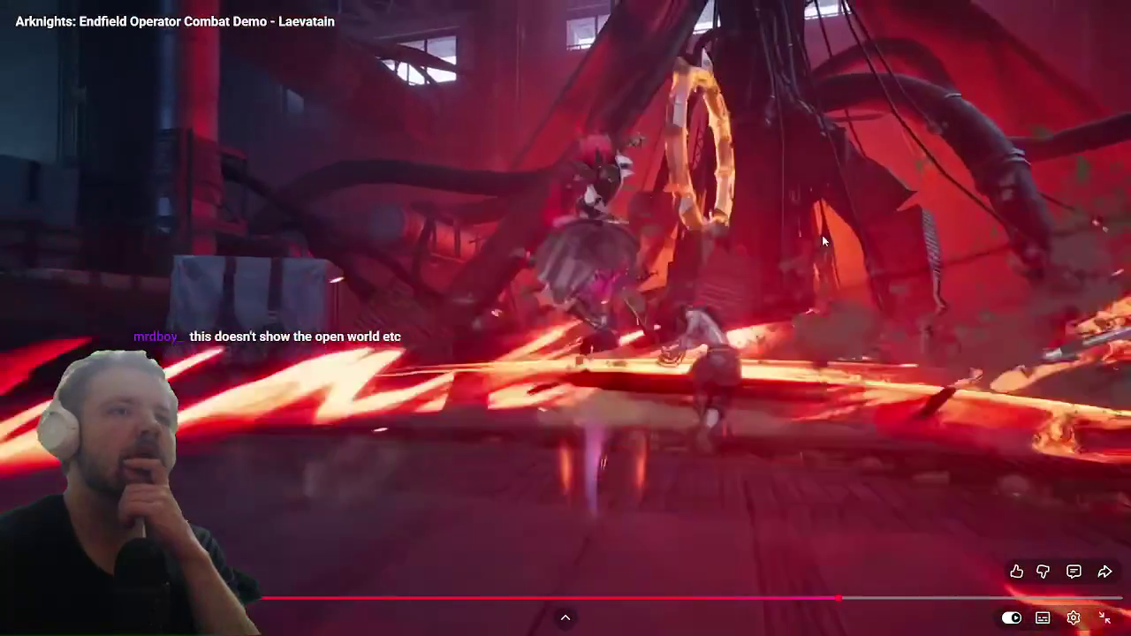
click(1096, 329)
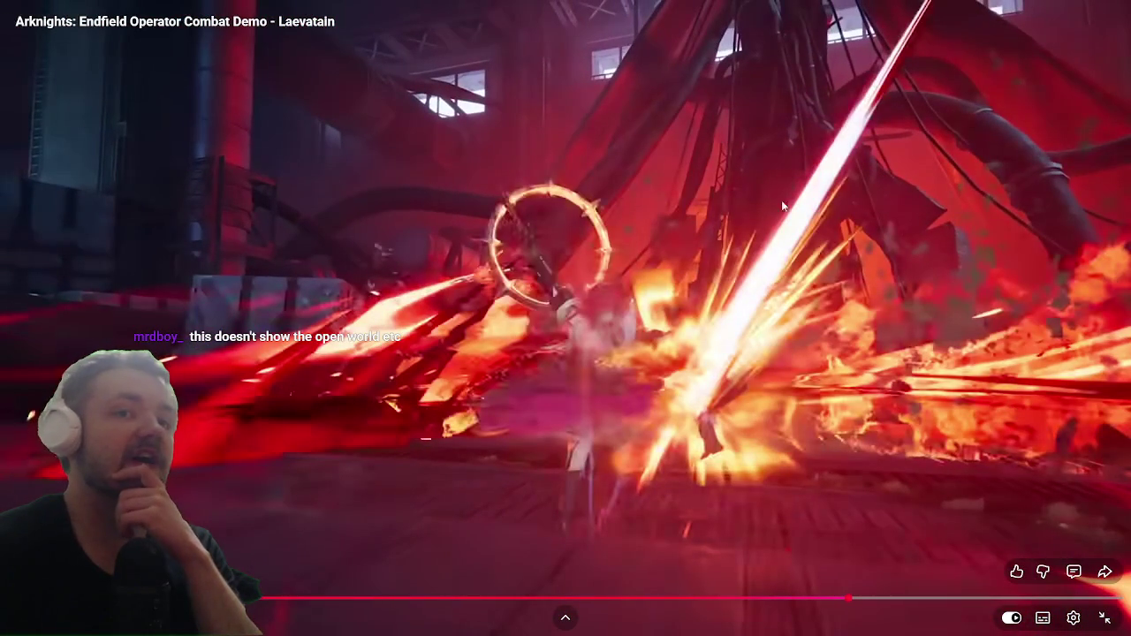
click(751, 362)
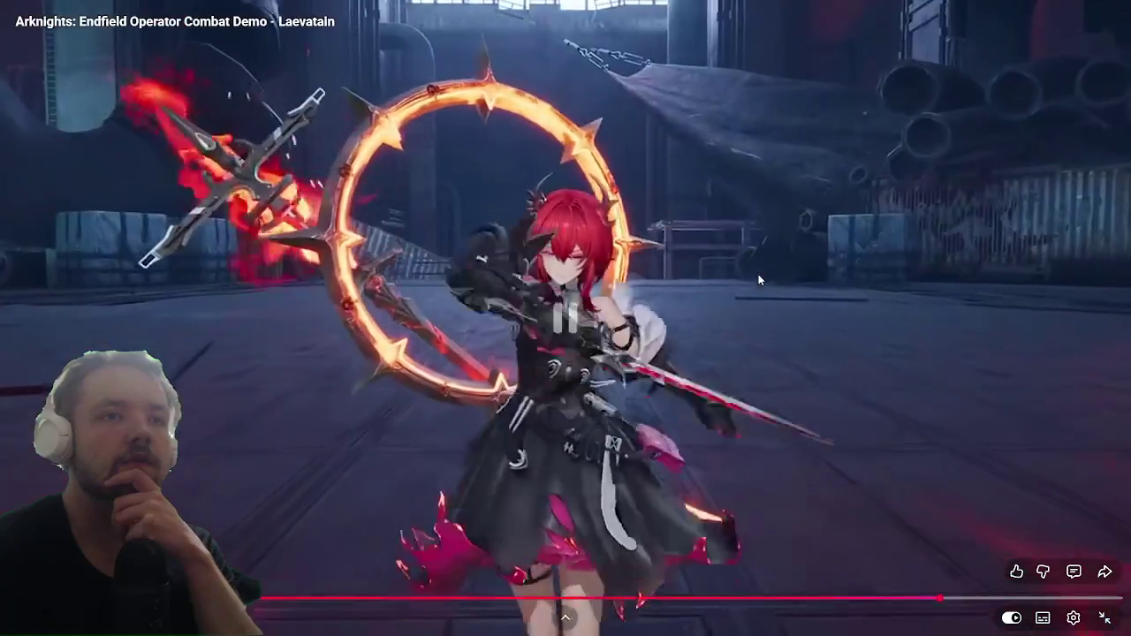
click(728, 183)
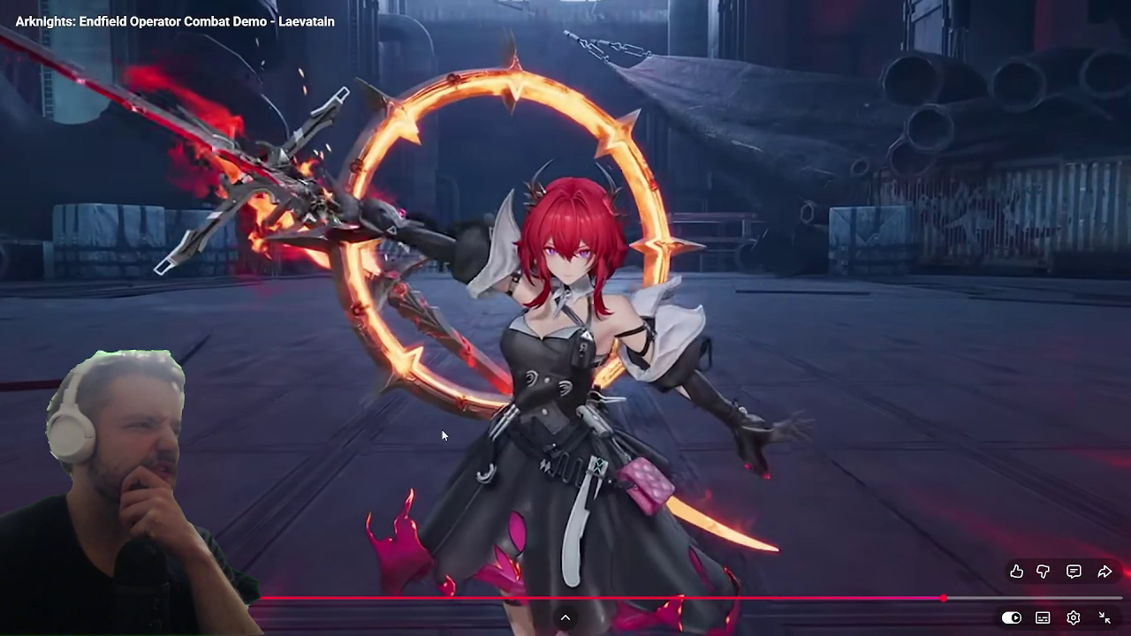
click(1106, 620)
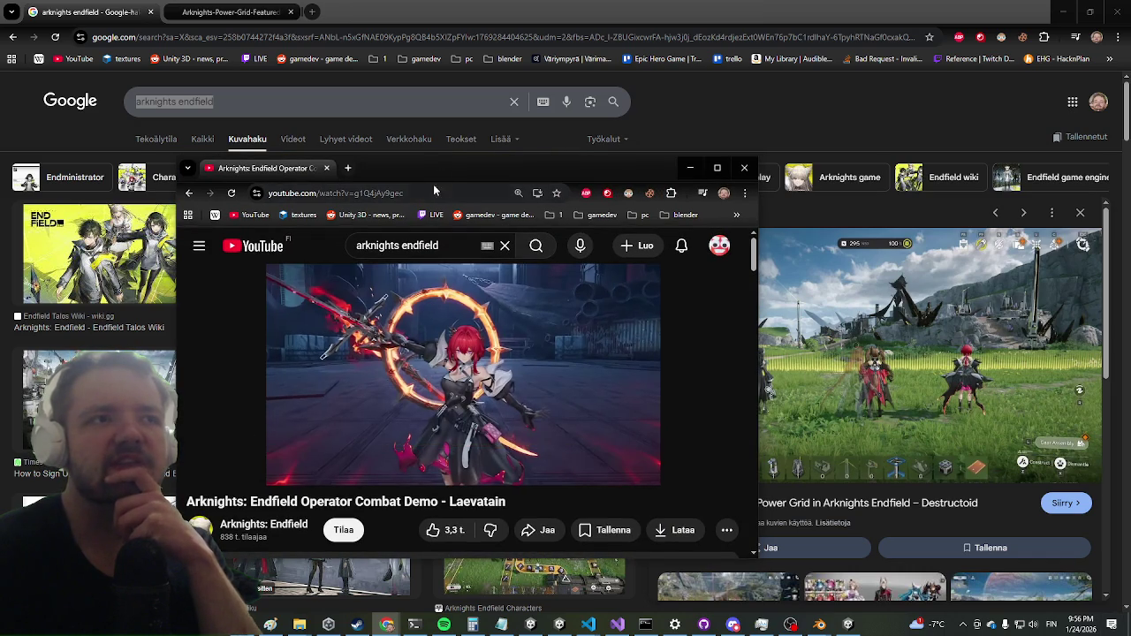
Move the small YouTube window aside, scroll the image results, and switch back to Unity.
drag(435, 174, 357, 169)
key(alt+Tab)
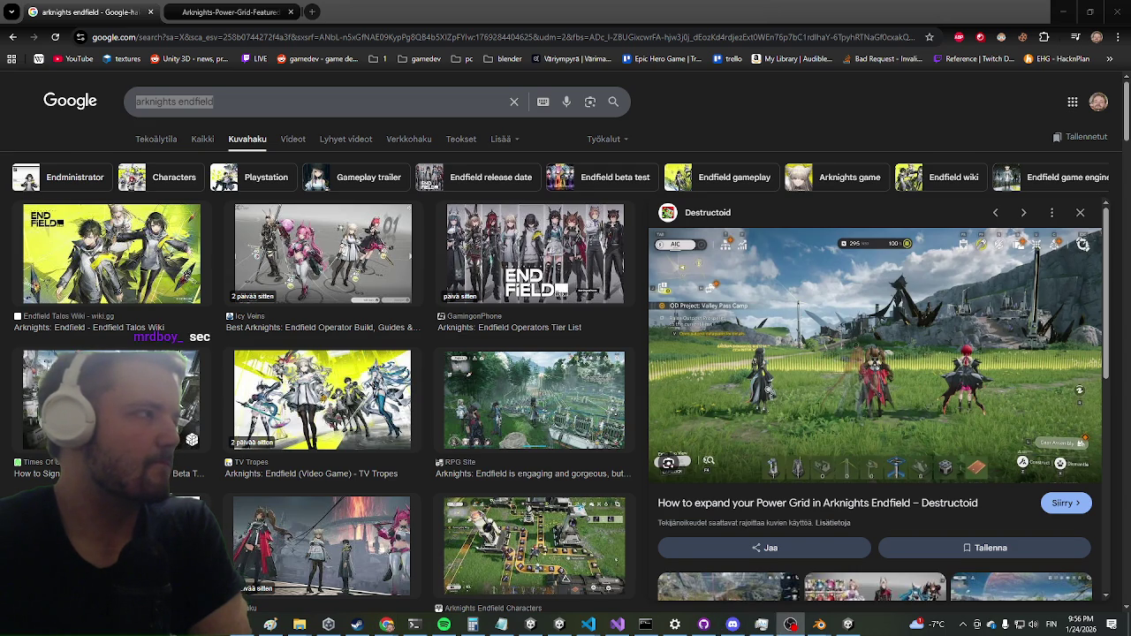
scroll(528, 226, down, 5)
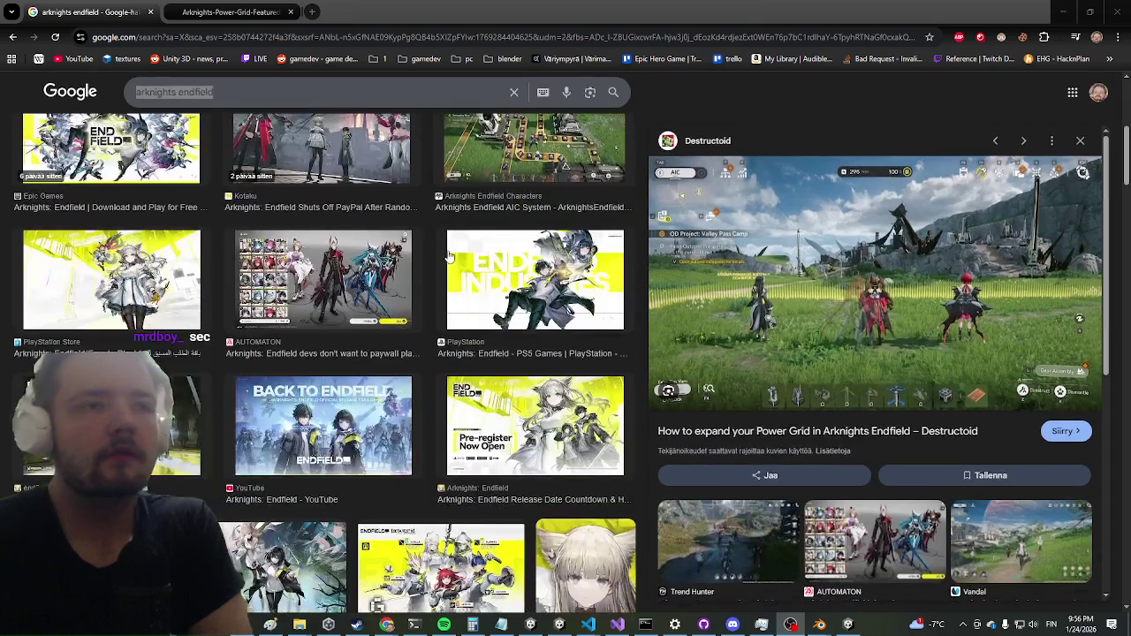
key(alt+Tab)
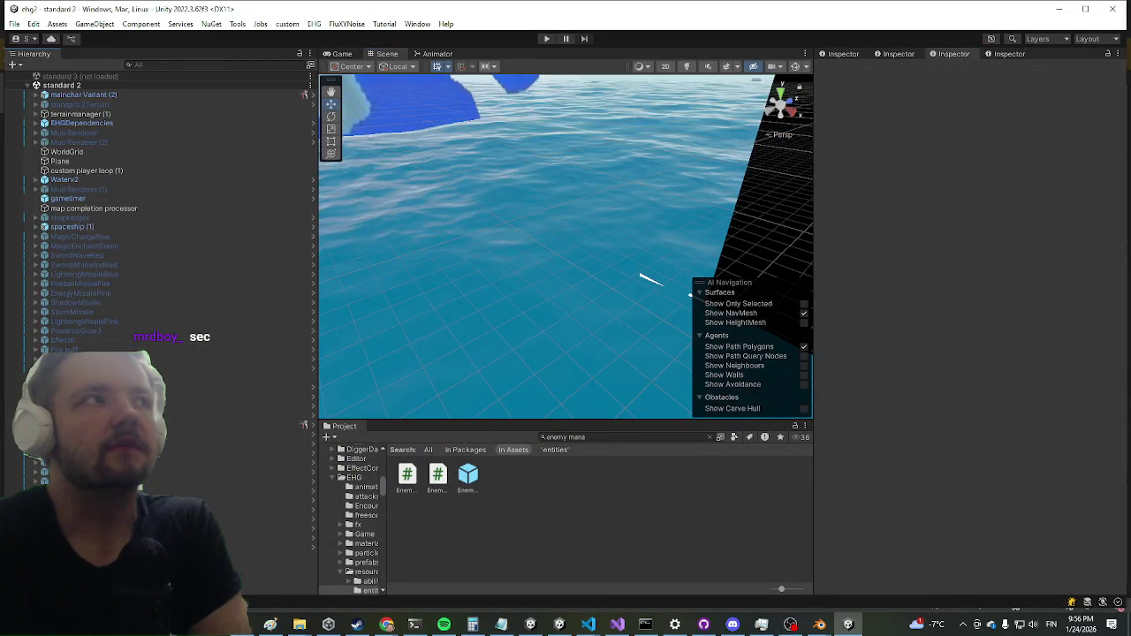
Exit EnemyManager prefab mode to the full scene, start Play, and maximize the Game view.
click(12, 80)
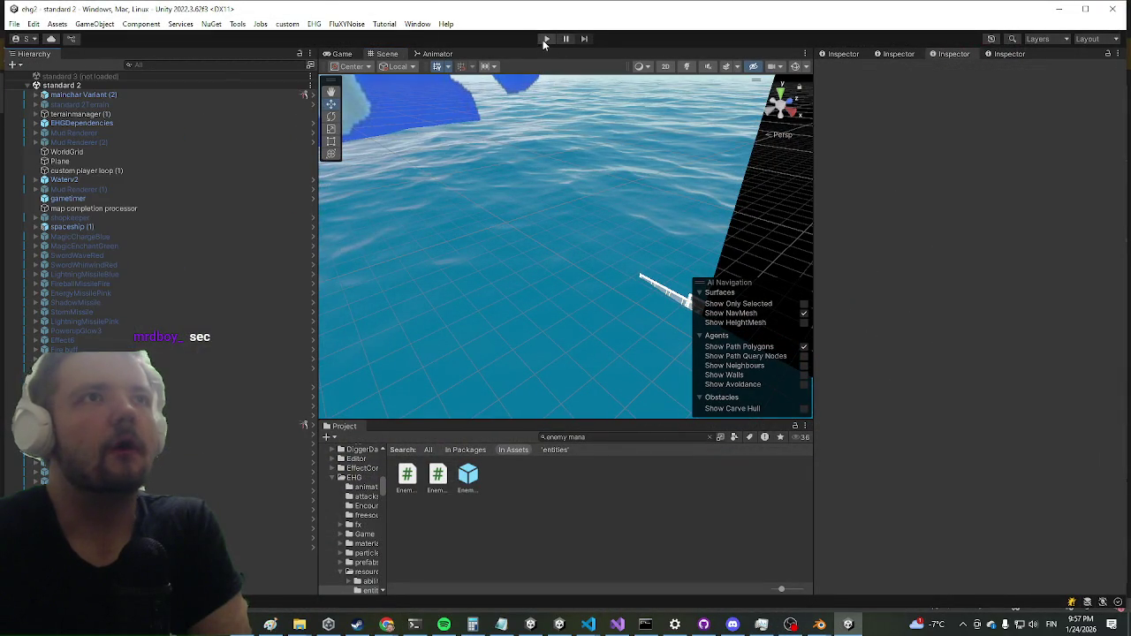
click(544, 39)
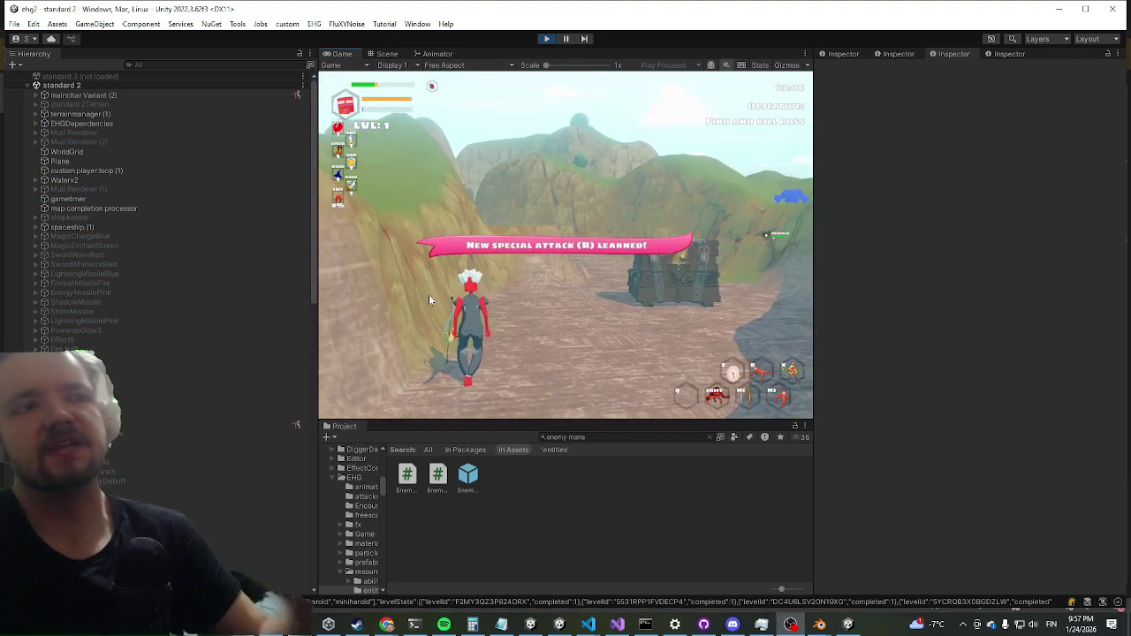
key(shift+space)
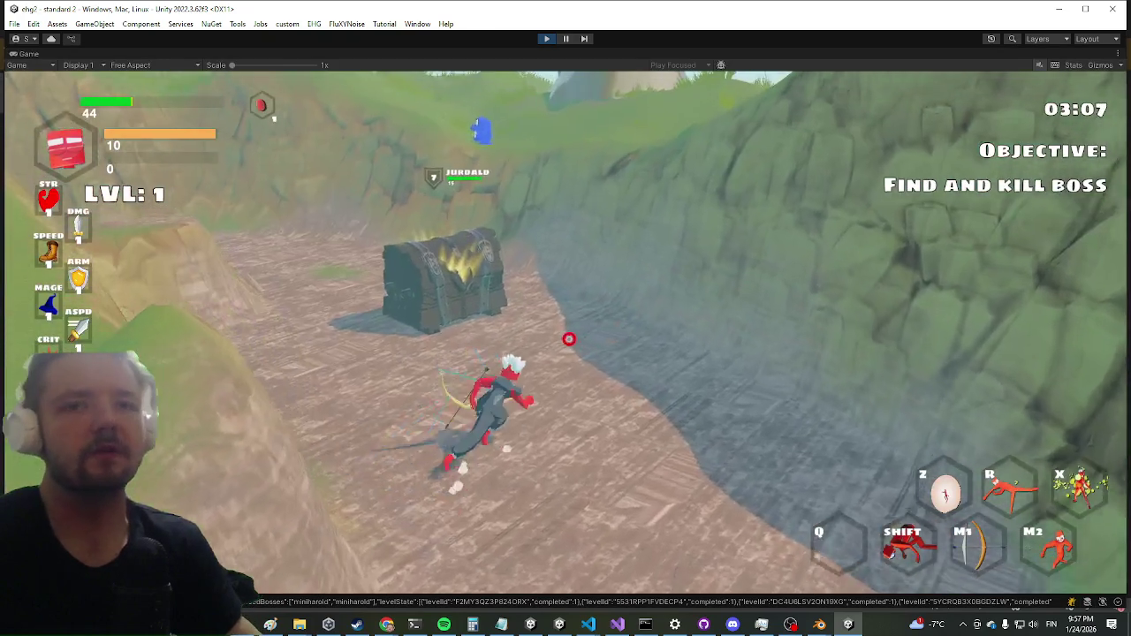
Run past the chest to the blue enemy and attack it until defeated.
key(w)
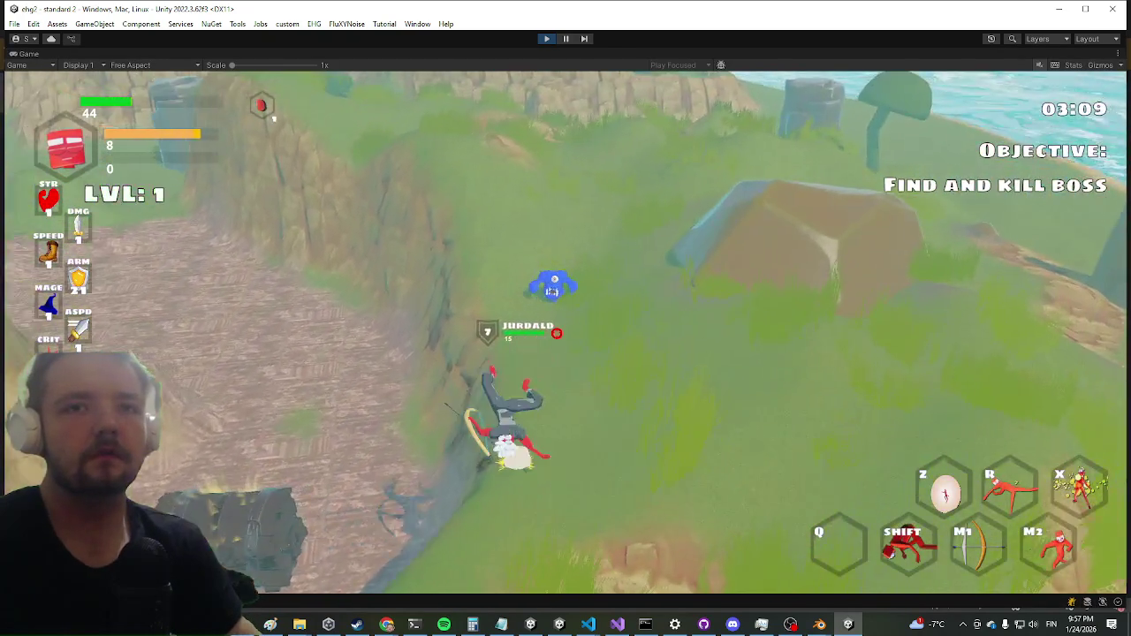
key(w)
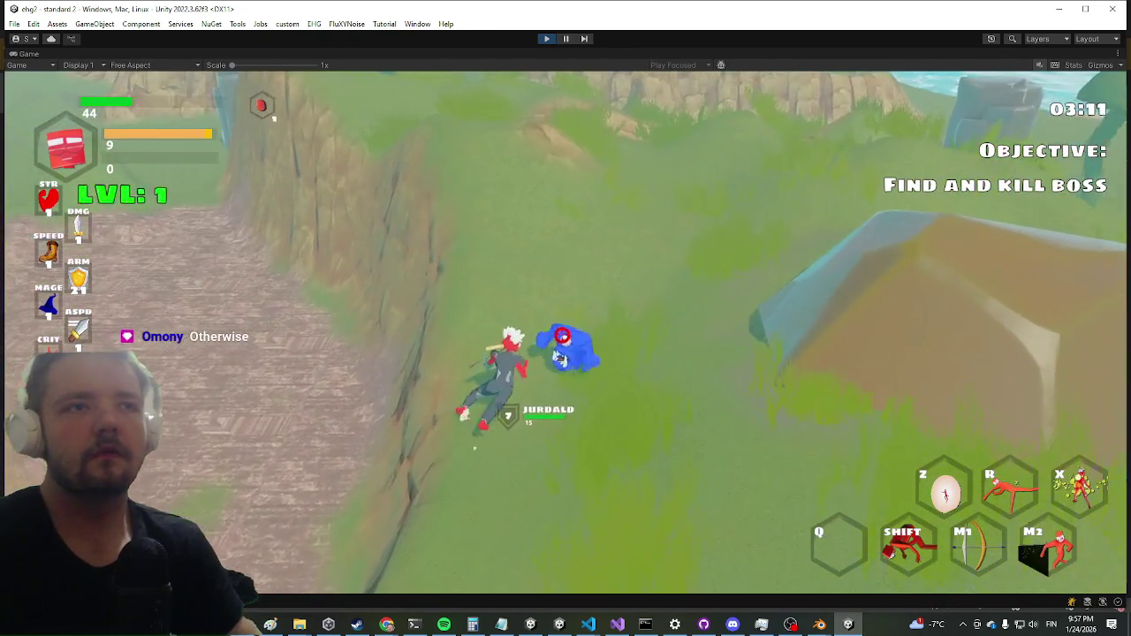
click(562, 336)
click(566, 339)
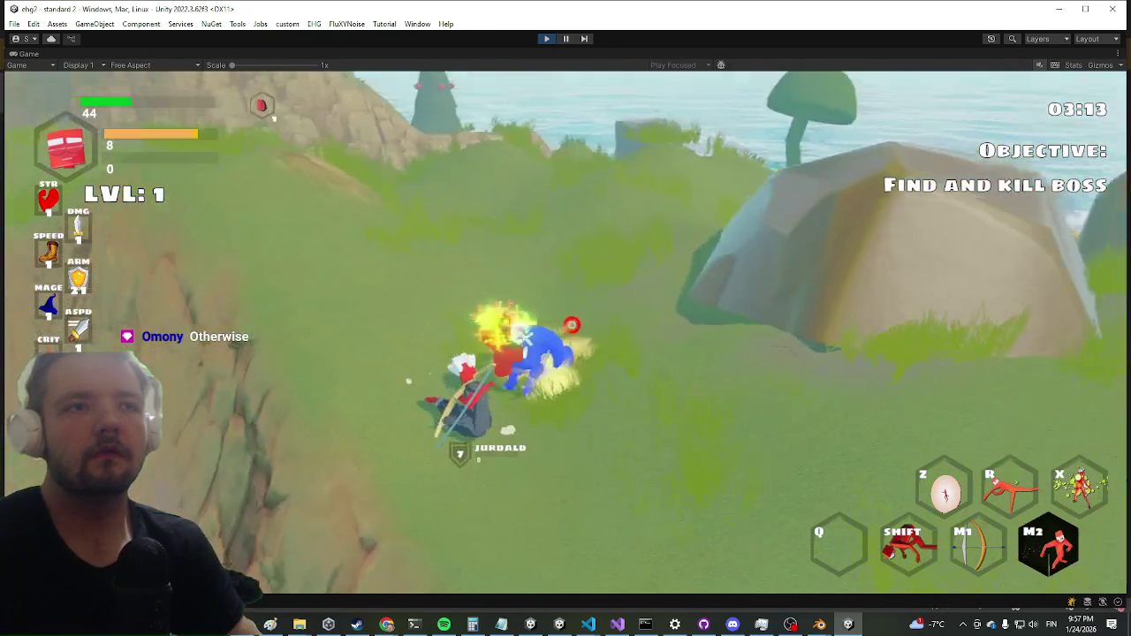
key(w)
key(w)
key(w)
Dash and run down the path toward the sea, vaulting over the large rock.
key(shift)
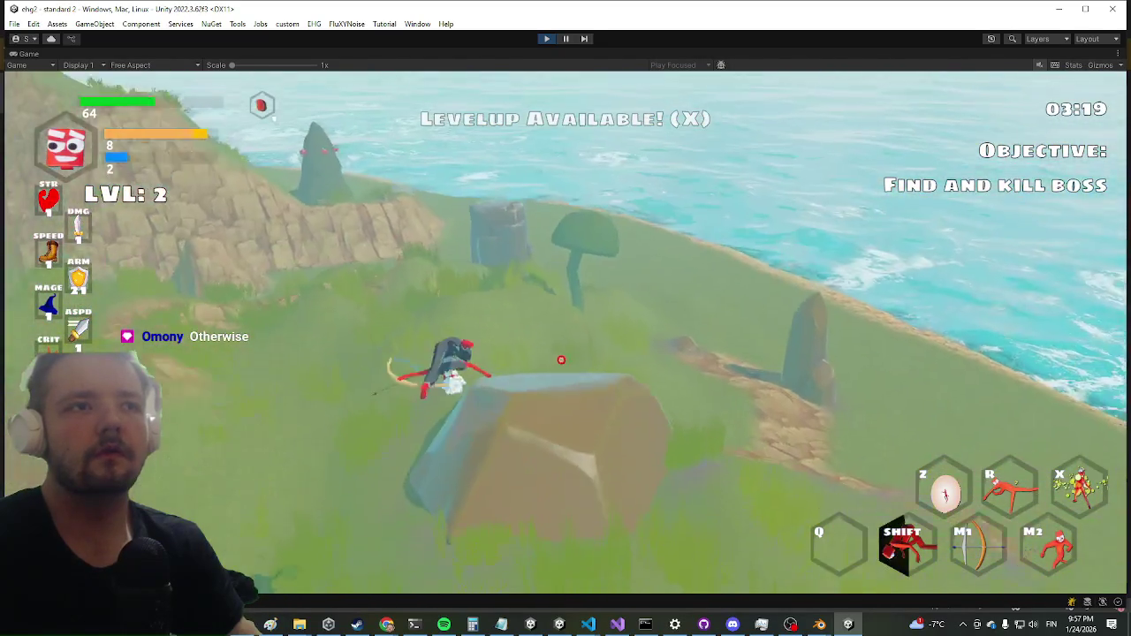
key(w)
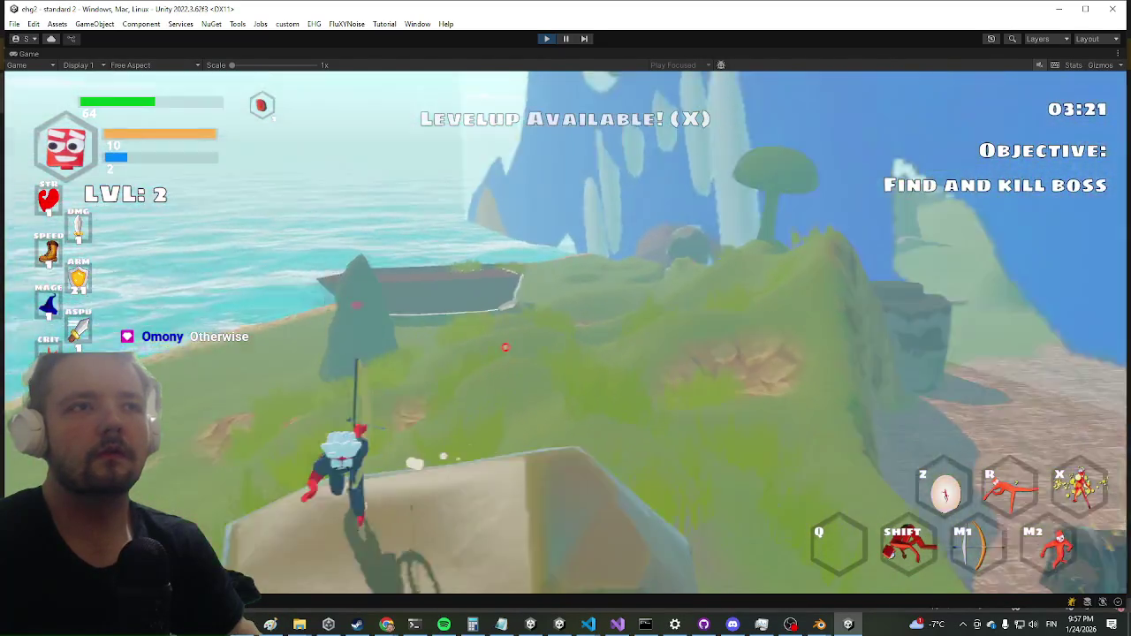
key(w)
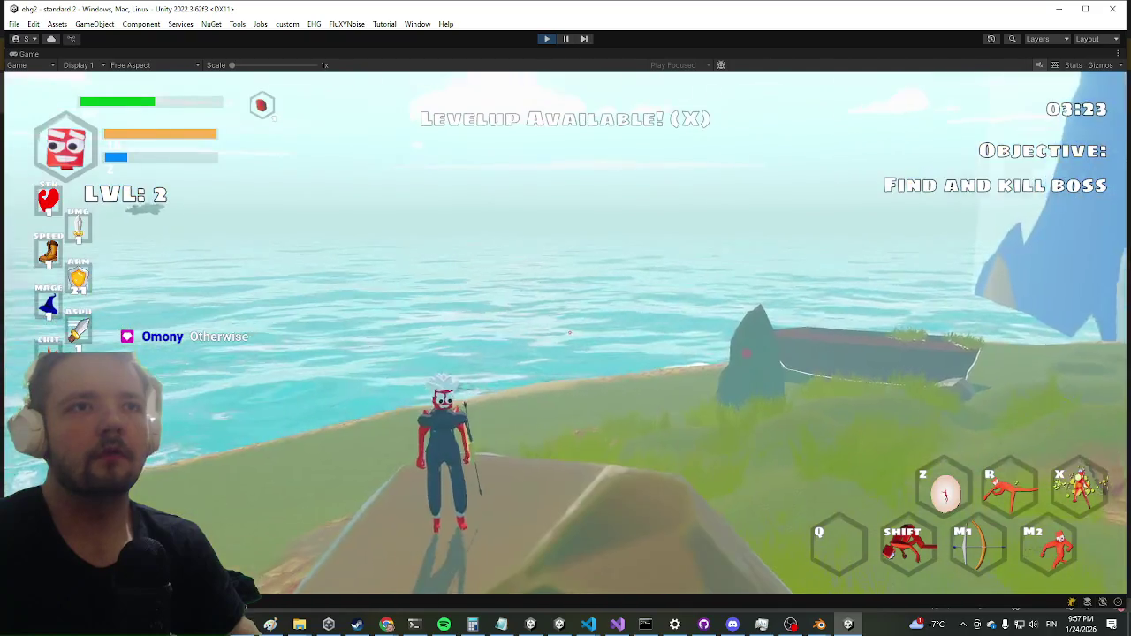
key(w)
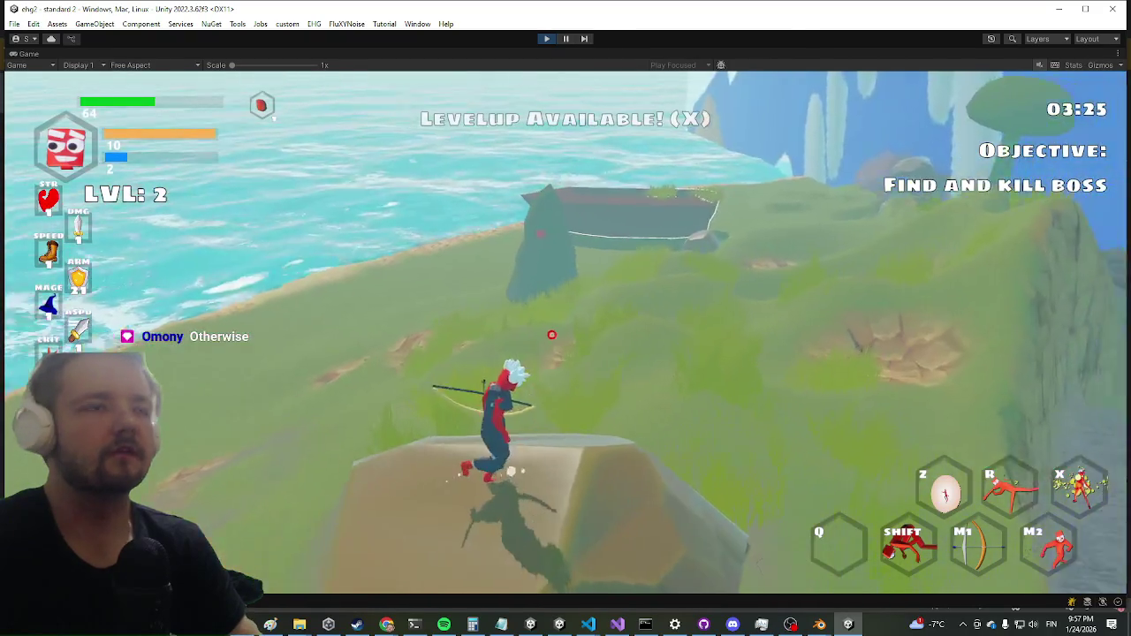
key(w)
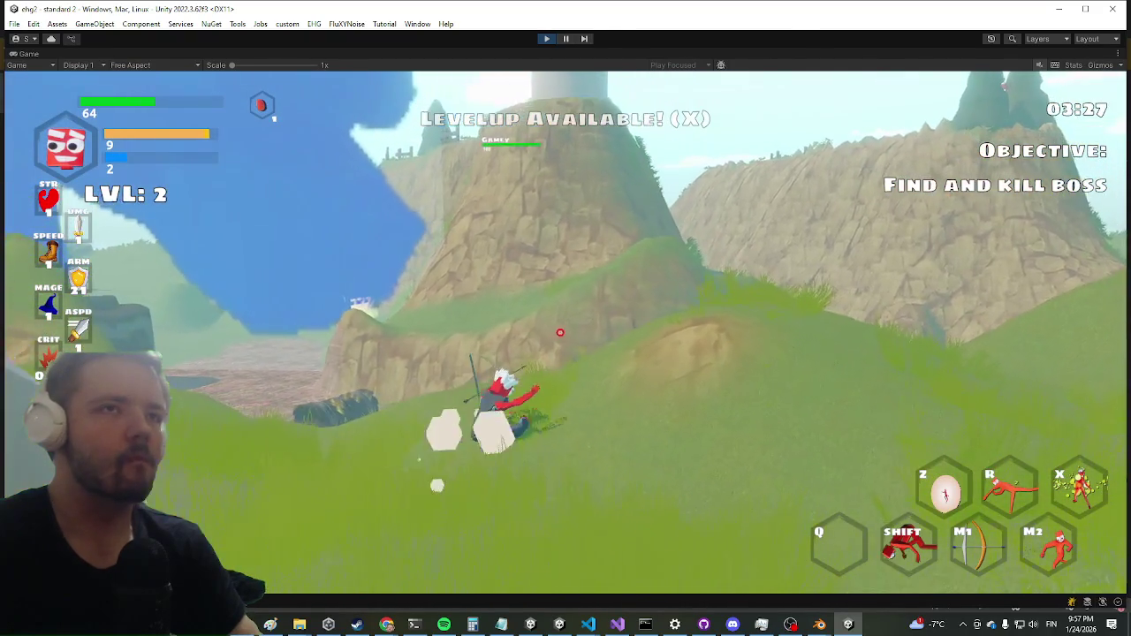
key(shift)
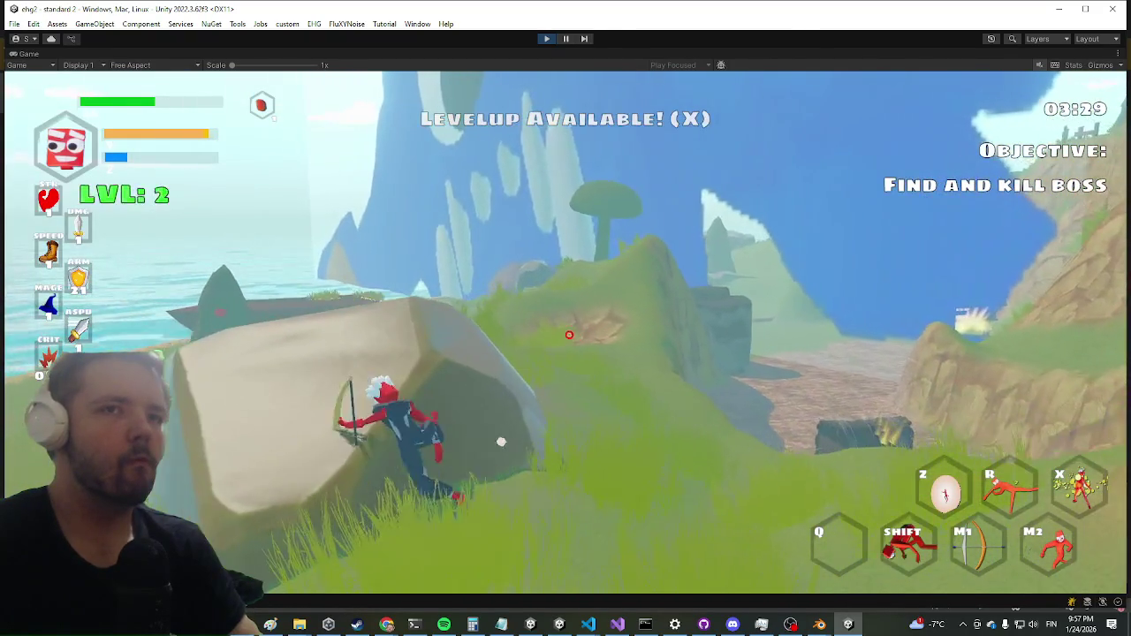
key(w)
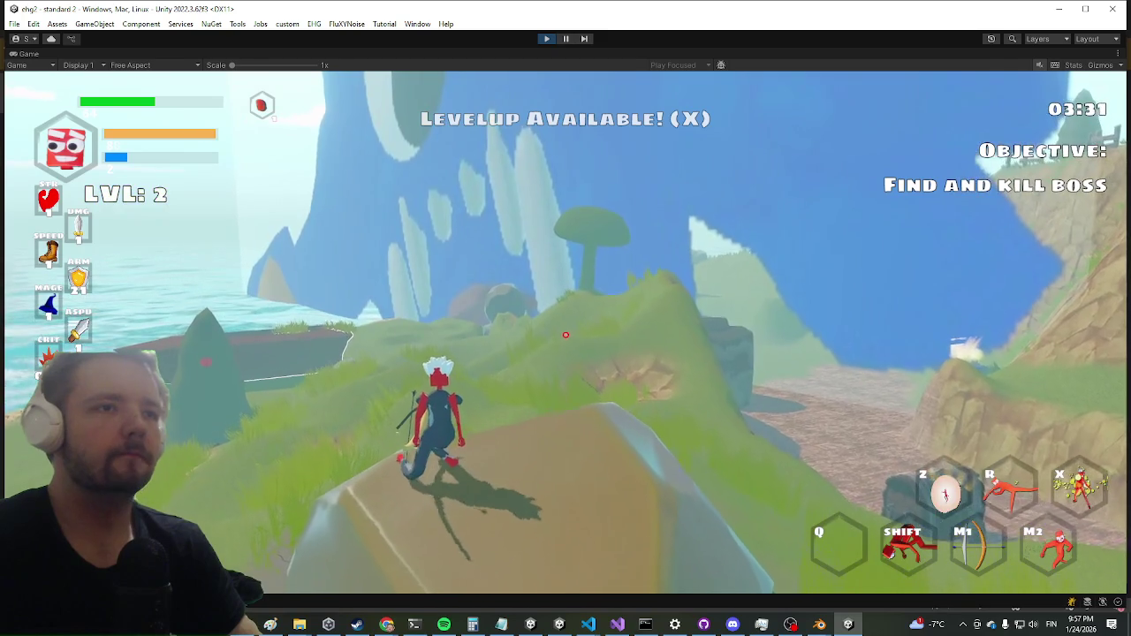
key(w)
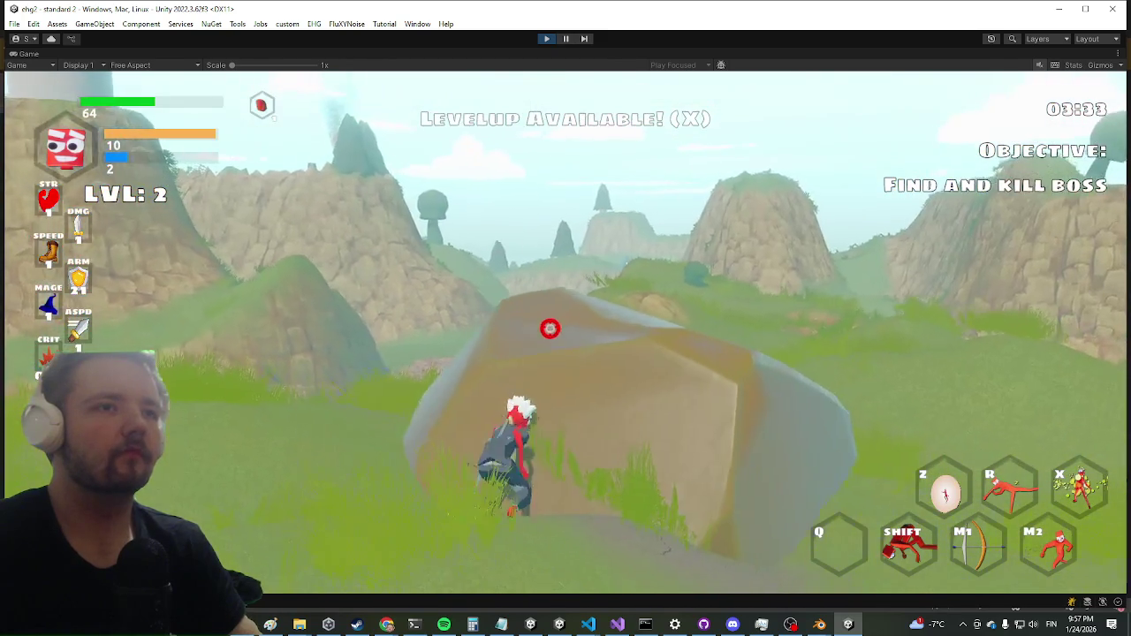
key(space)
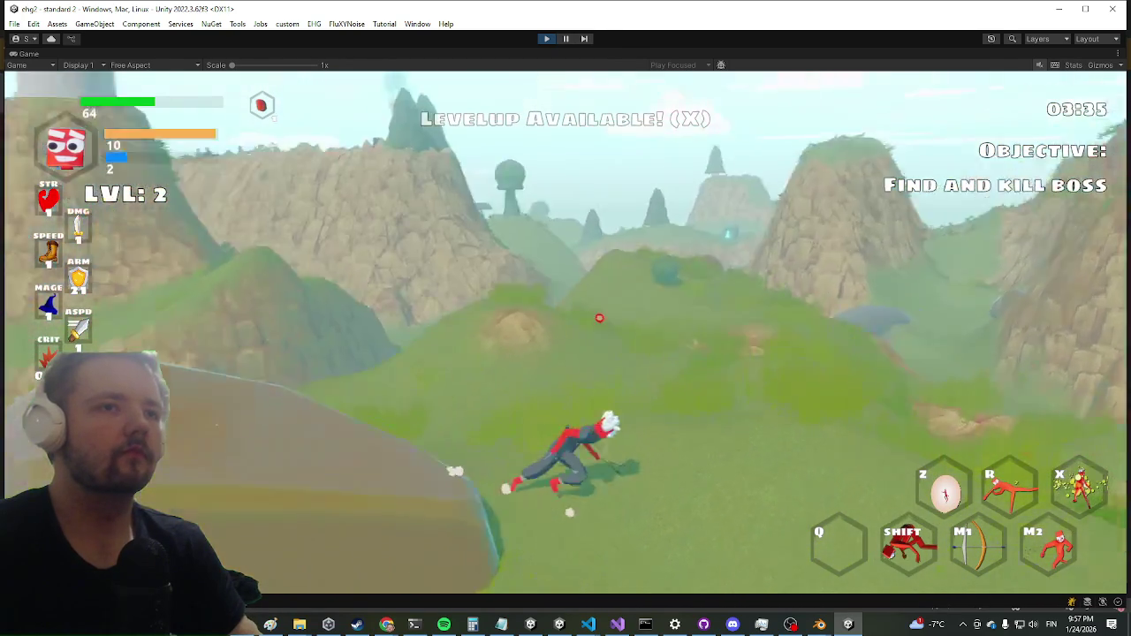
Climb back onto the rock, slide off and reclimb it, then draw the bow.
key(w)
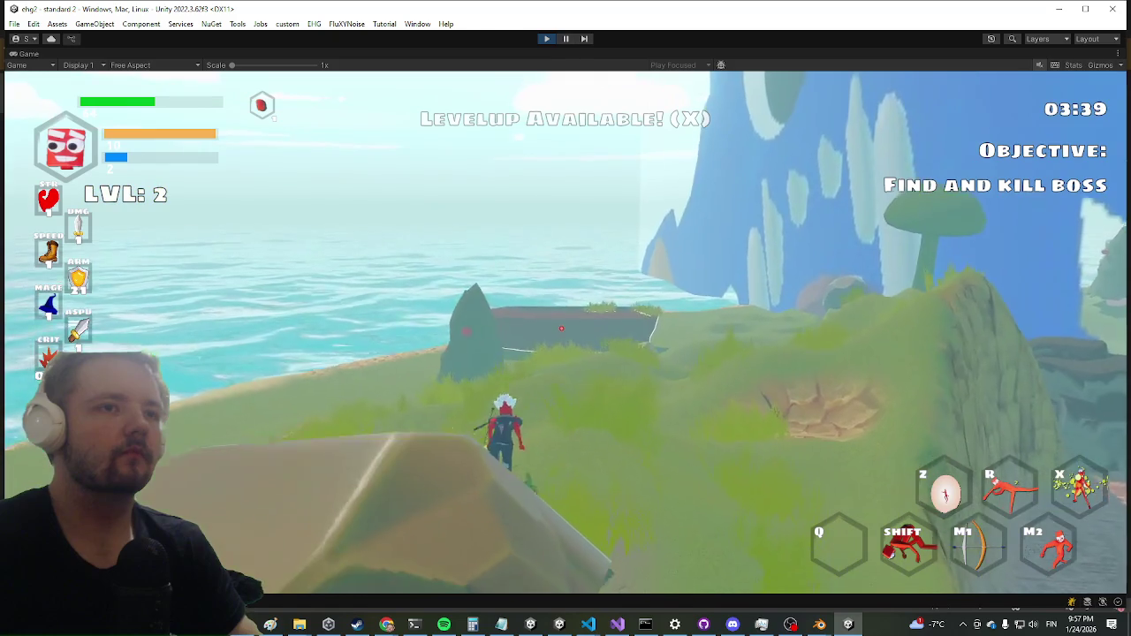
key(shift)
key(w)
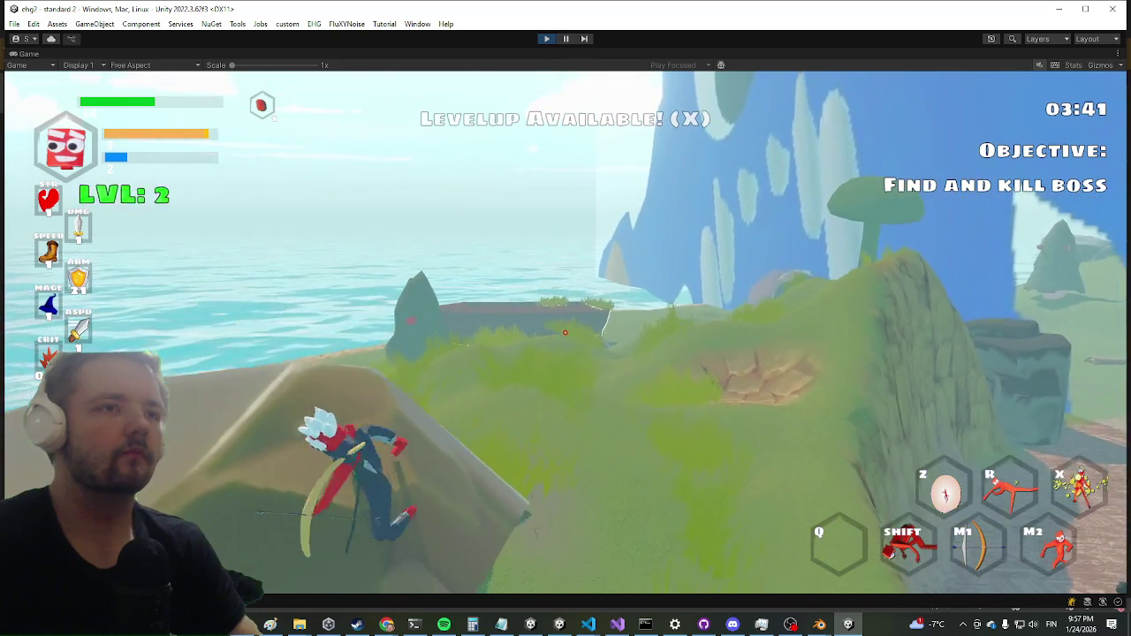
key(w)
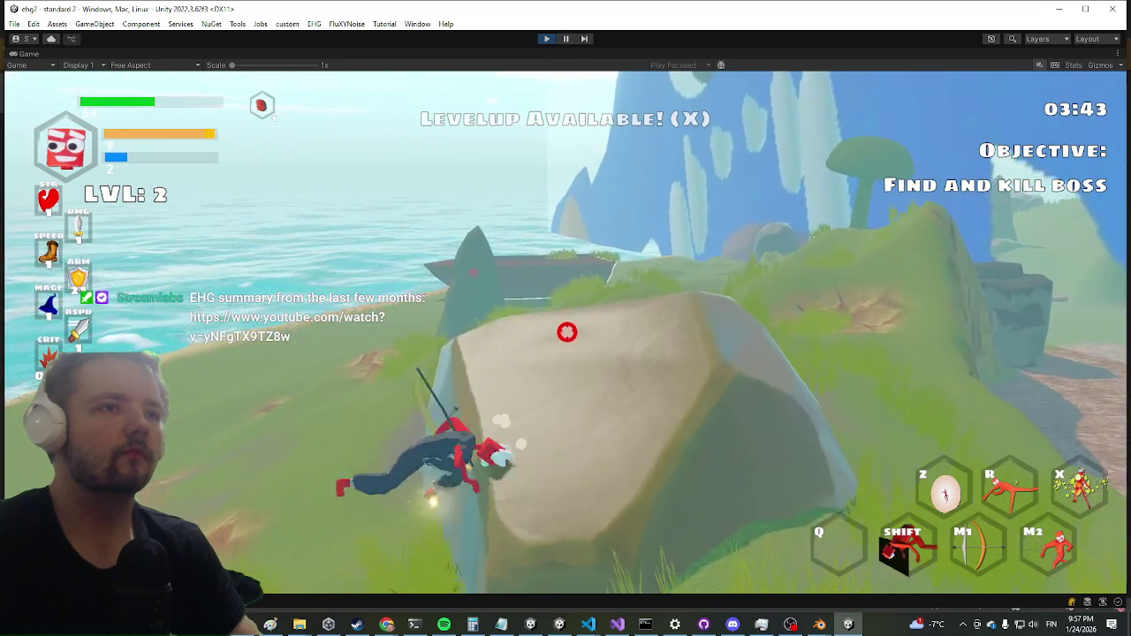
key(w)
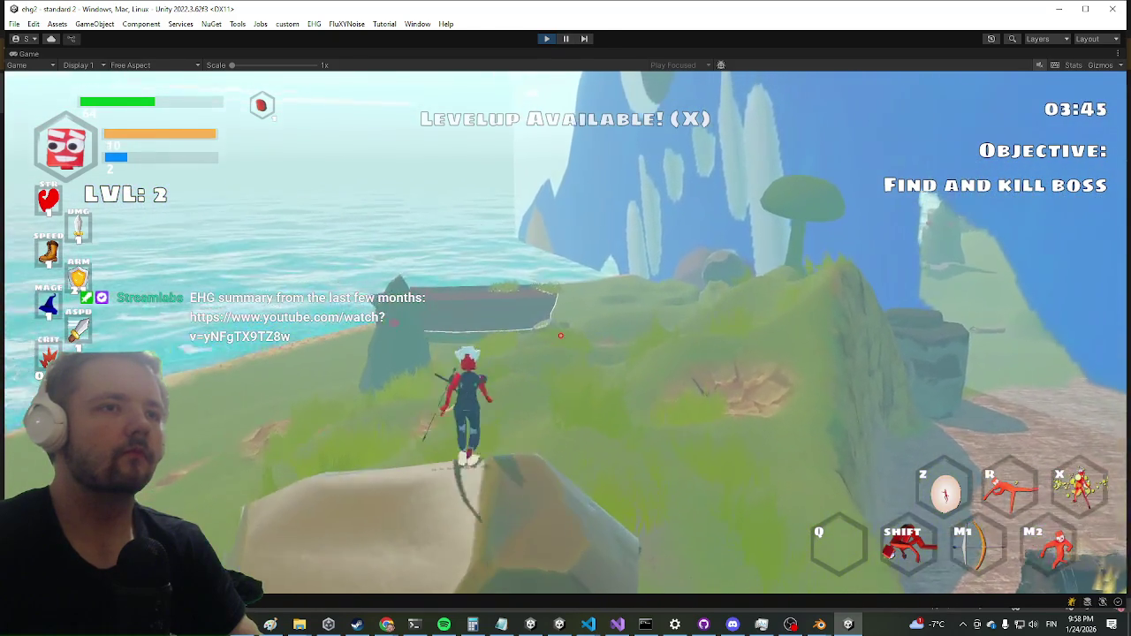
click(563, 331)
key(w)
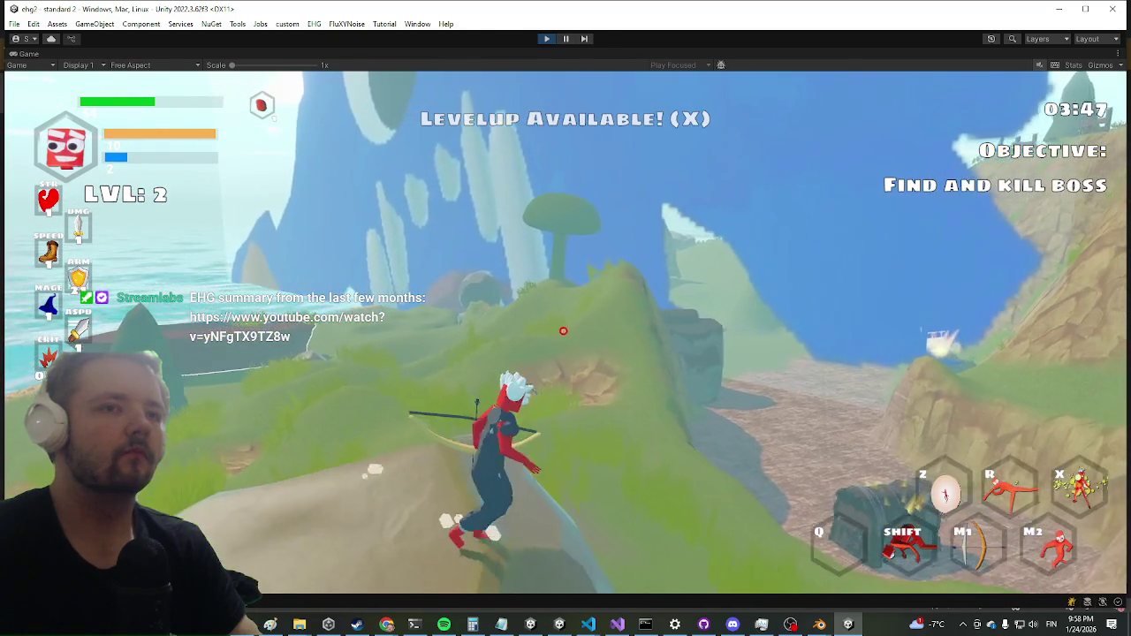
right_click(17, 55)
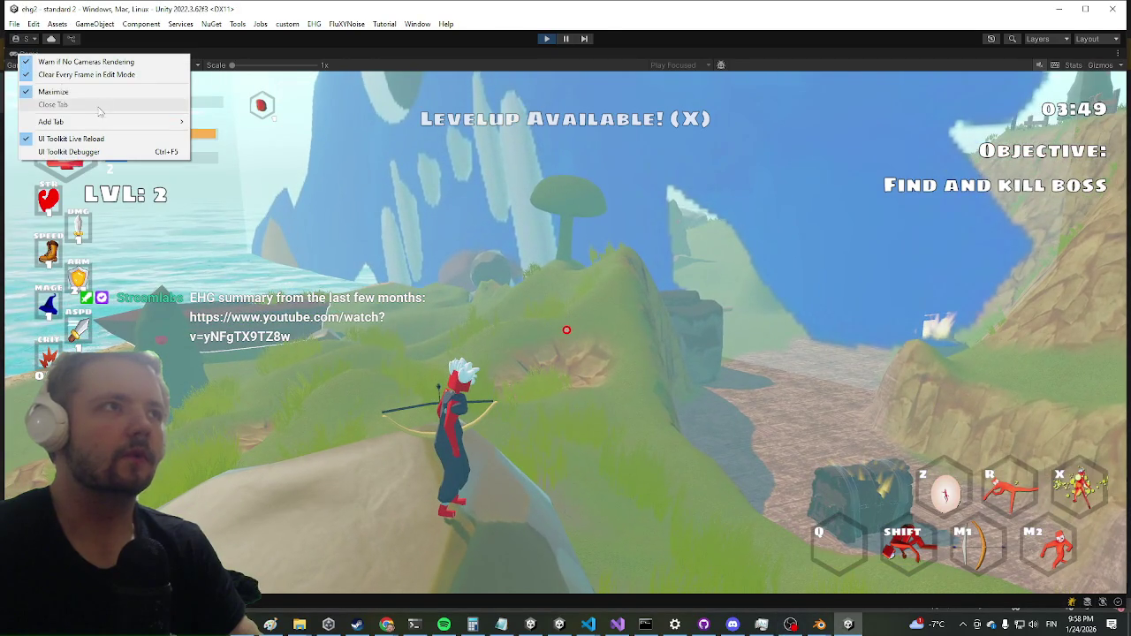
Unmaximize the Game view and inspect EnemyManager's Wave object, expanding its WavePool enemy list.
click(113, 92)
key(super)
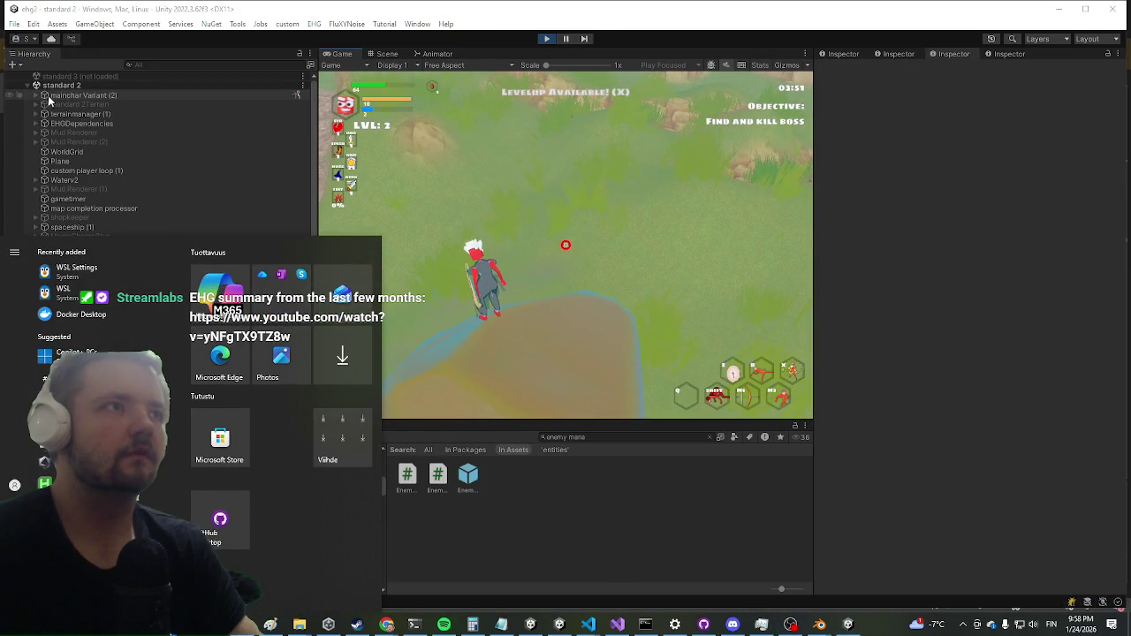
key(super)
scroll(188, 322, down, 10)
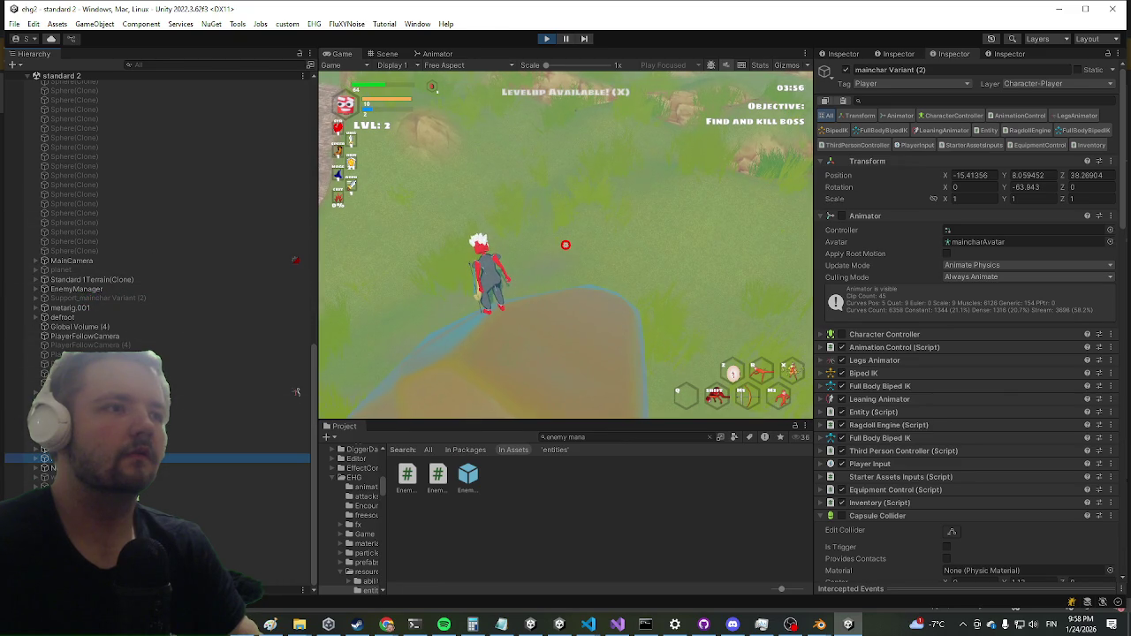
key(Down)
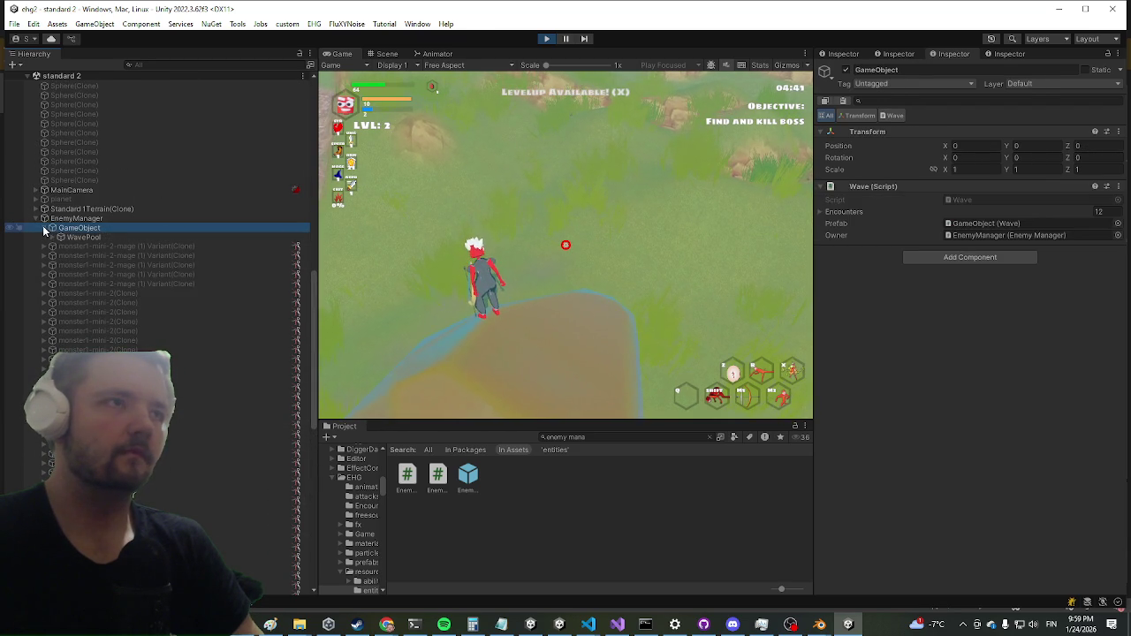
click(52, 238)
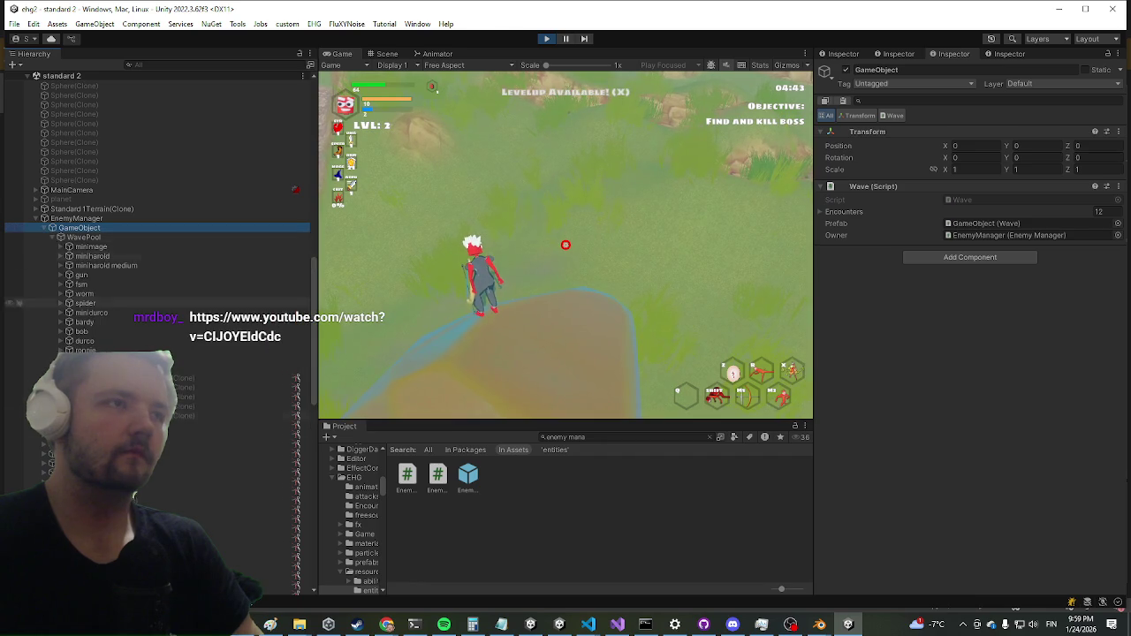
Scroll through the WavePool enemies, then reposition the YouTube window and play the Endfield exploration video fullscreen.
scroll(53, 354, down, 10)
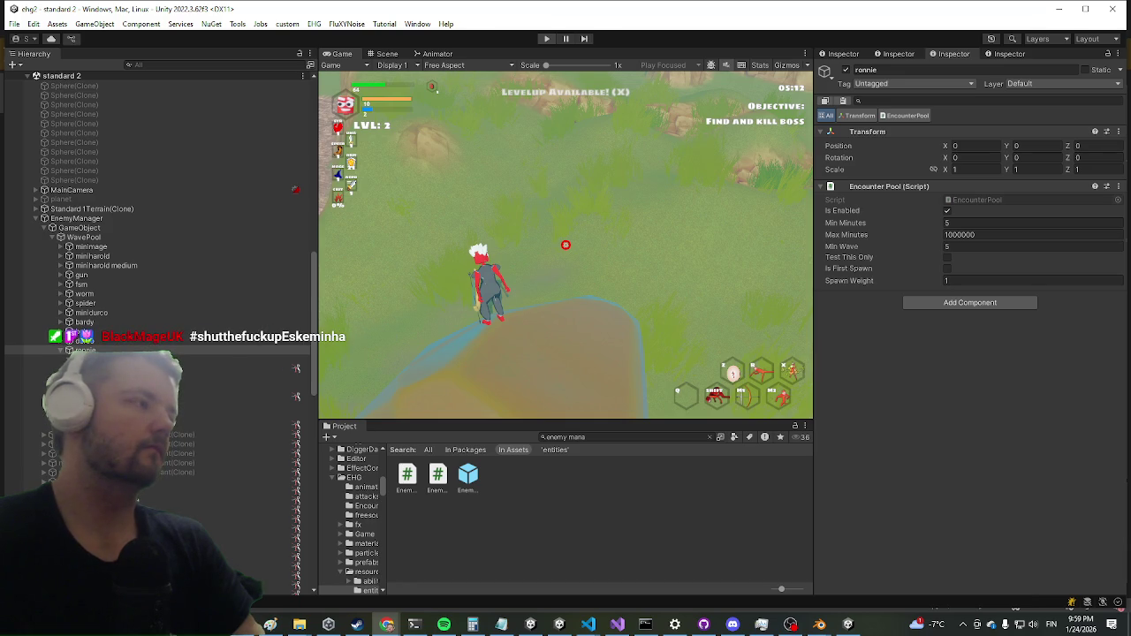
mouse_move(1130, 132)
mouse_down()
mouse_move(745, 134)
mouse_move(518, 166)
mouse_up()
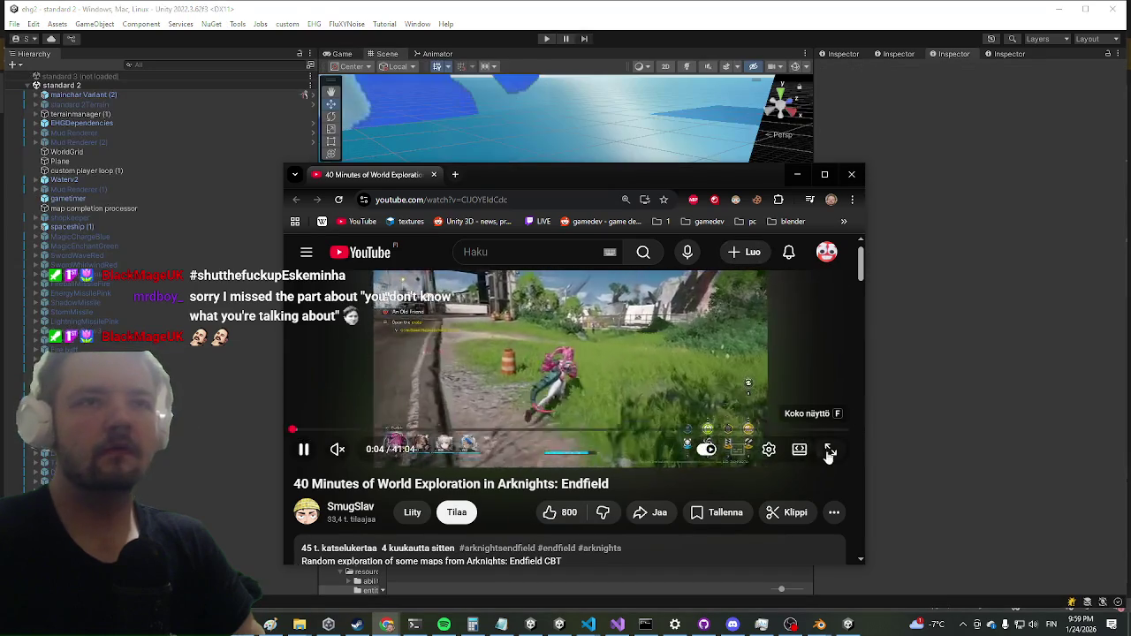
click(827, 451)
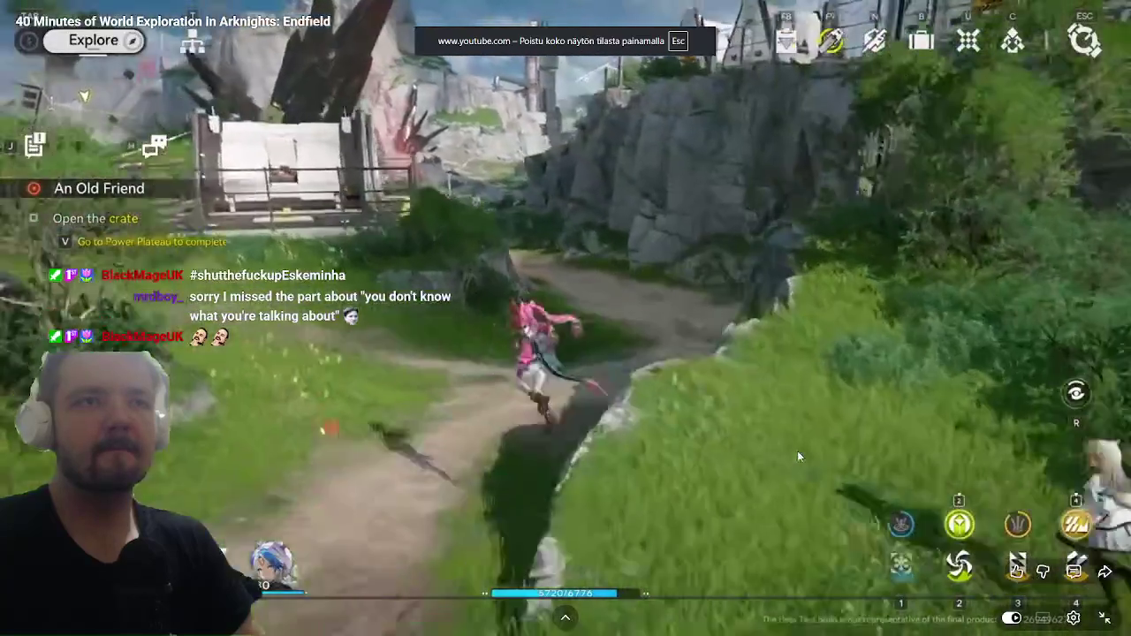
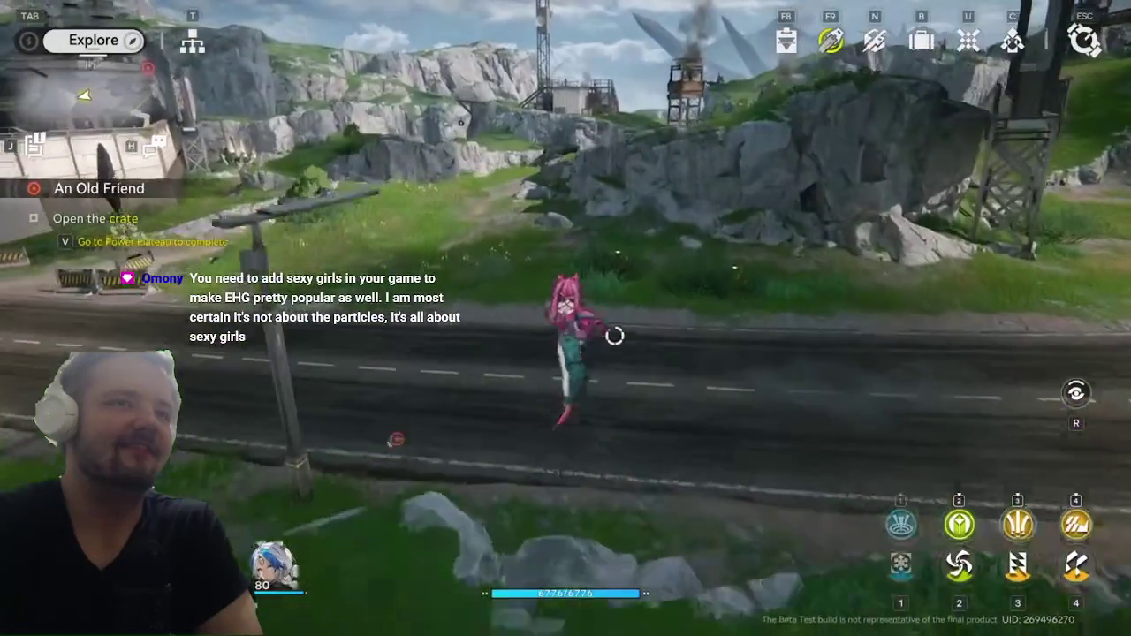
Skip ahead in the Arknights: Endfield exploration video using the seek bar and keyboard shortcuts.
key(u)
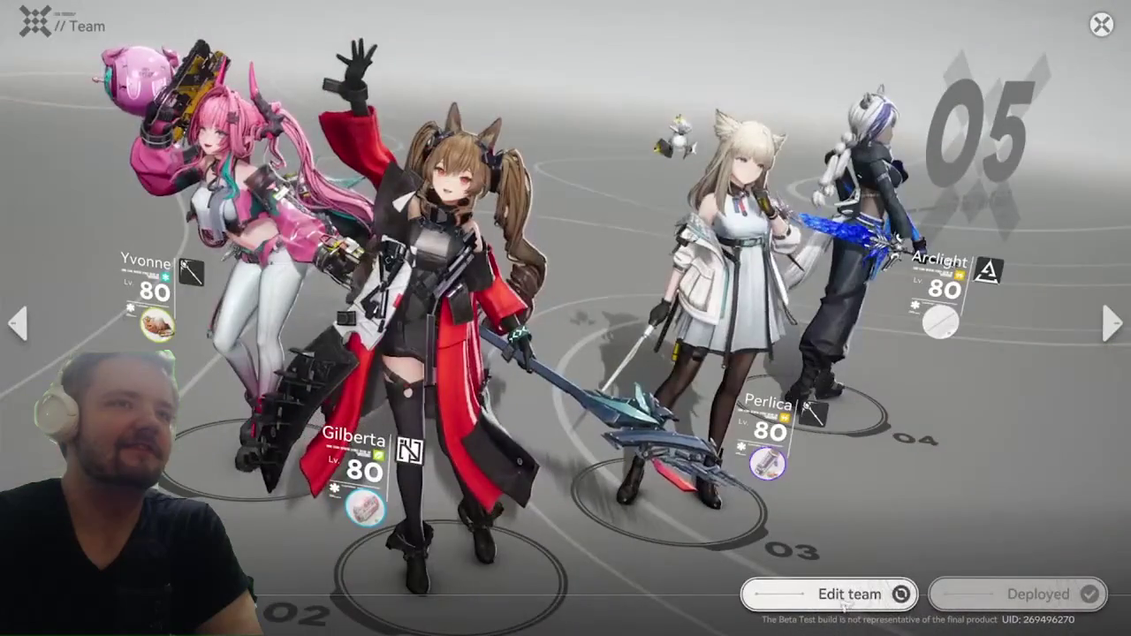
click(846, 595)
click(309, 78)
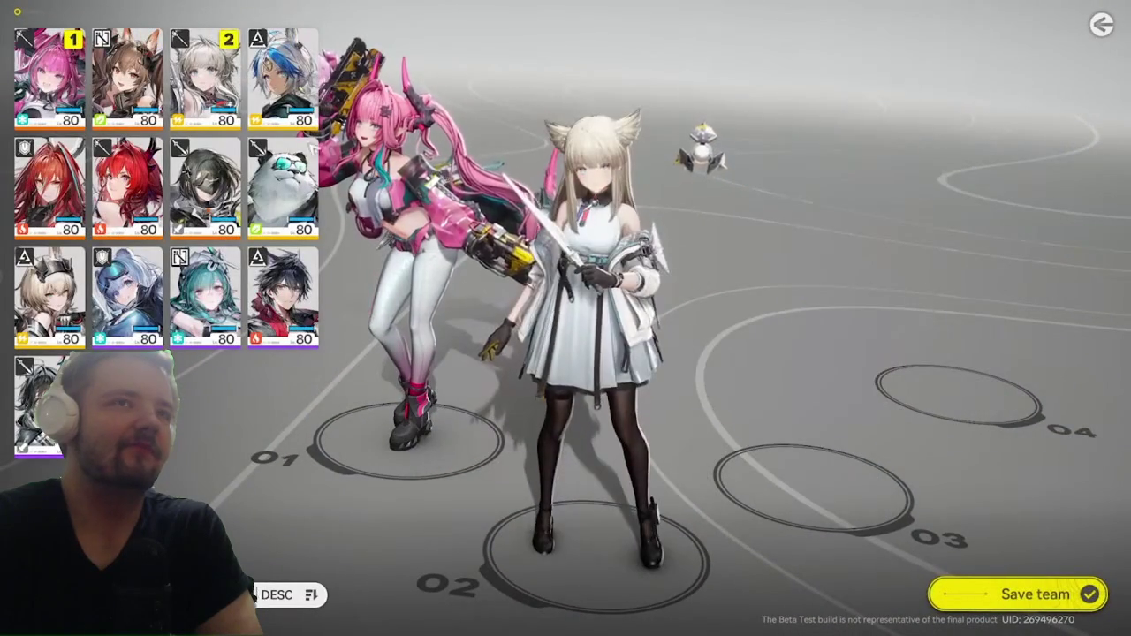
click(1011, 587)
key(Escape)
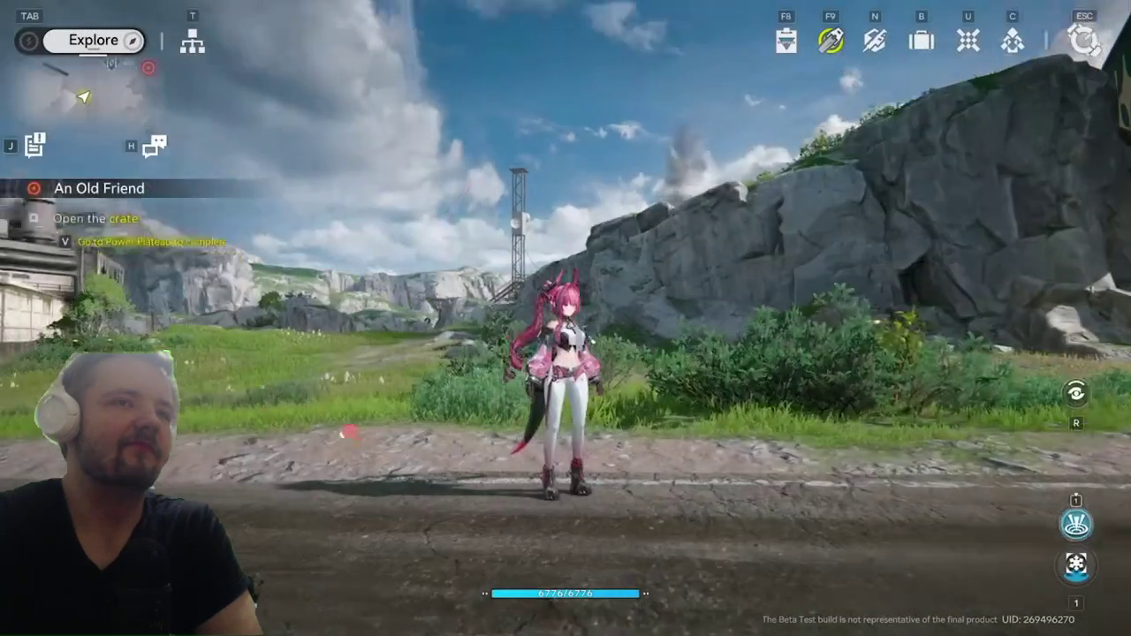
key(1)
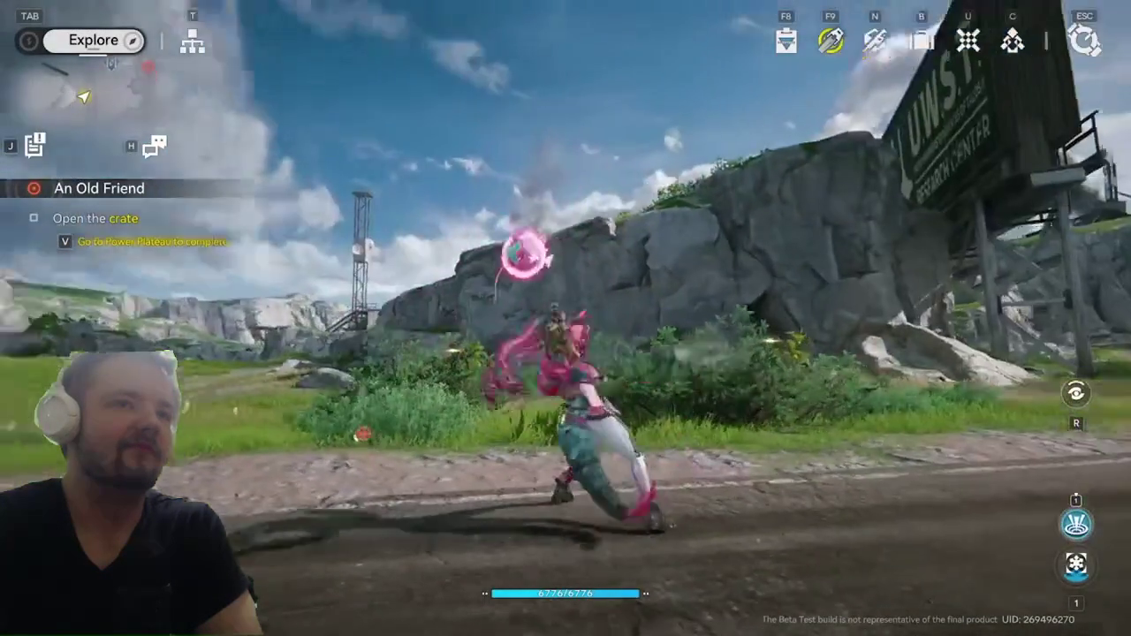
key(1)
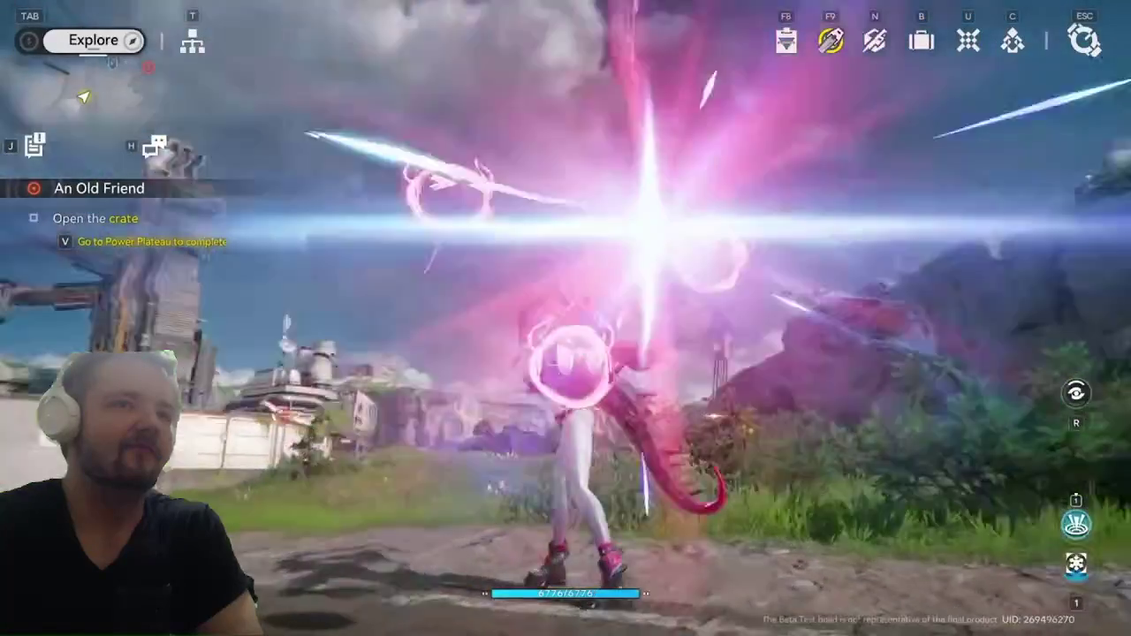
key(e)
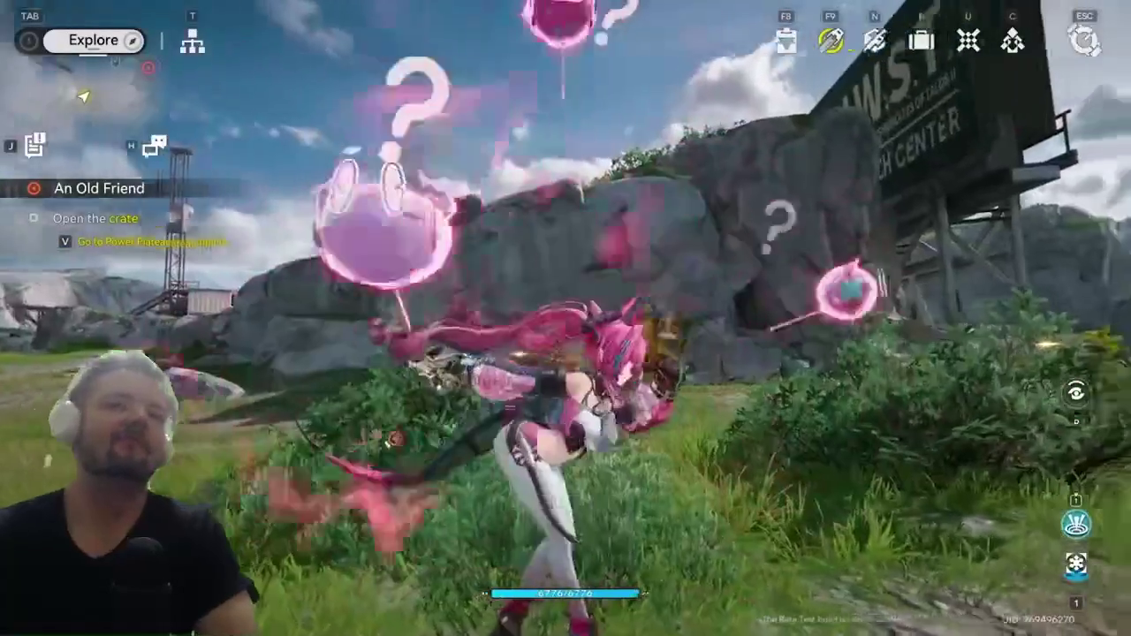
mouse_move(920, 106)
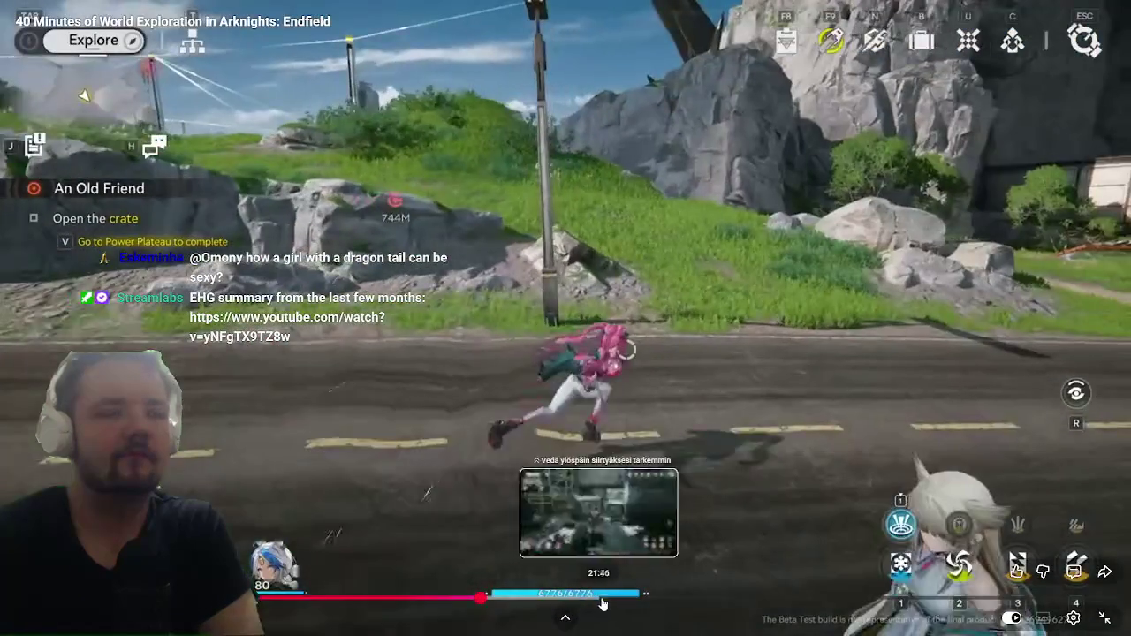
Jump to a later part, exit fullscreen, pause the video and close the browser window.
click(665, 599)
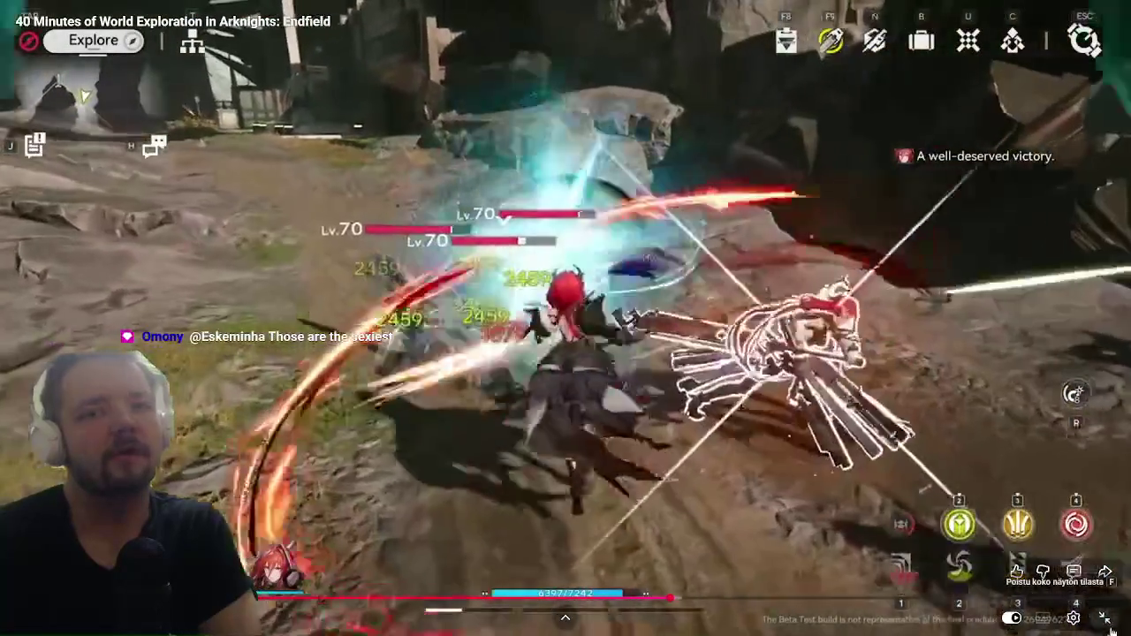
key(Escape)
click(613, 303)
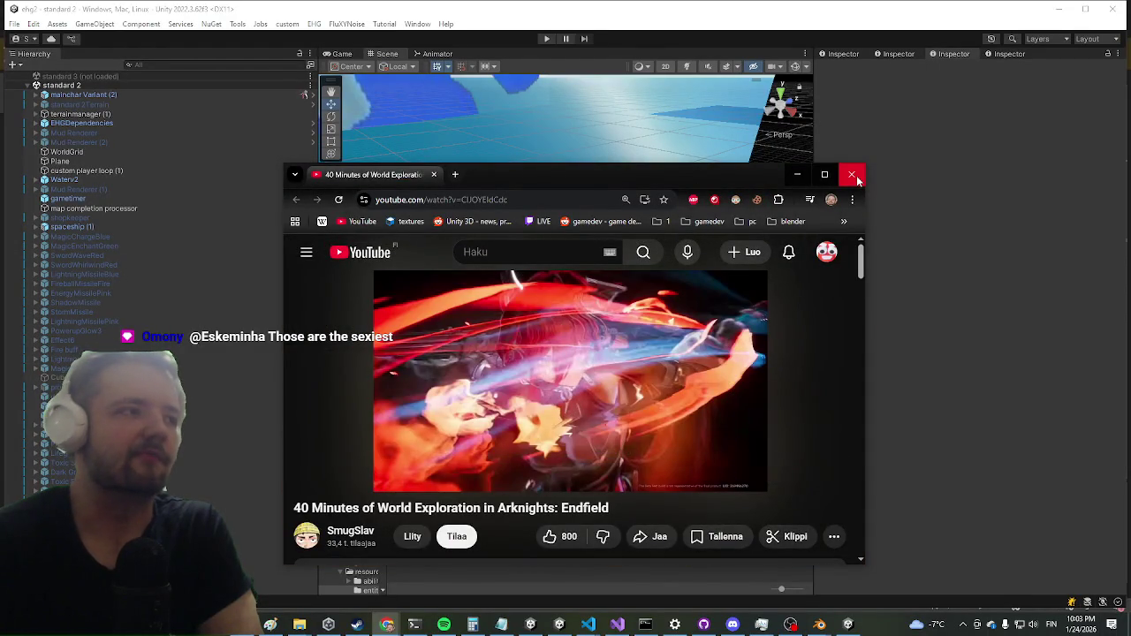
click(854, 175)
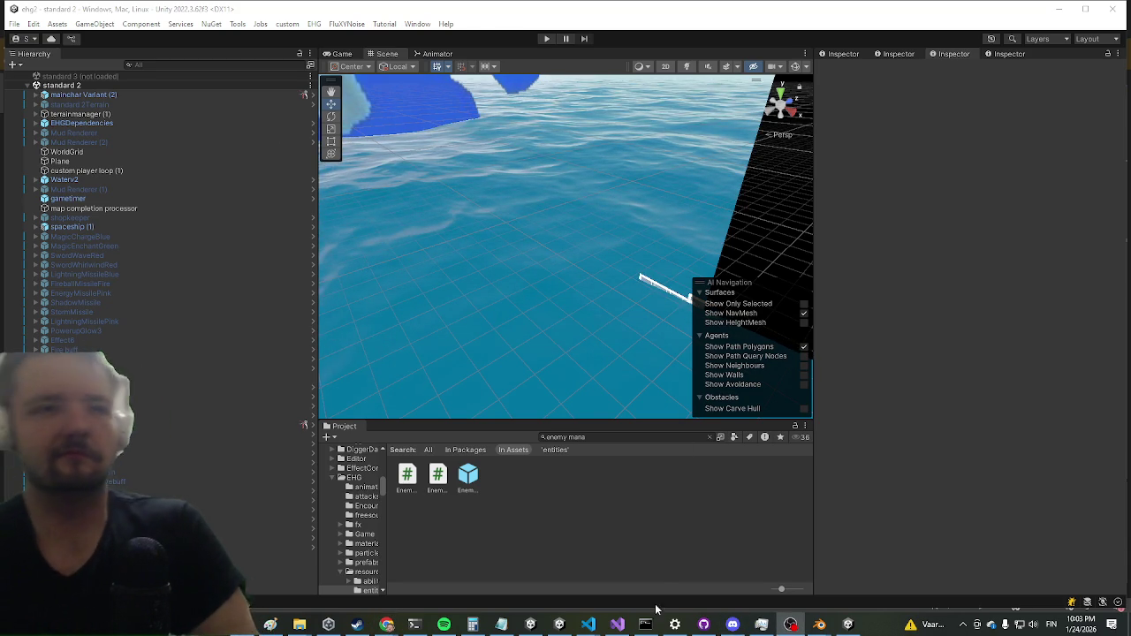
Open the EnemyManager prefab and scroll the Hierarchy down to the dragon rows.
click(617, 624)
click(617, 624)
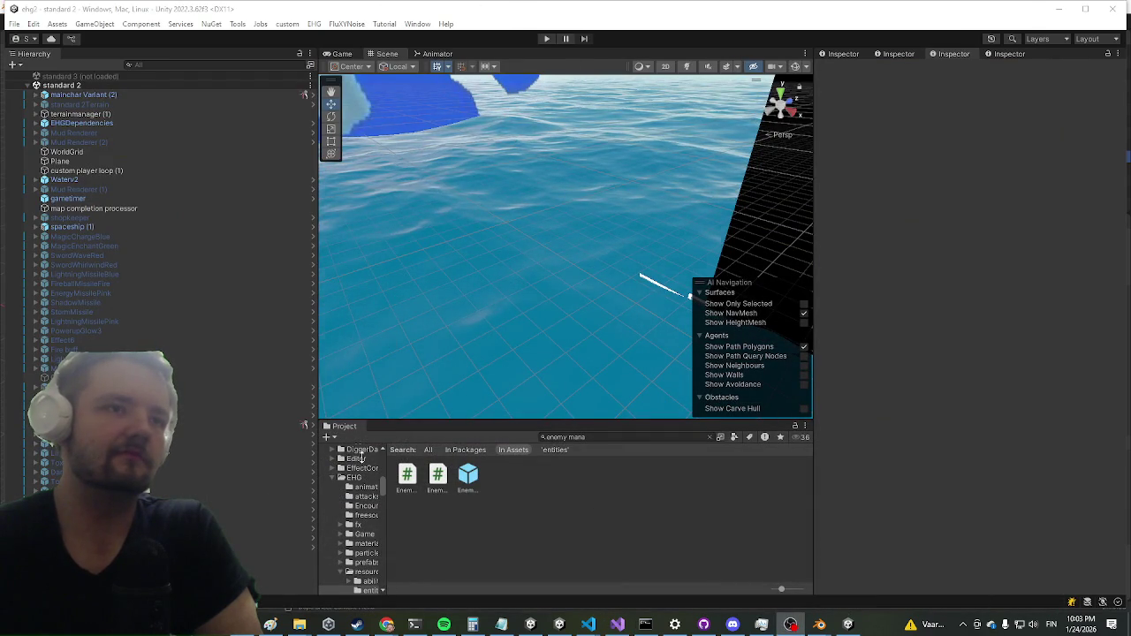
click(467, 477)
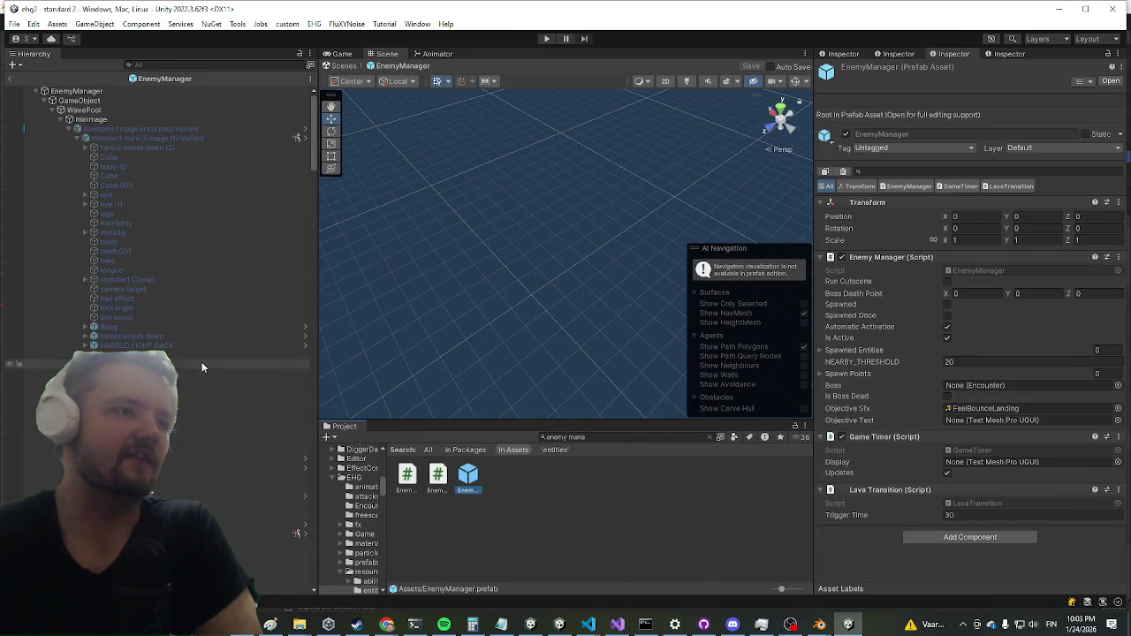
scroll(266, 283, down, 10)
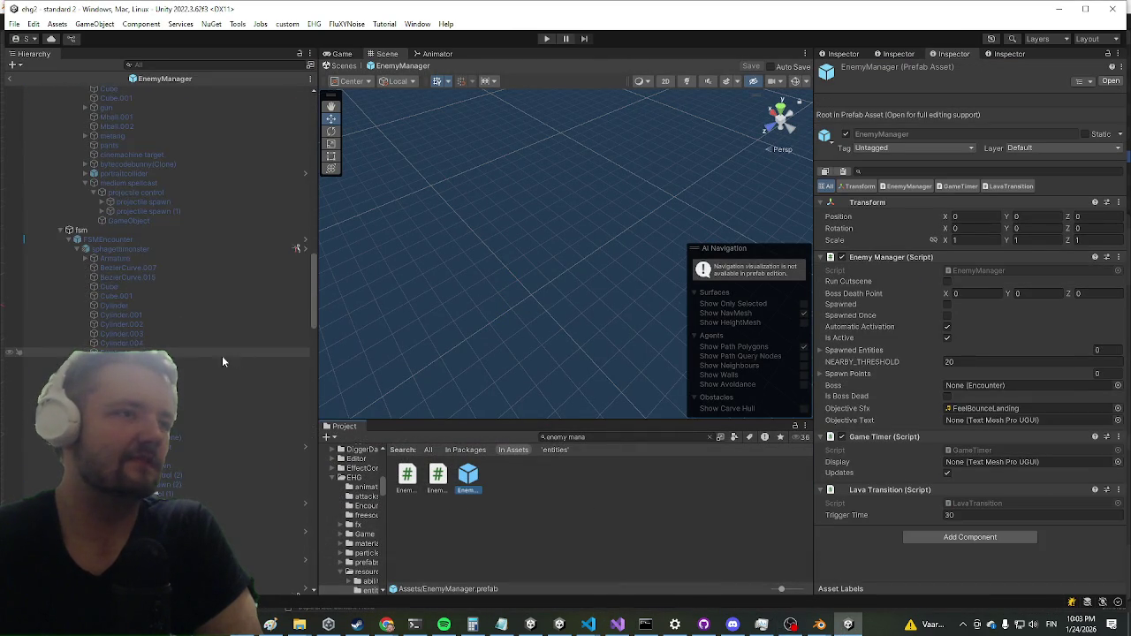
scroll(188, 352, down, 10)
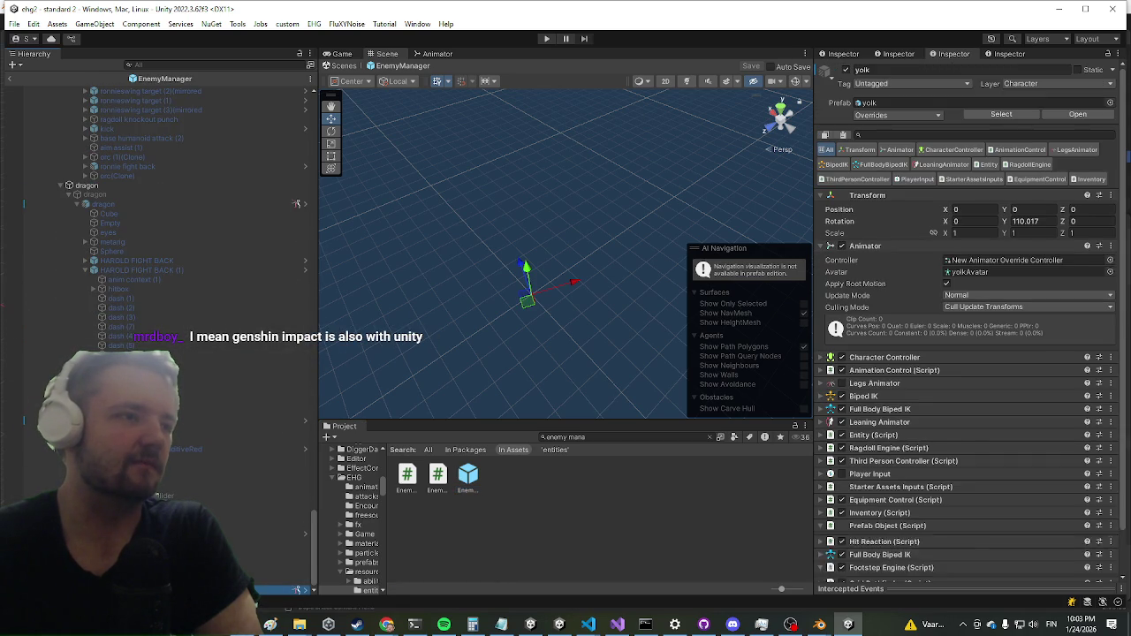
scroll(265, 579, down, 3)
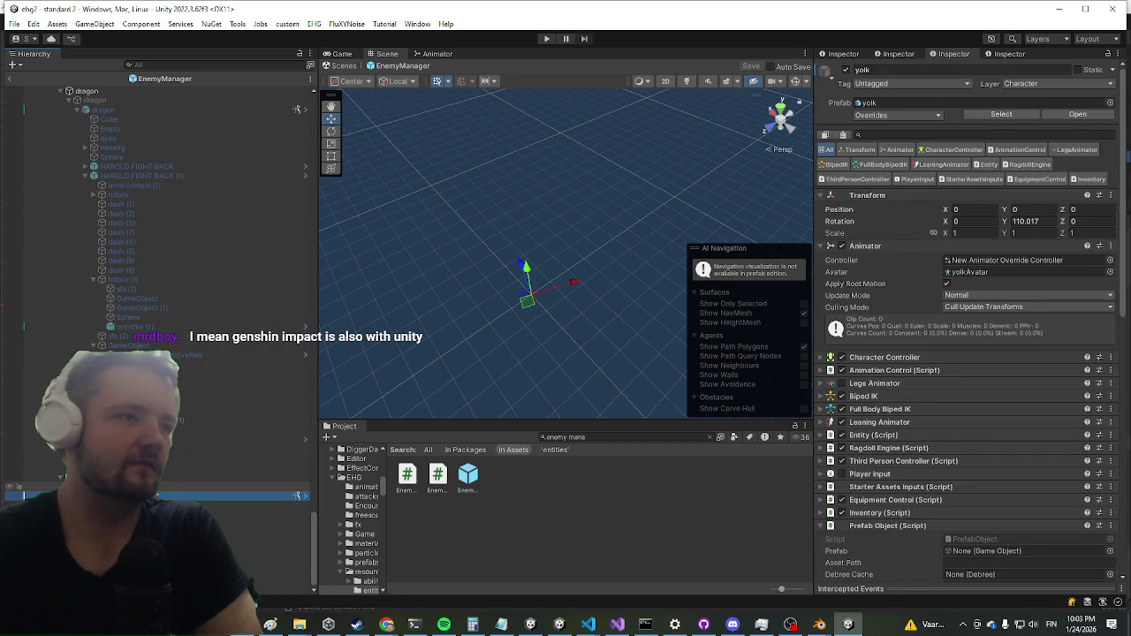
Select the dragon entry, then inspect Ronnie Encounter and the orc beneath it.
click(147, 112)
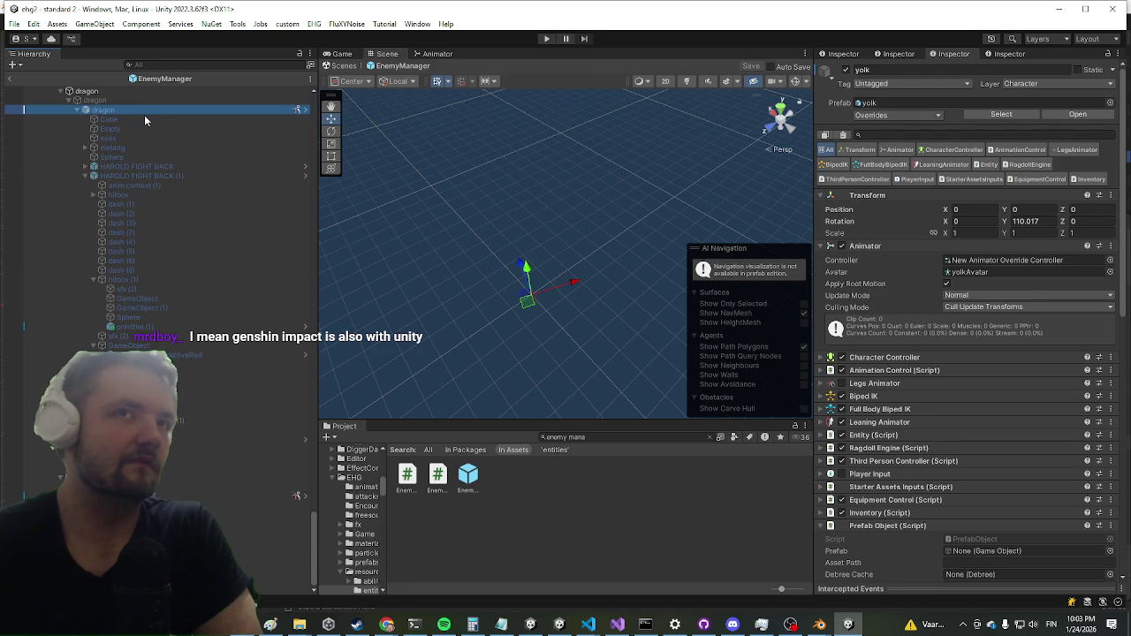
scroll(106, 201, up, 5)
scroll(106, 201, up, 4)
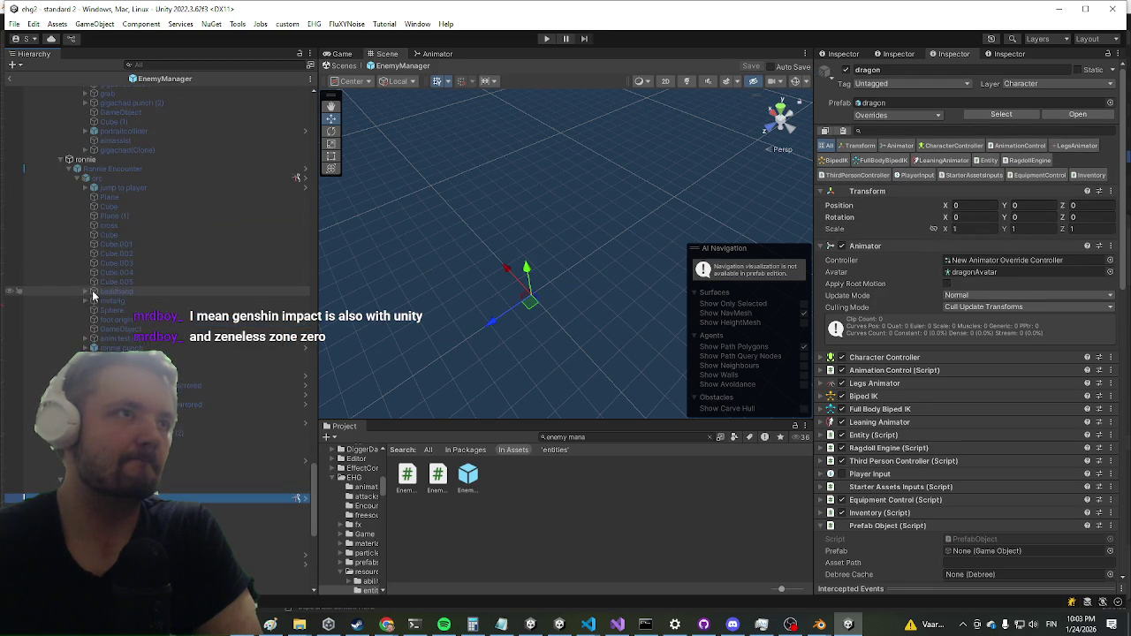
click(150, 168)
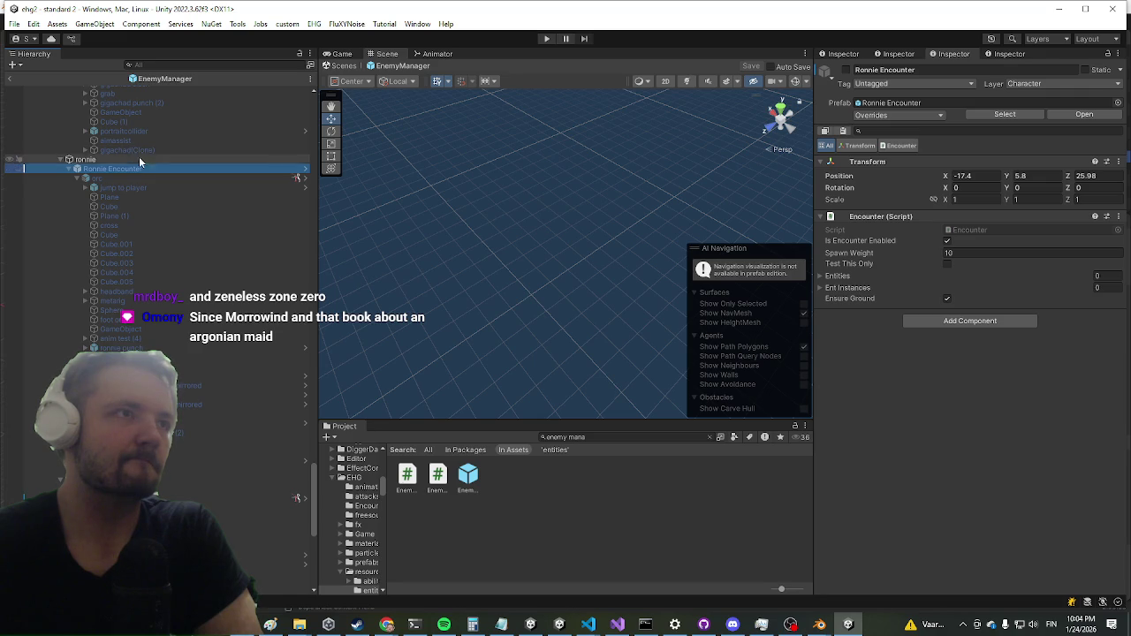
click(113, 176)
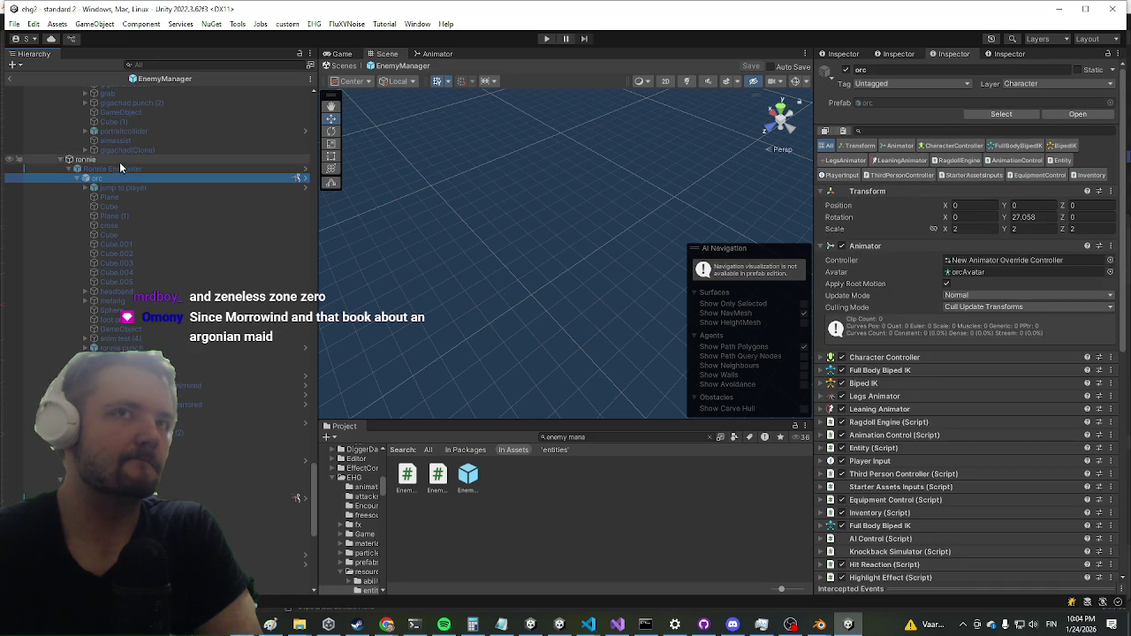
Scroll the dragon's Inspector, collapsing Footstep Engine and expanding the Grid Pathfinder fields.
scroll(910, 291, down, 5)
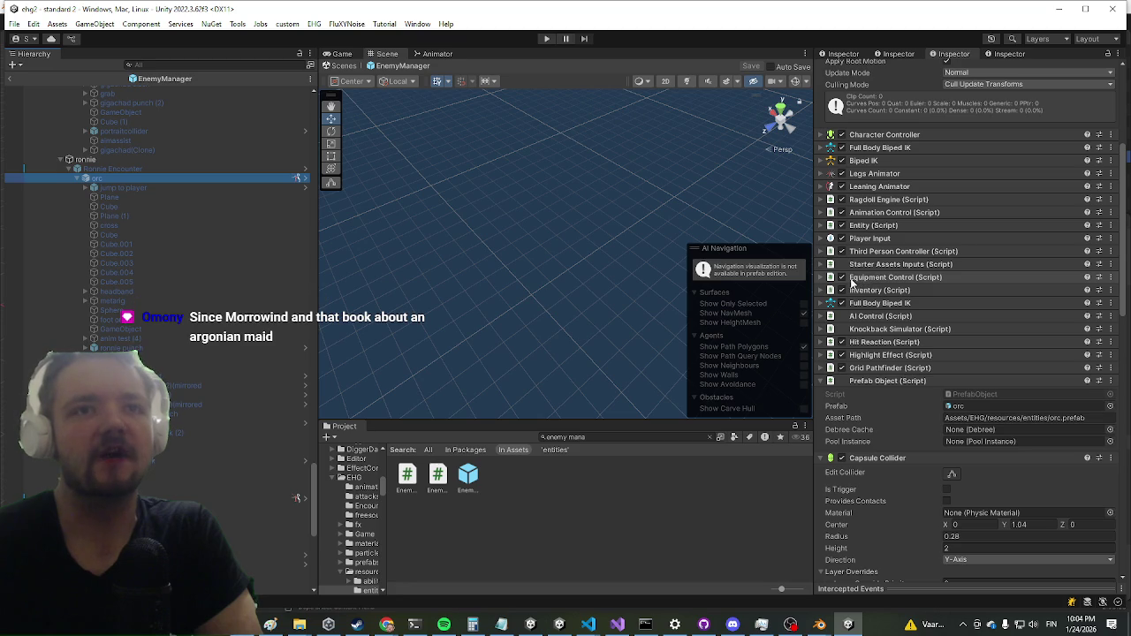
scroll(160, 462, down, 5)
scroll(160, 462, down, 4)
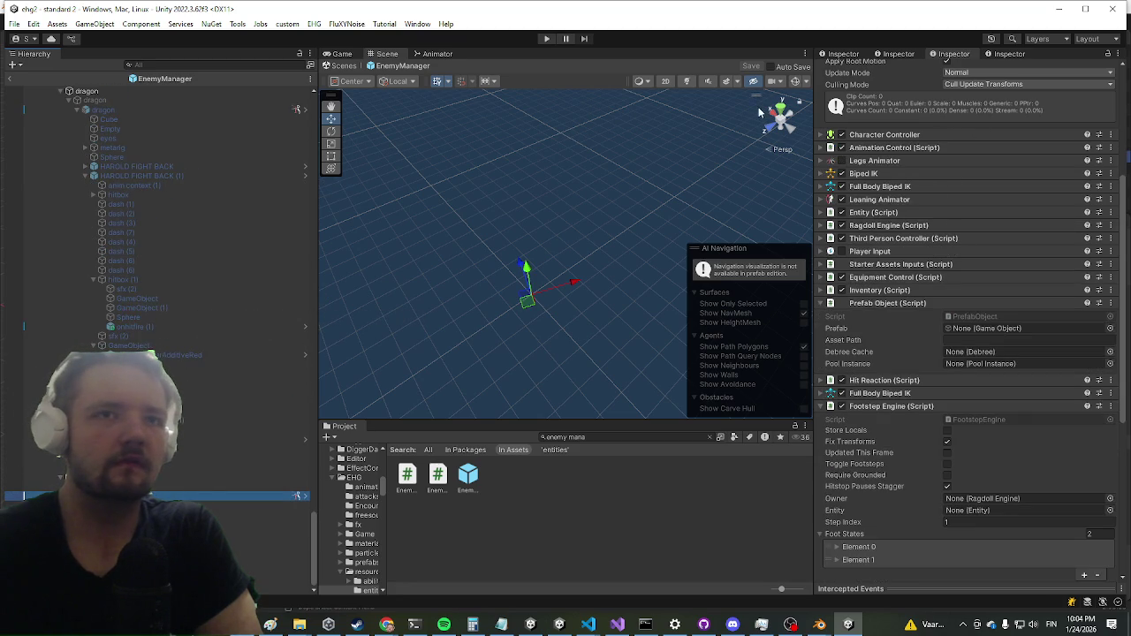
scroll(895, 261, down, 3)
scroll(893, 262, down, 1)
click(892, 261)
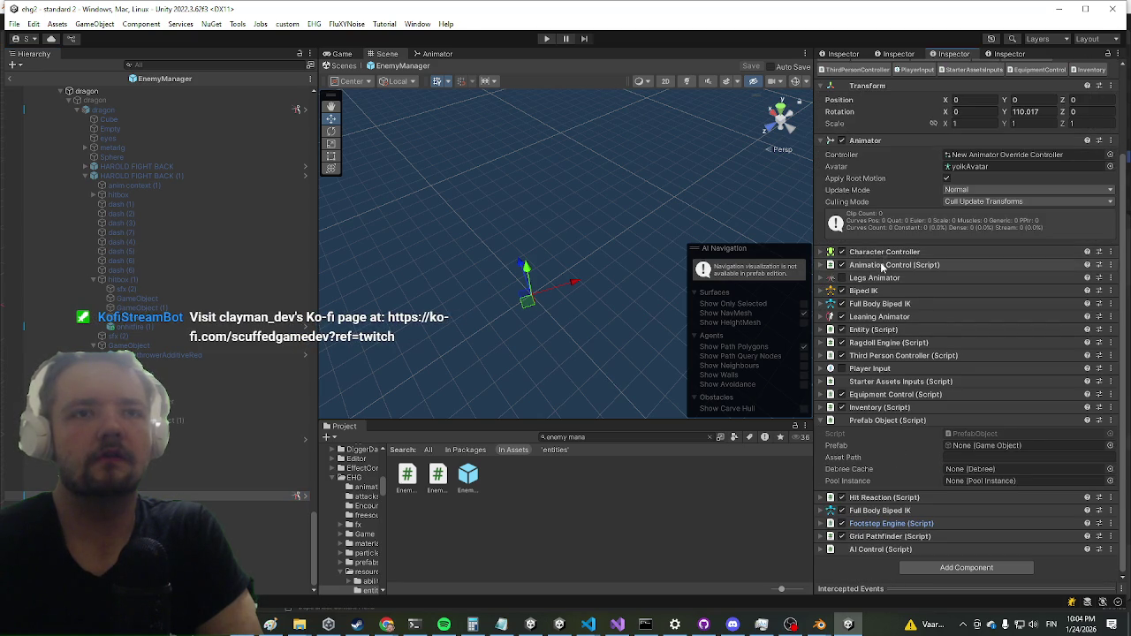
click(884, 537)
scroll(888, 380, down, 5)
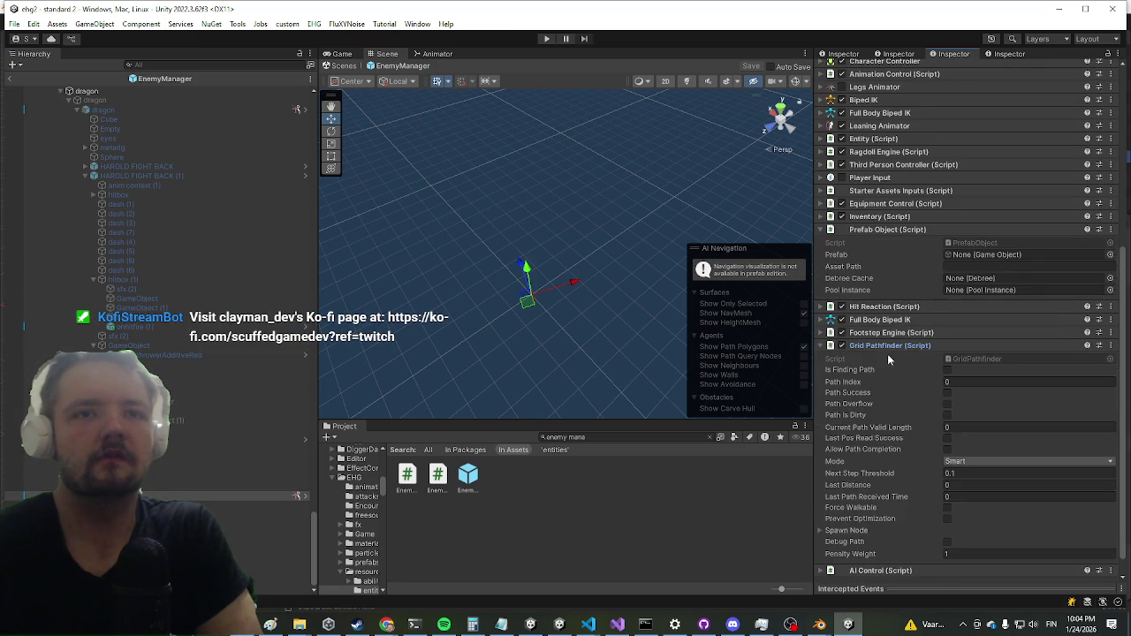
scroll(935, 242, down, 1)
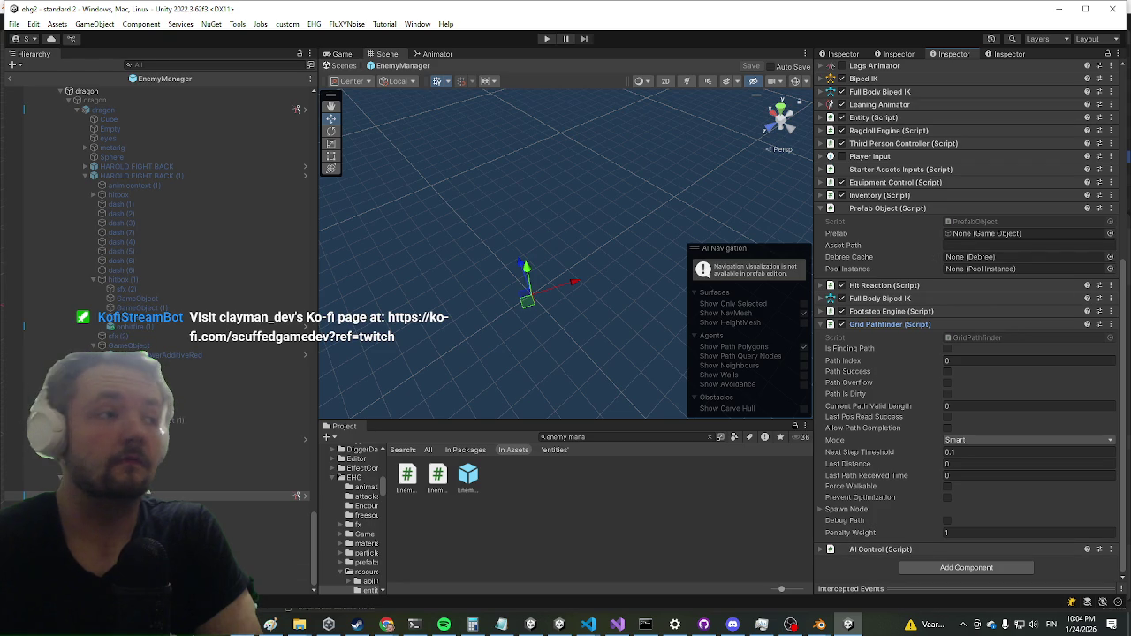
Back in Unity, collapse the Entity (Script) component to reveal Ragdoll Engine, Grid Pathfinder and AI Control.
key(alt+Tab)
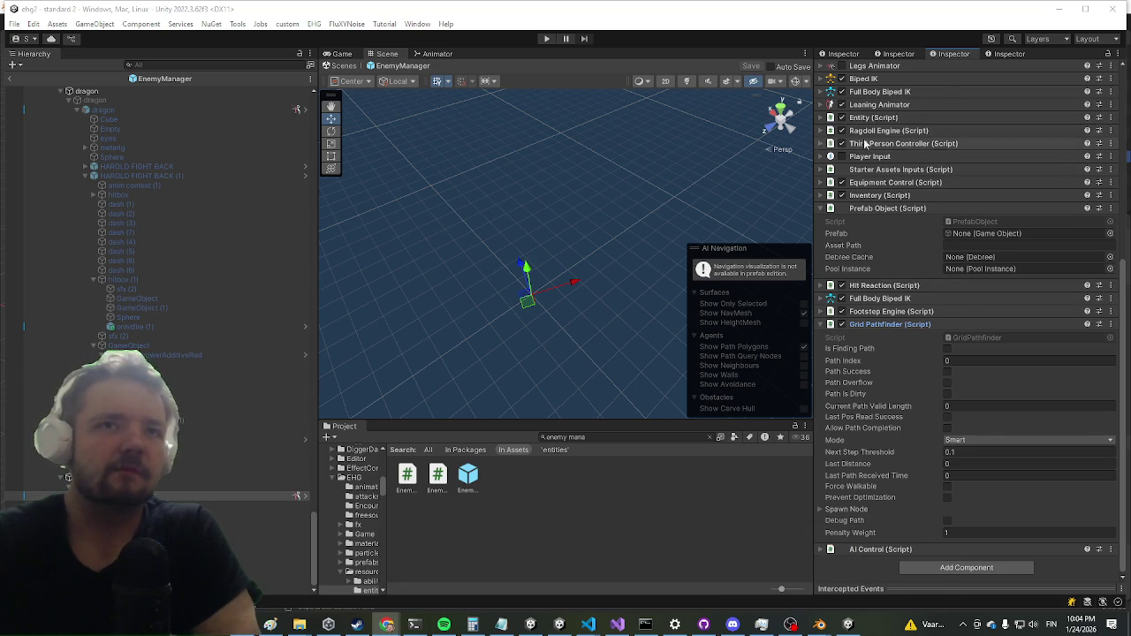
scroll(849, 132, up, 3)
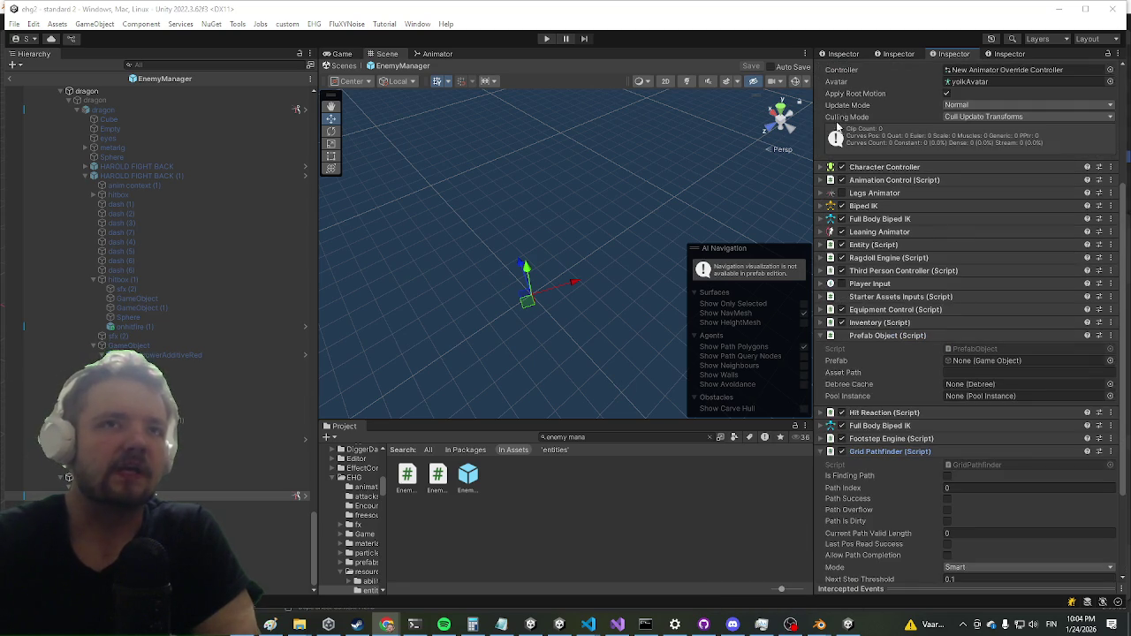
click(900, 253)
click(908, 246)
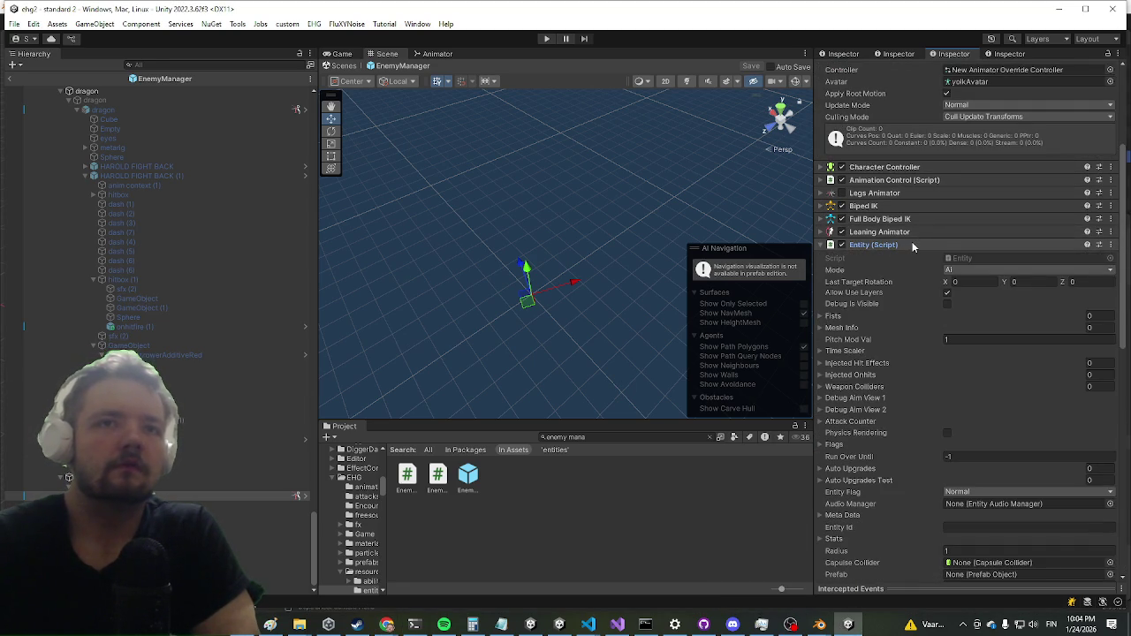
scroll(907, 237, down, 4)
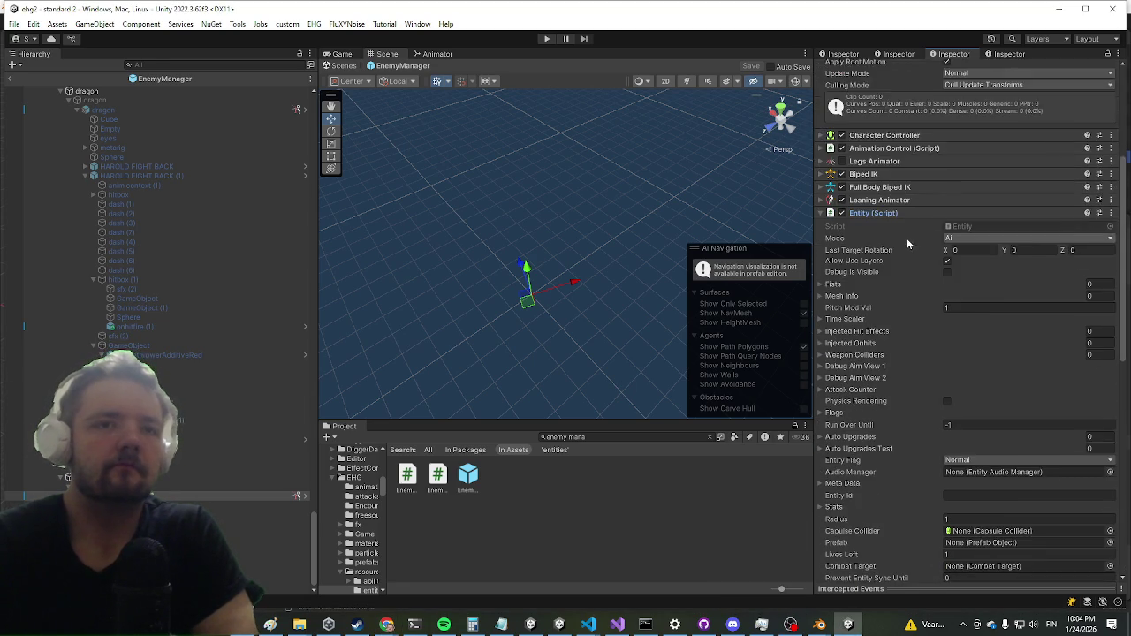
scroll(892, 181, up, 4)
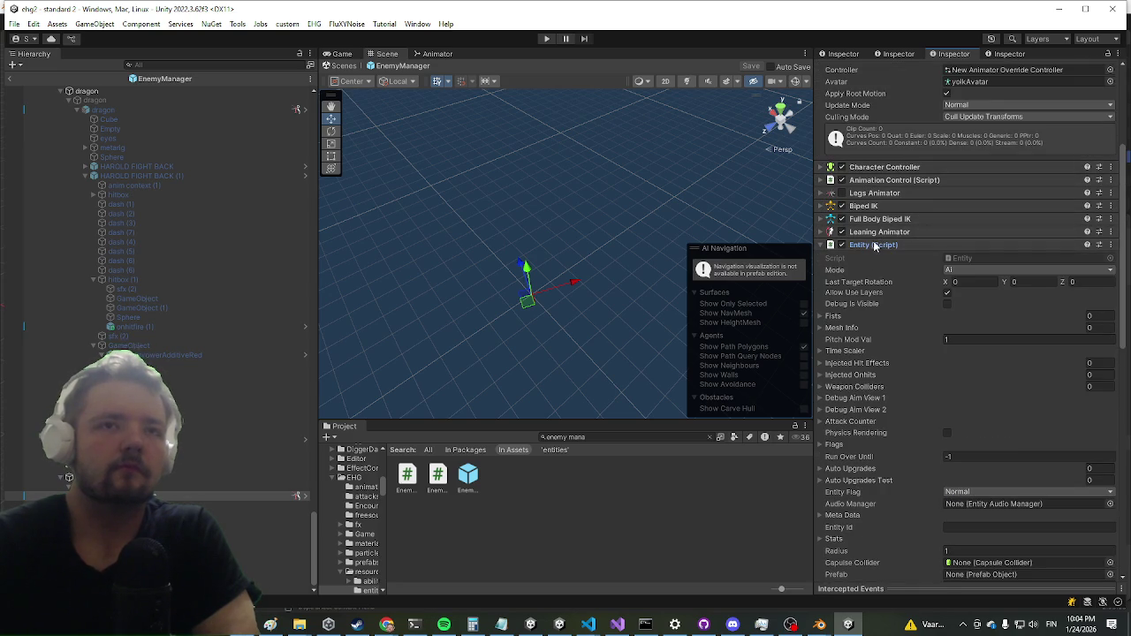
click(873, 245)
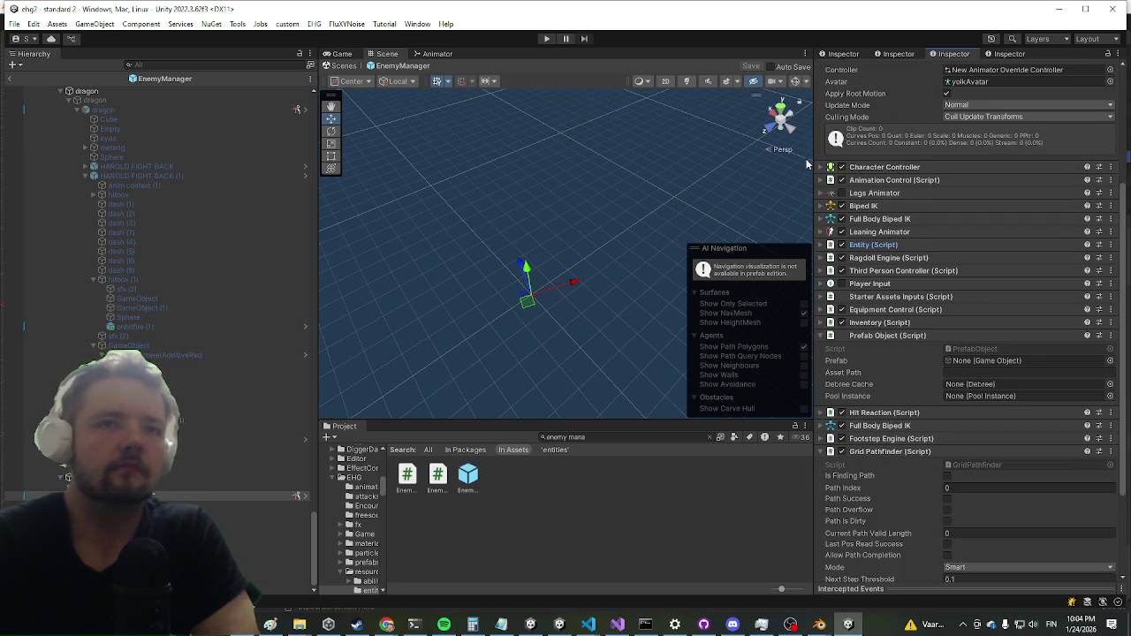
scroll(884, 221, down, 3)
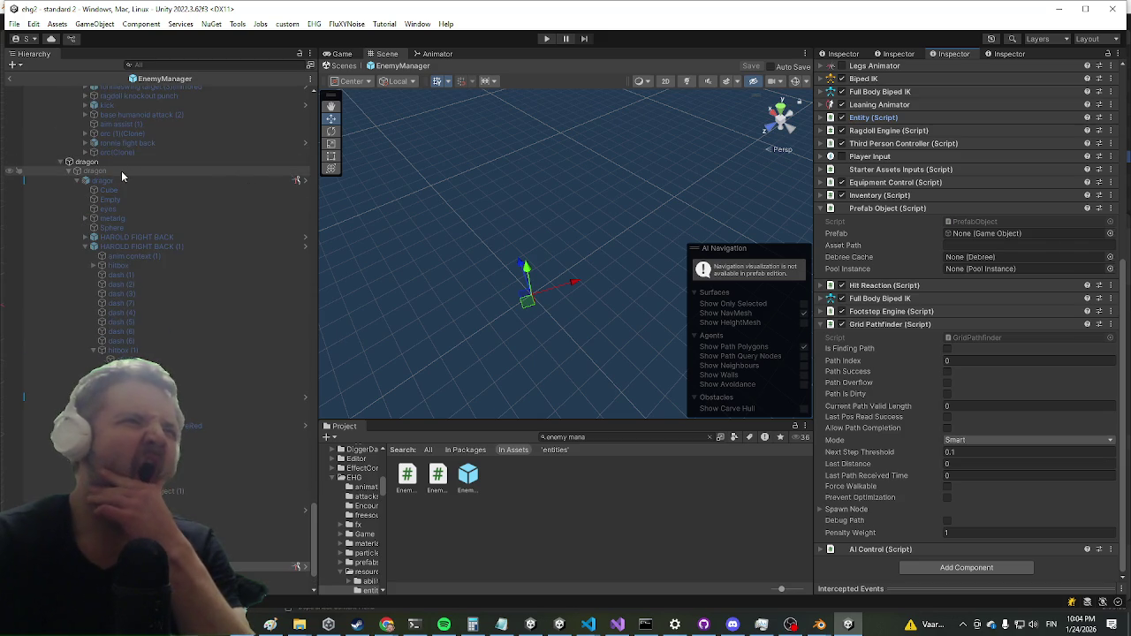
Compare the inner dragon model, the entry under yolk and the dragon entry's spawn settings.
click(117, 180)
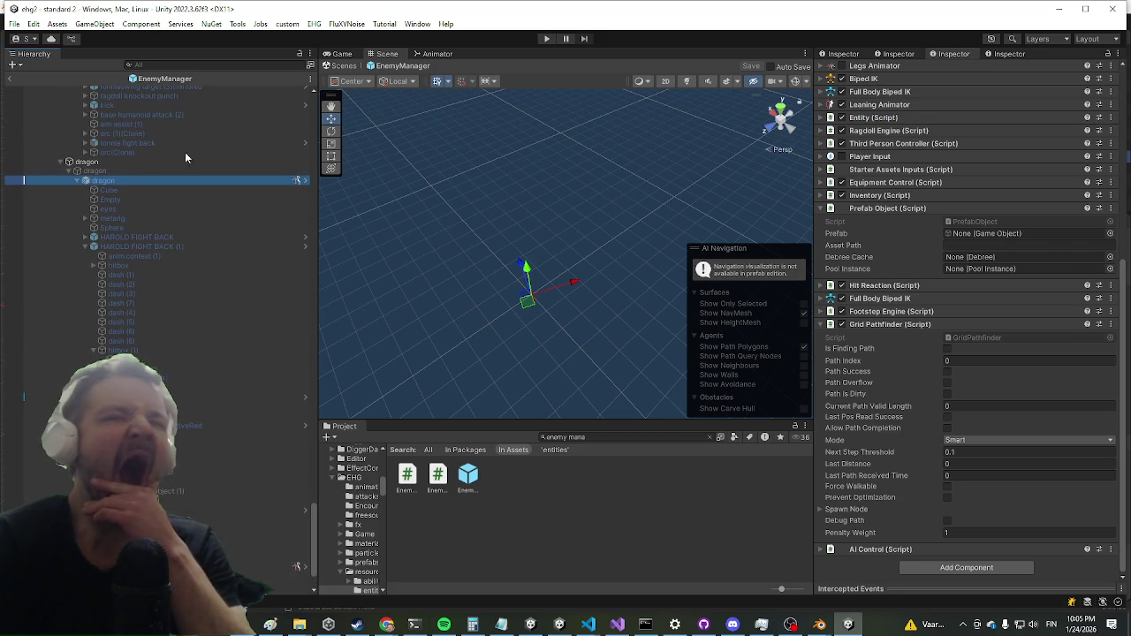
scroll(284, 355, down, 2)
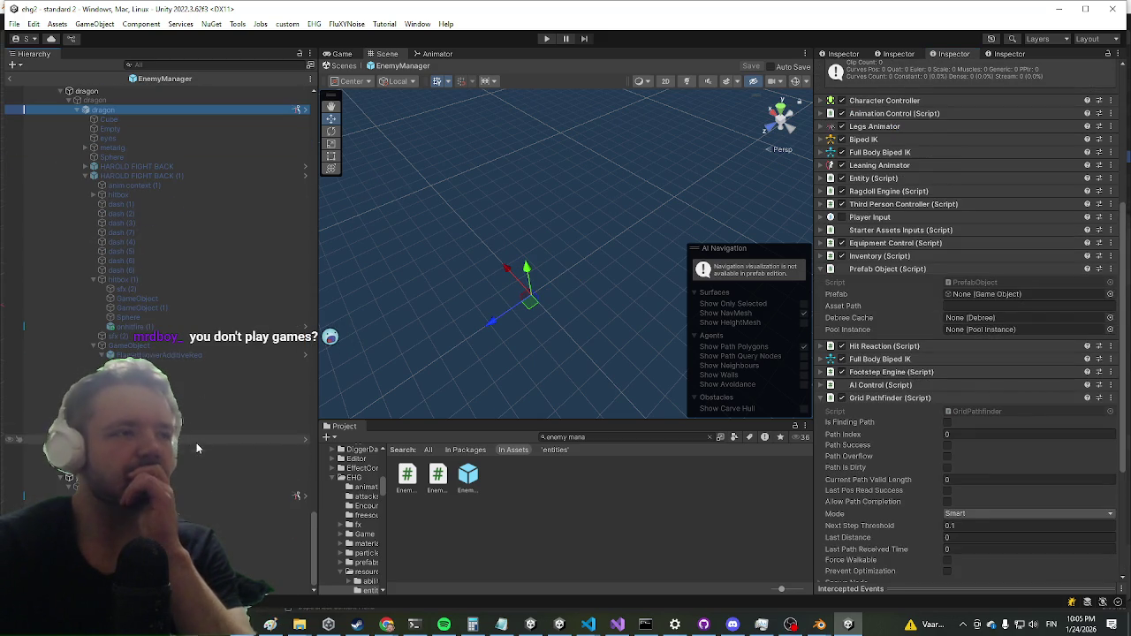
click(159, 477)
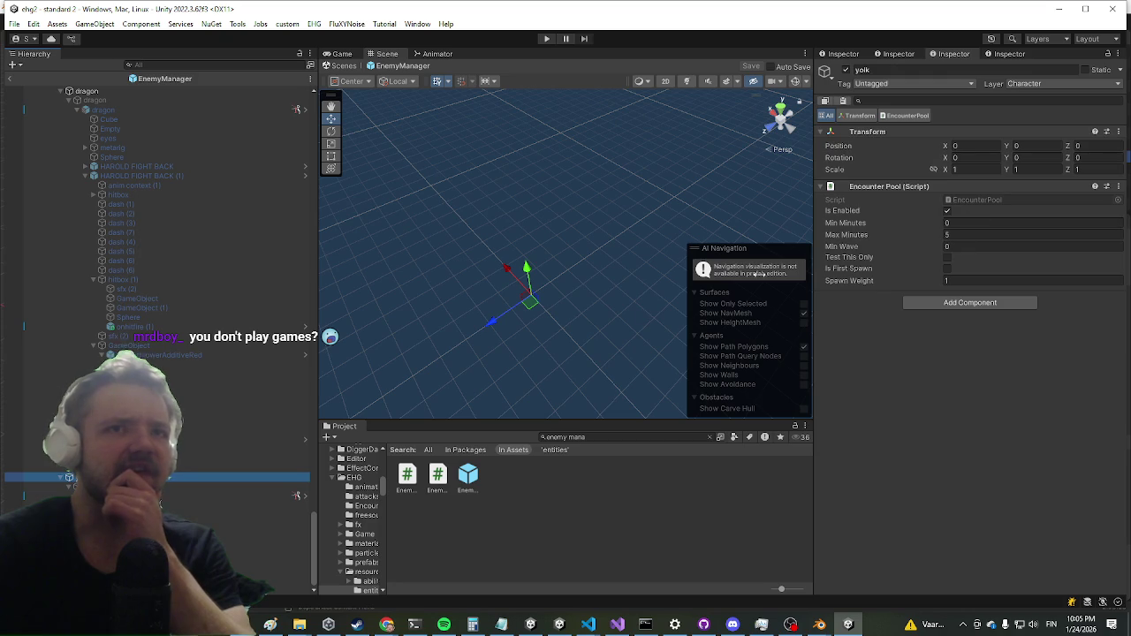
scroll(157, 295, up, 6)
click(95, 305)
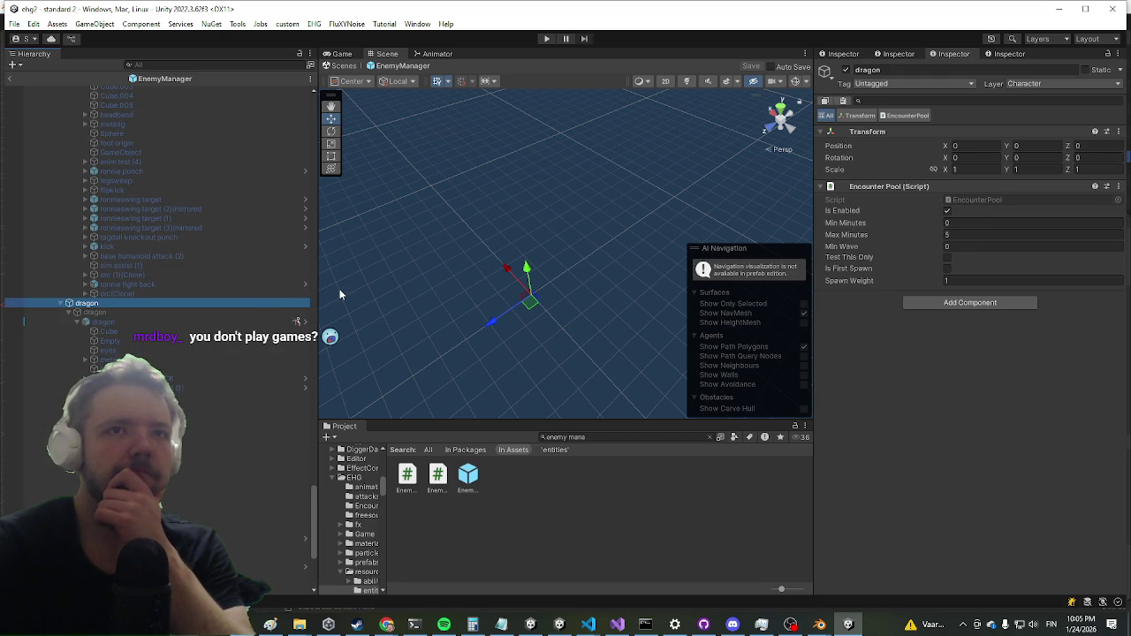
scroll(471, 200, down, 1)
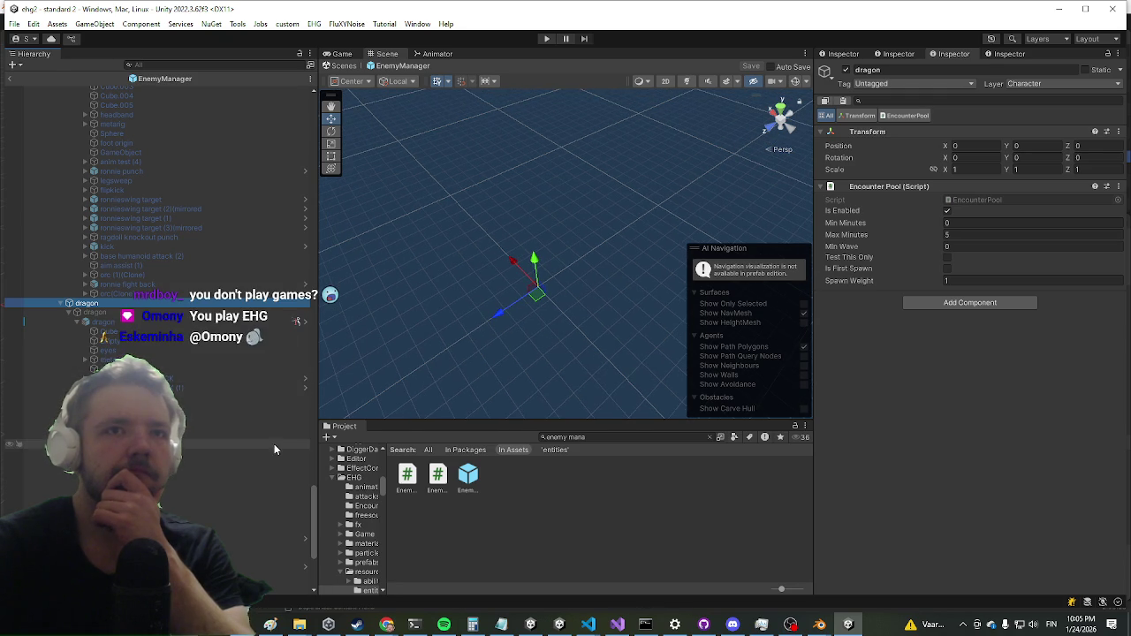
scroll(274, 442, down, 5)
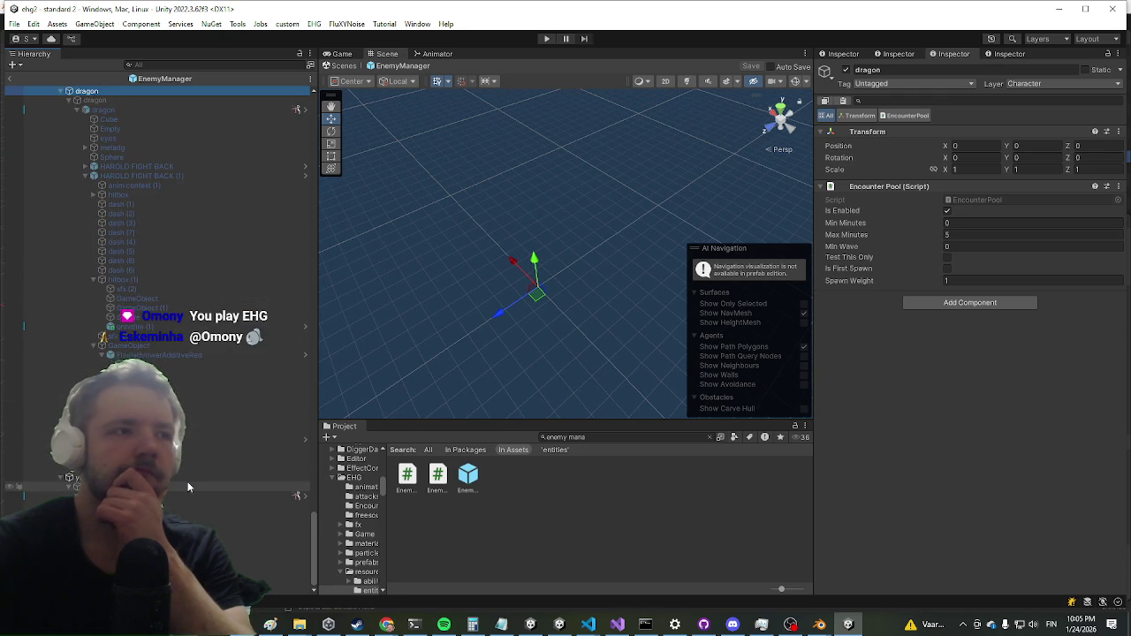
Switch between yolk, dragon and the GameObject under yolk, ending on its Encounter Pool entry.
click(188, 483)
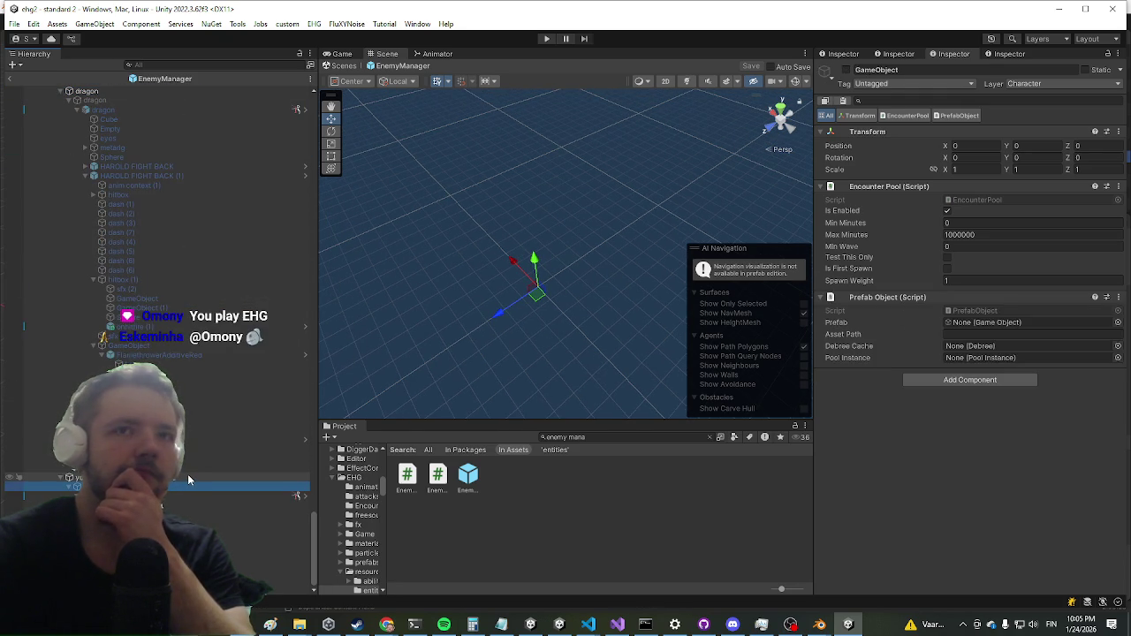
click(188, 476)
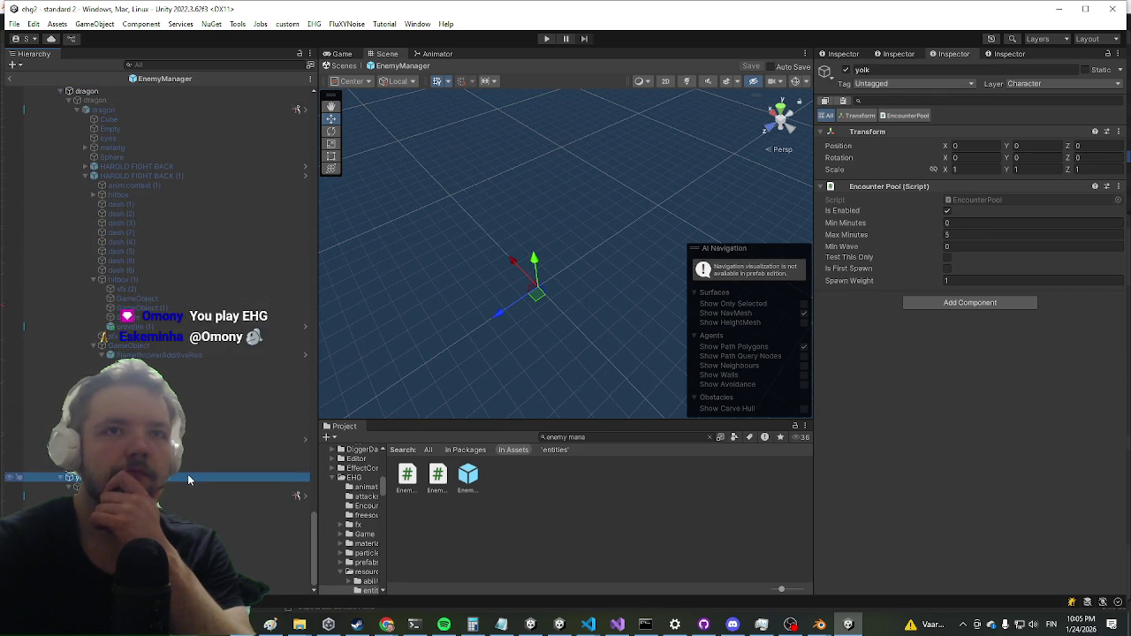
click(168, 488)
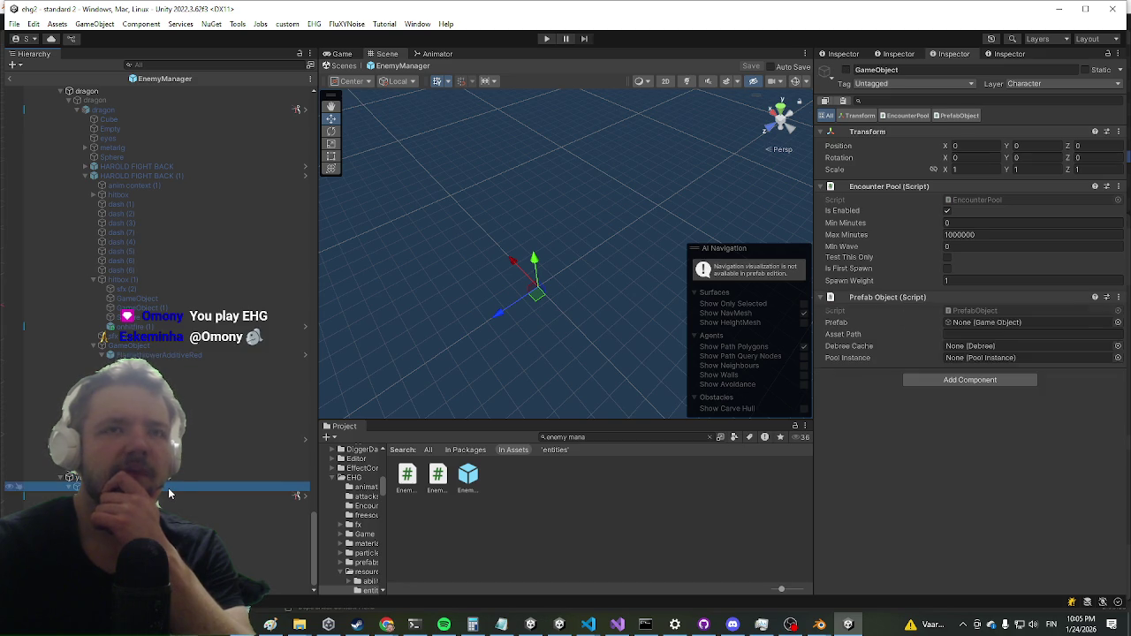
scroll(208, 300, up, 9)
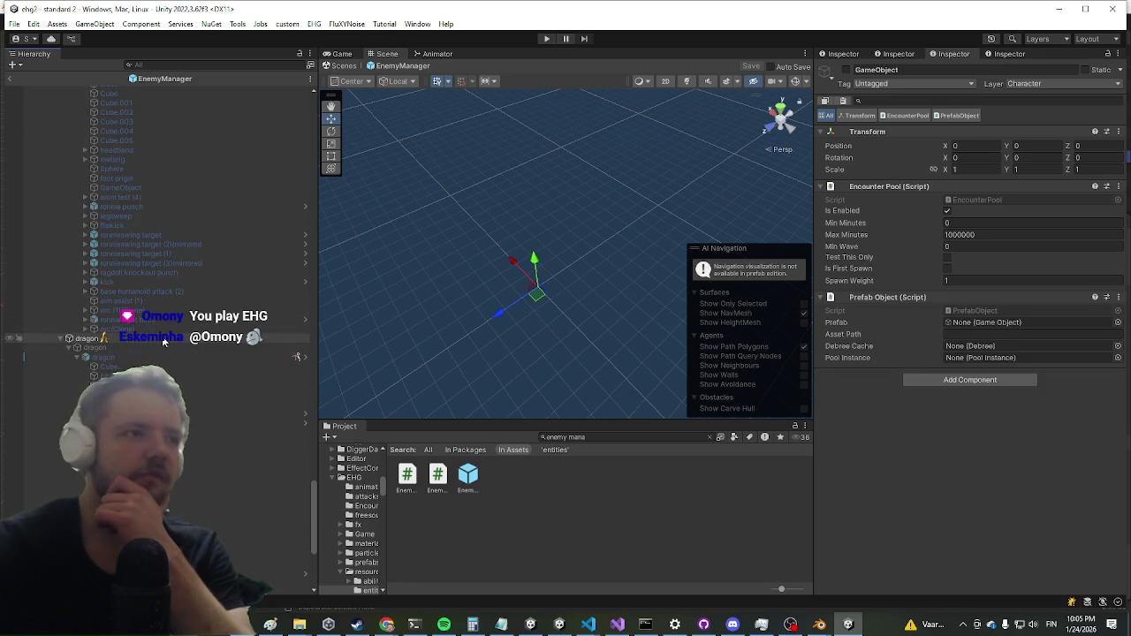
click(138, 347)
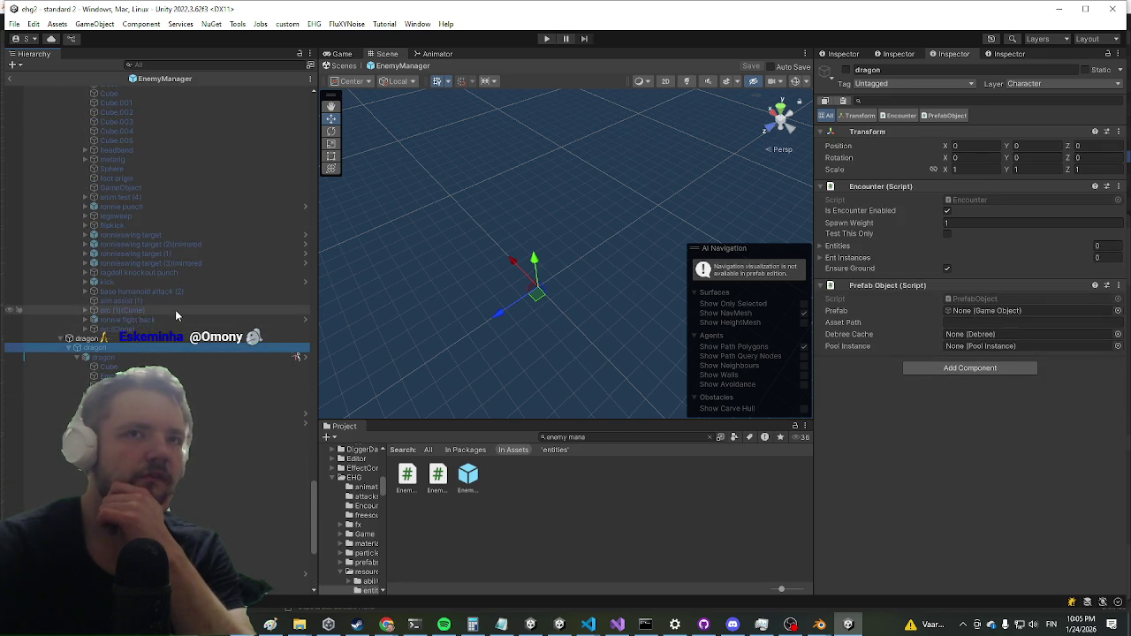
scroll(181, 336, down, 9)
click(177, 487)
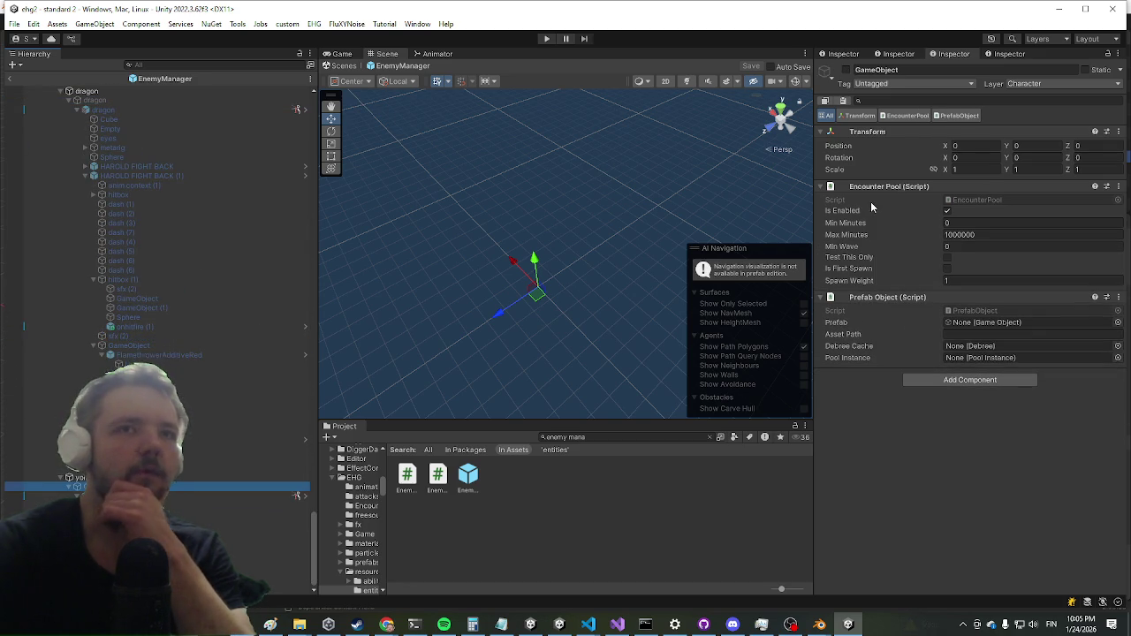
Replace the Encounter Pool with an Encounter component, then exit the prefab and enter Play mode.
right_click(879, 173)
right_click(850, 188)
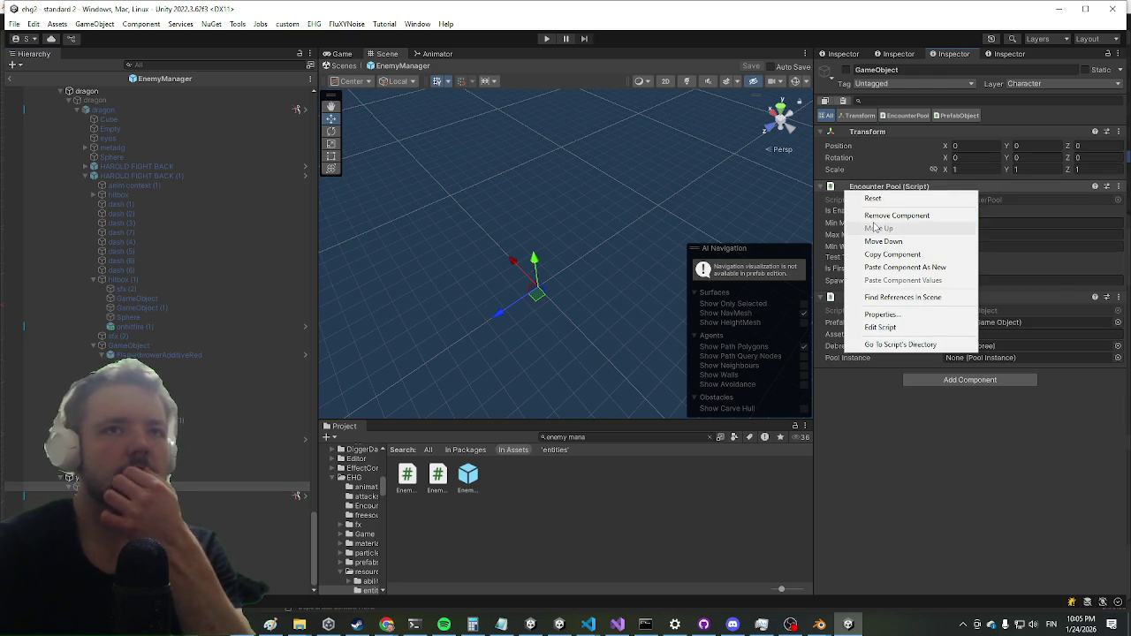
click(875, 214)
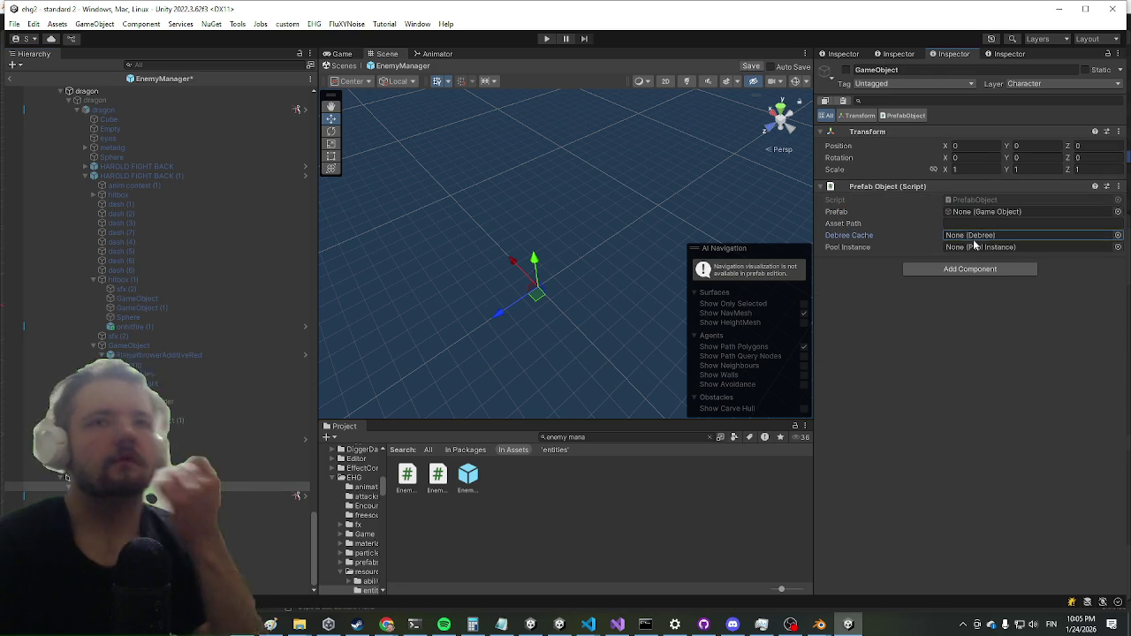
click(965, 269)
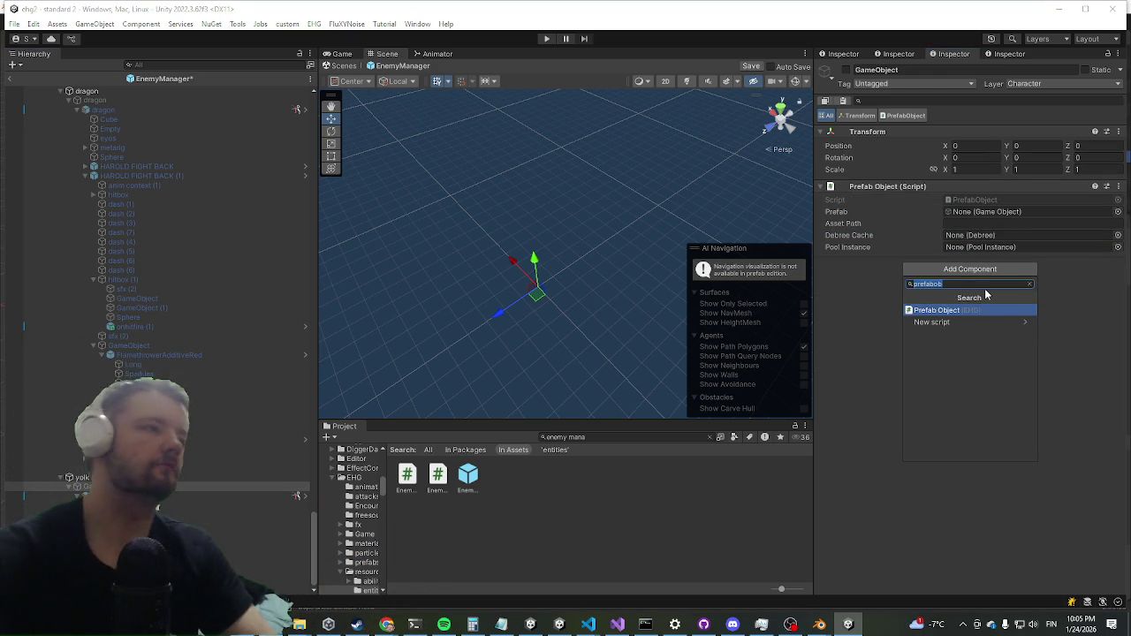
text(encount)
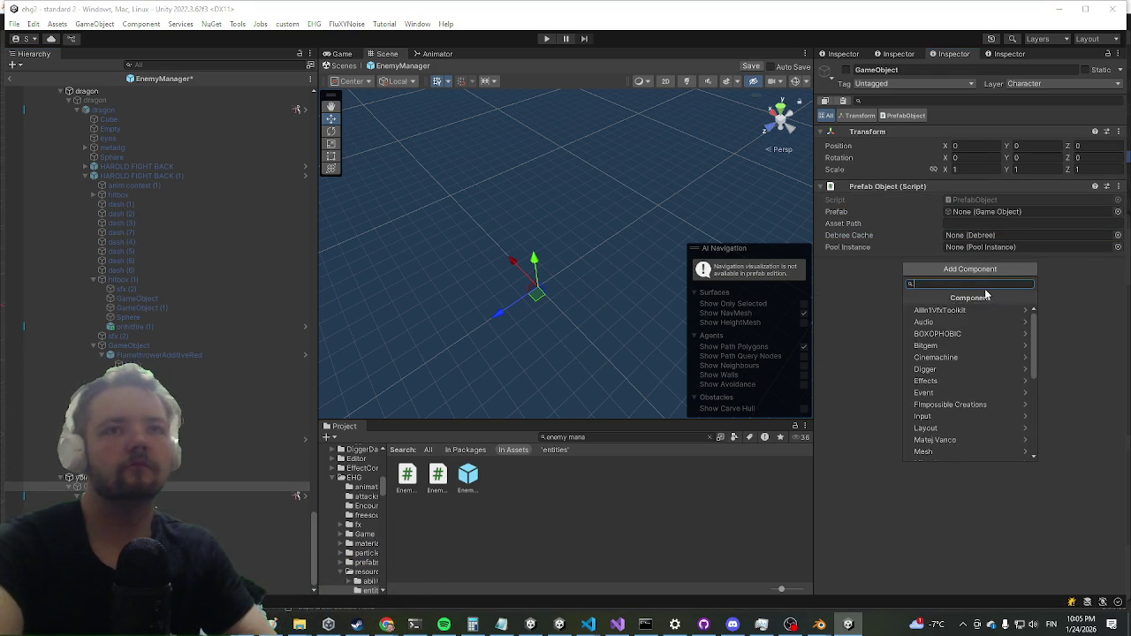
key(Down)
key(Return)
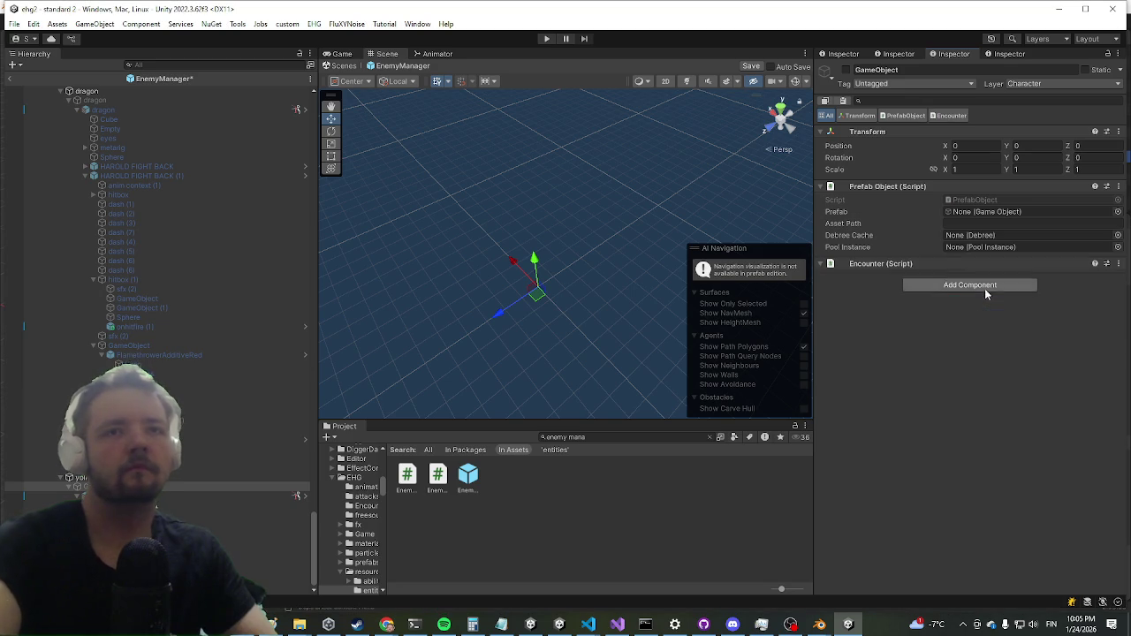
drag(716, 227, 684, 222)
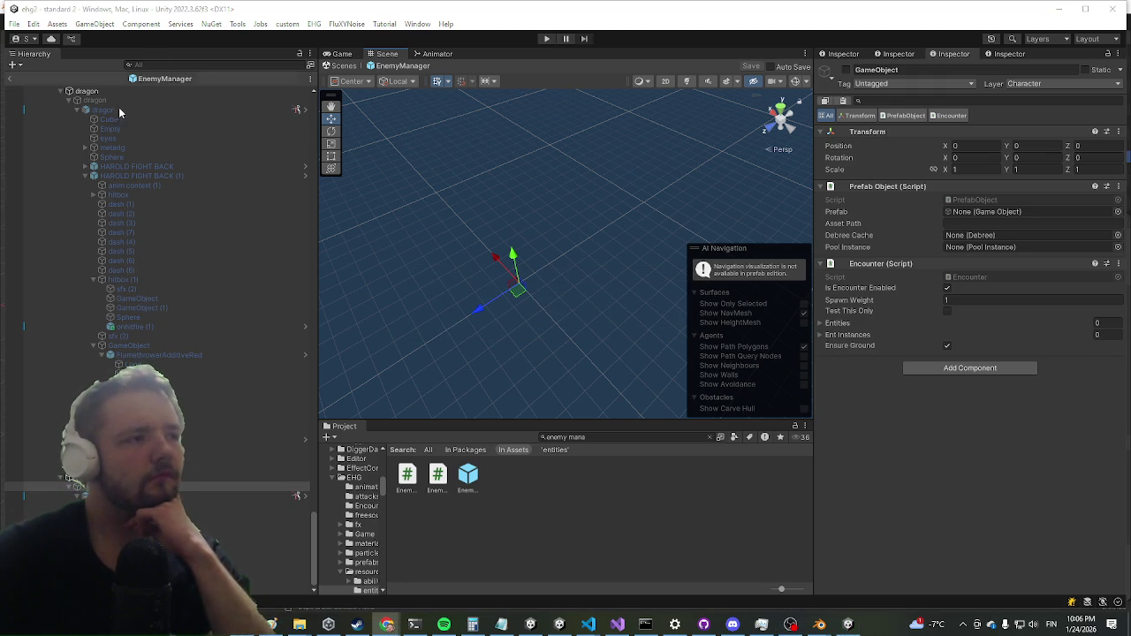
click(546, 39)
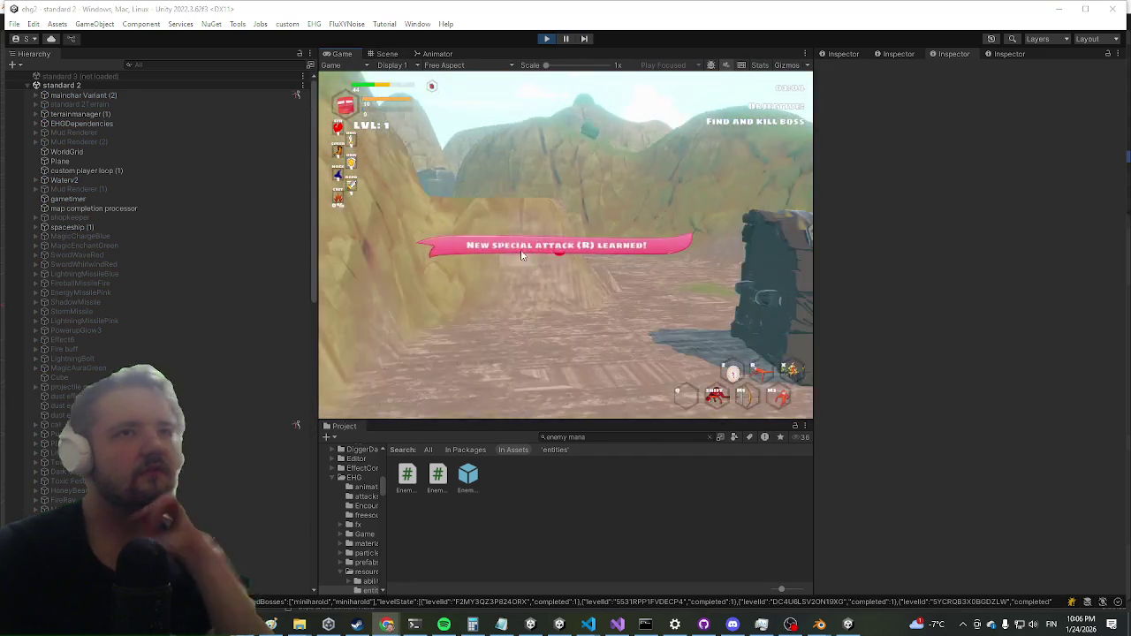
Maximize the game view, run onto the grass and defeat the blue enemy.
click(518, 252)
key(shift+space)
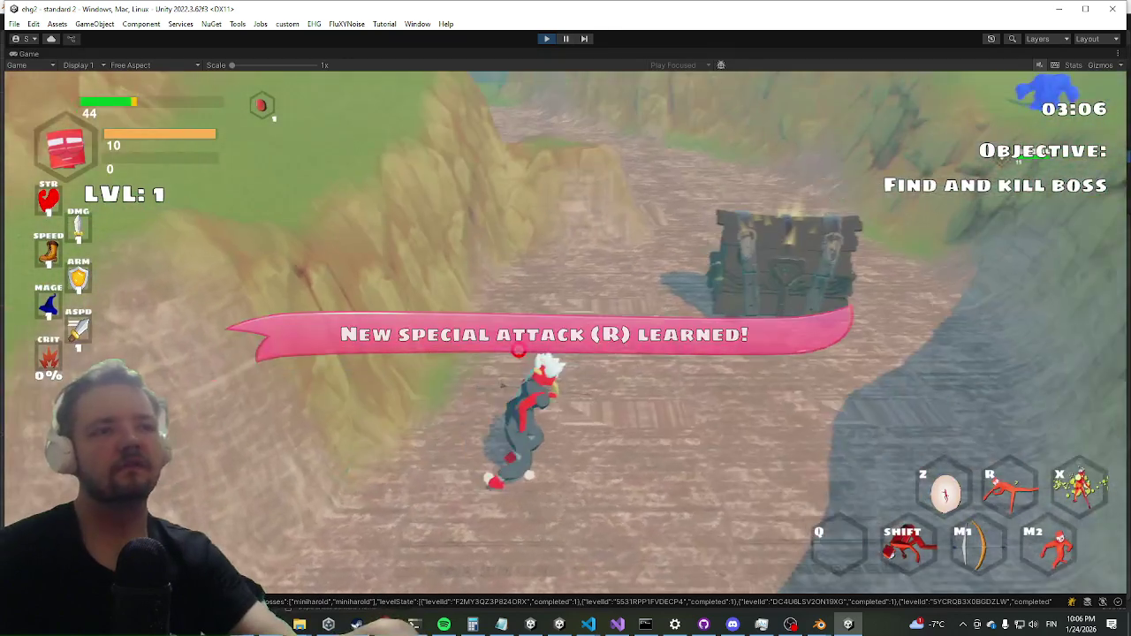
key(shift)
key(w)
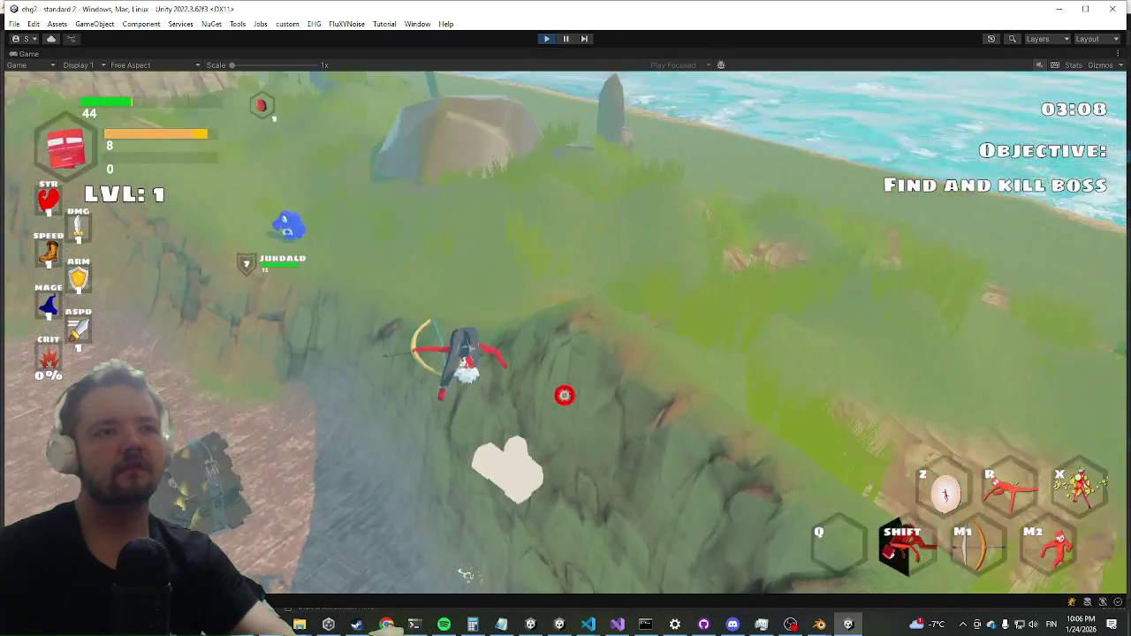
key(w)
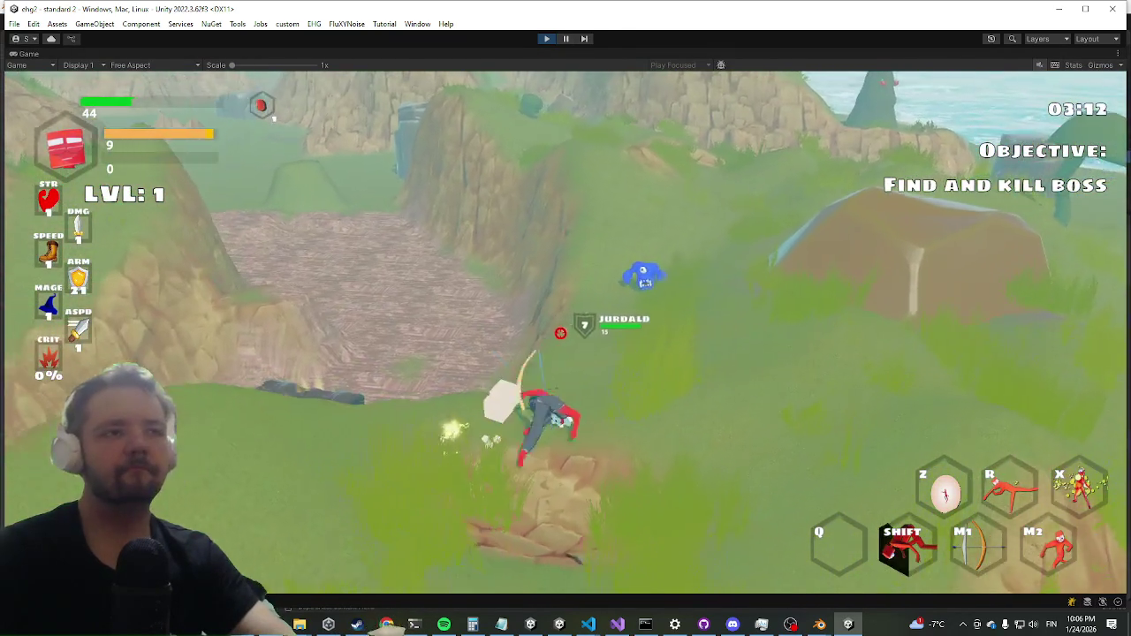
key(shift)
right_click(566, 332)
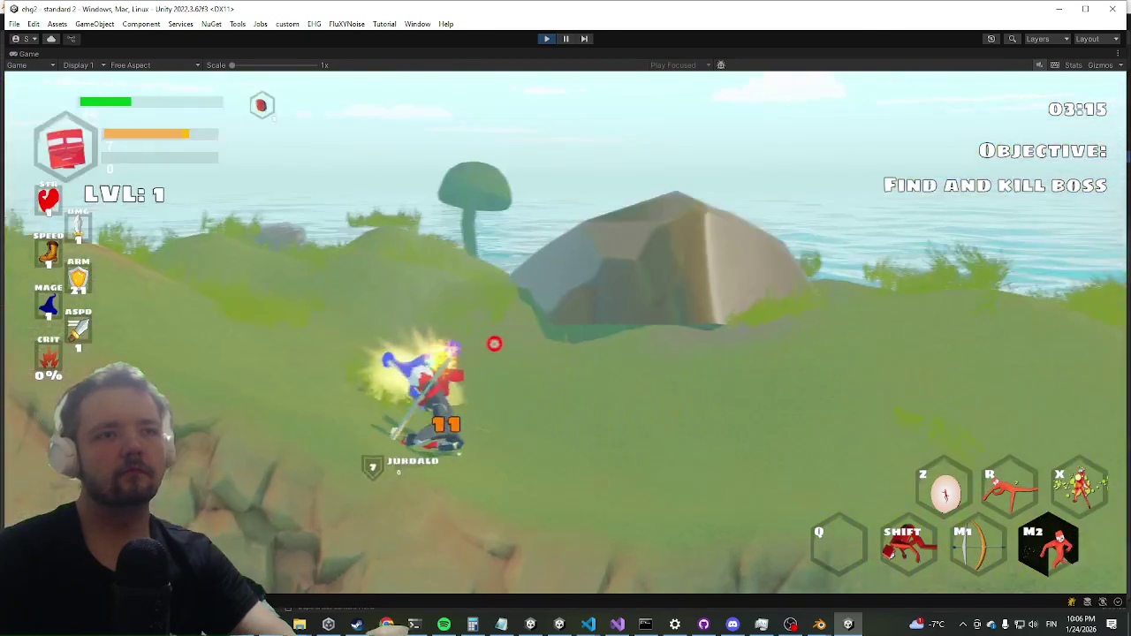
click(566, 332)
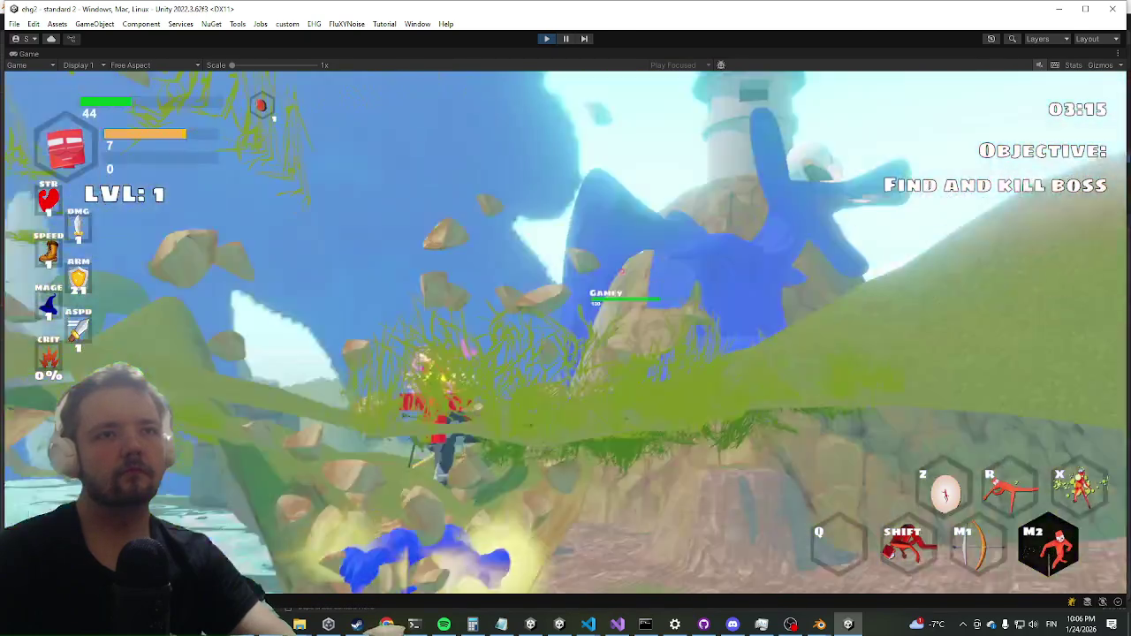
Shoot an arrow at the dragon, then run and dash up the hill toward the tower.
key(w)
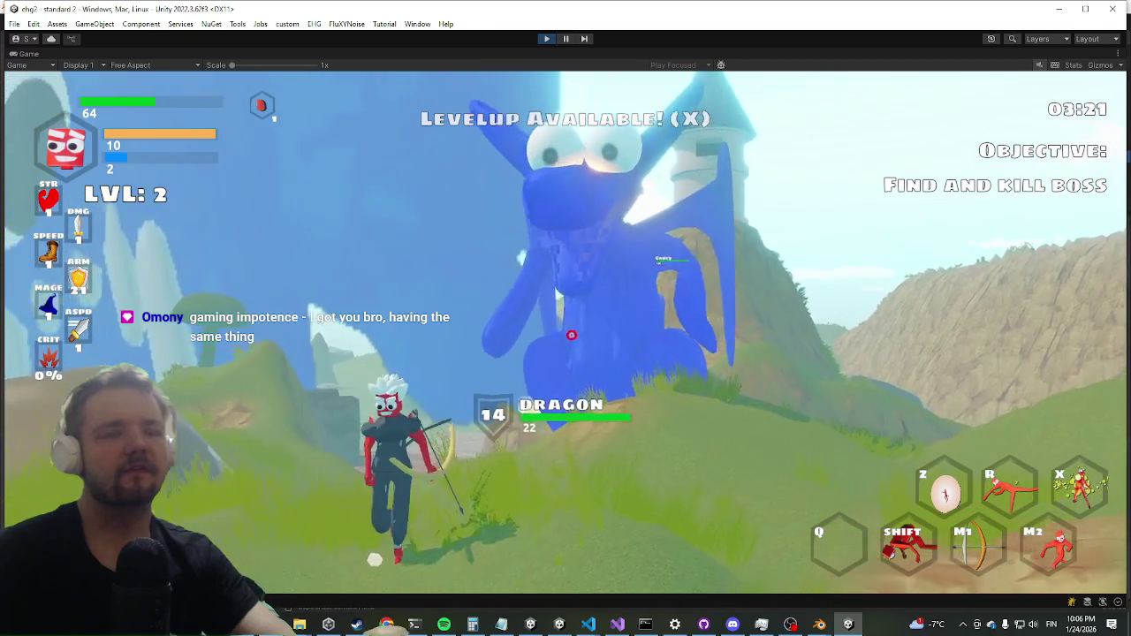
click(571, 332)
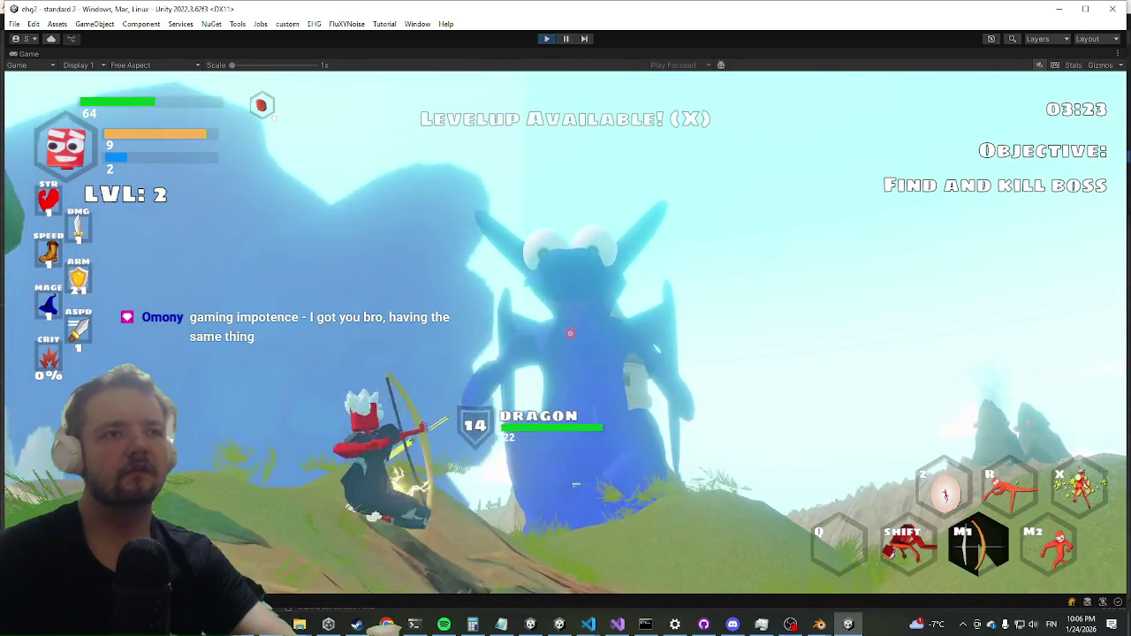
key(w)
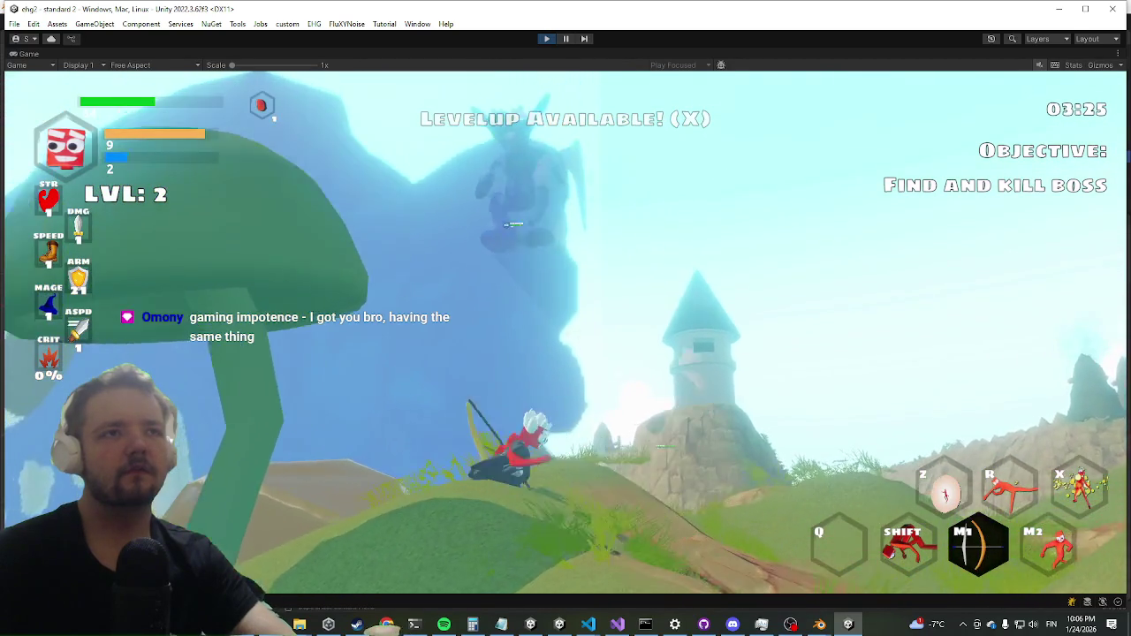
key(w)
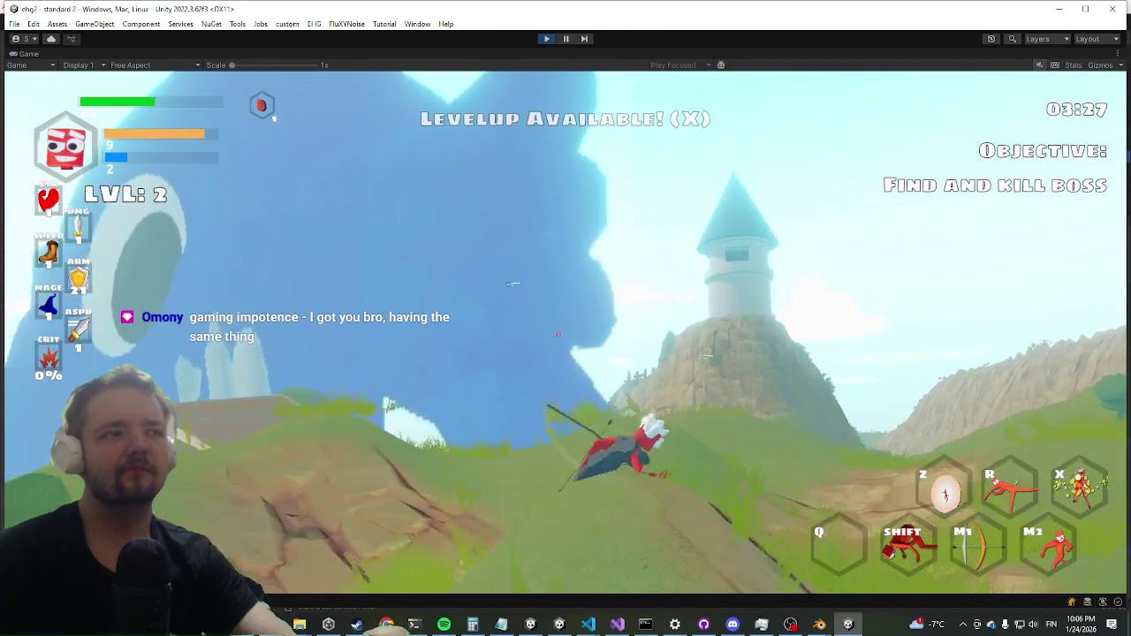
key(w)
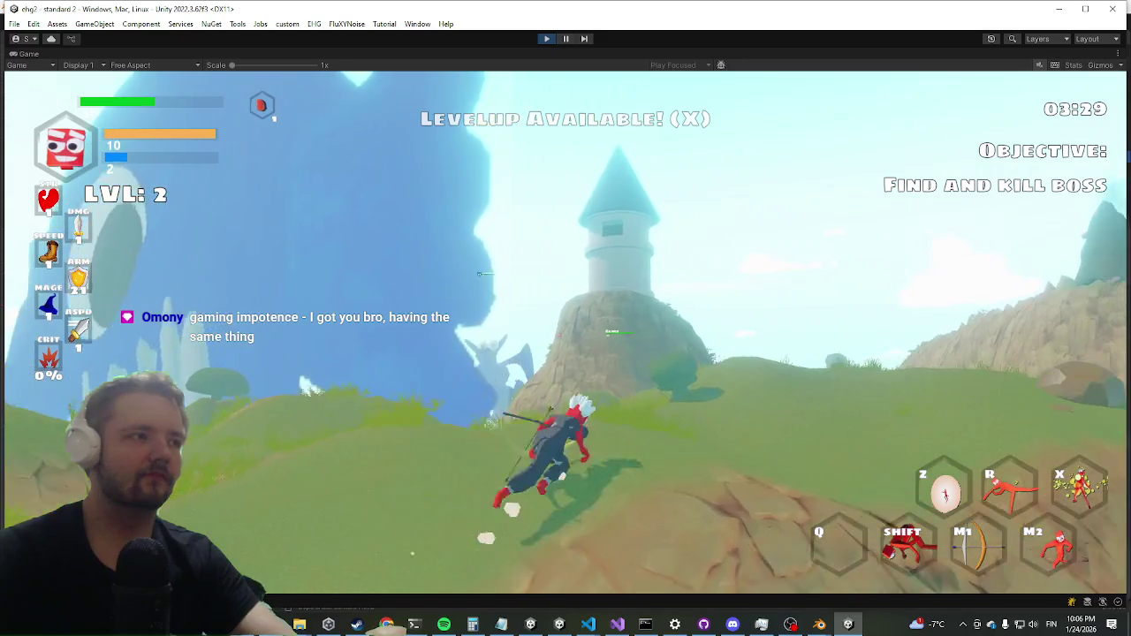
key(w)
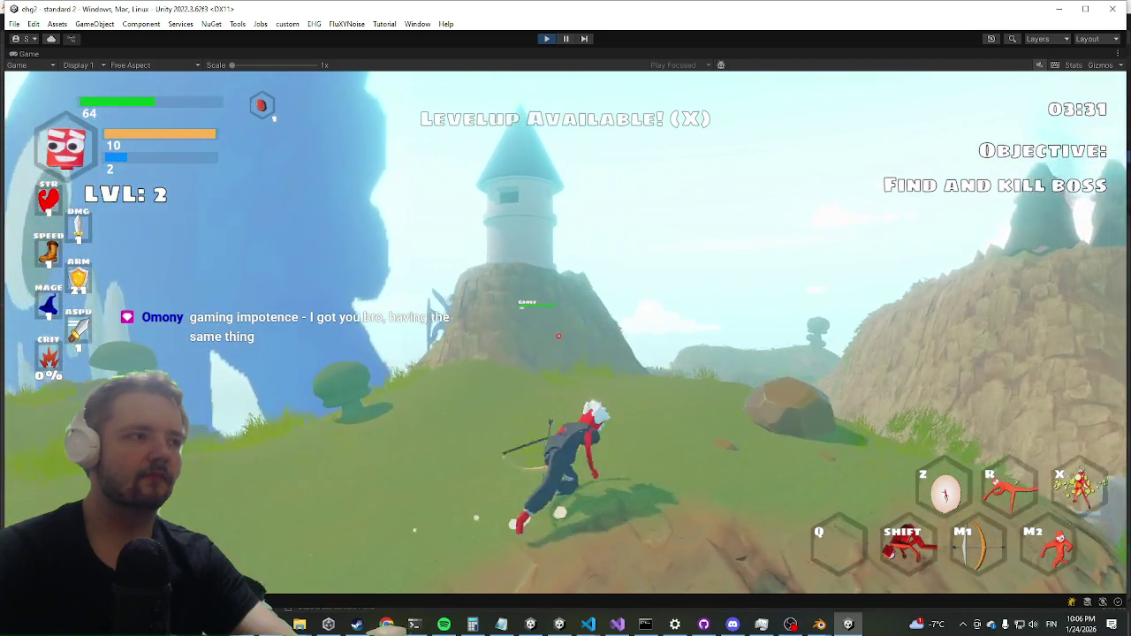
key(w)
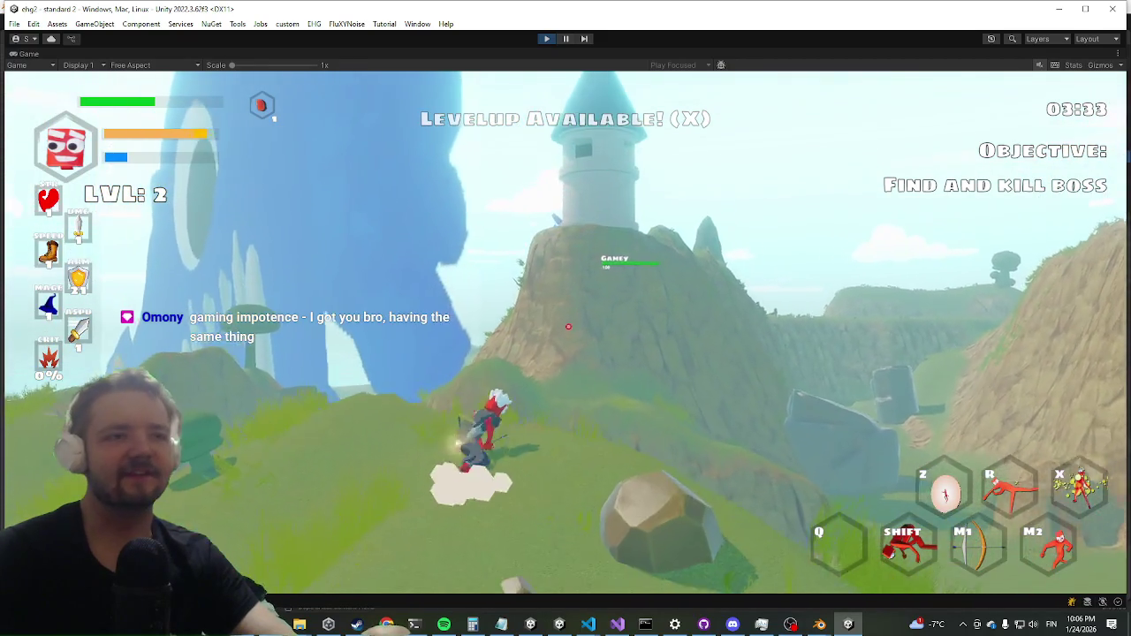
key(w)
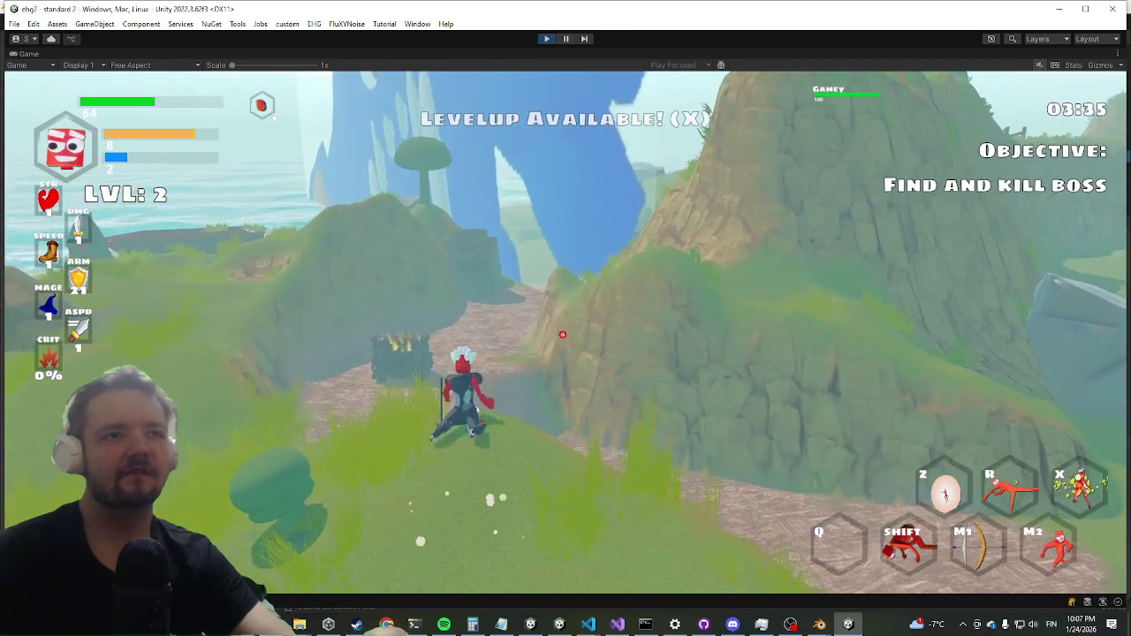
key(w)
key(shift)
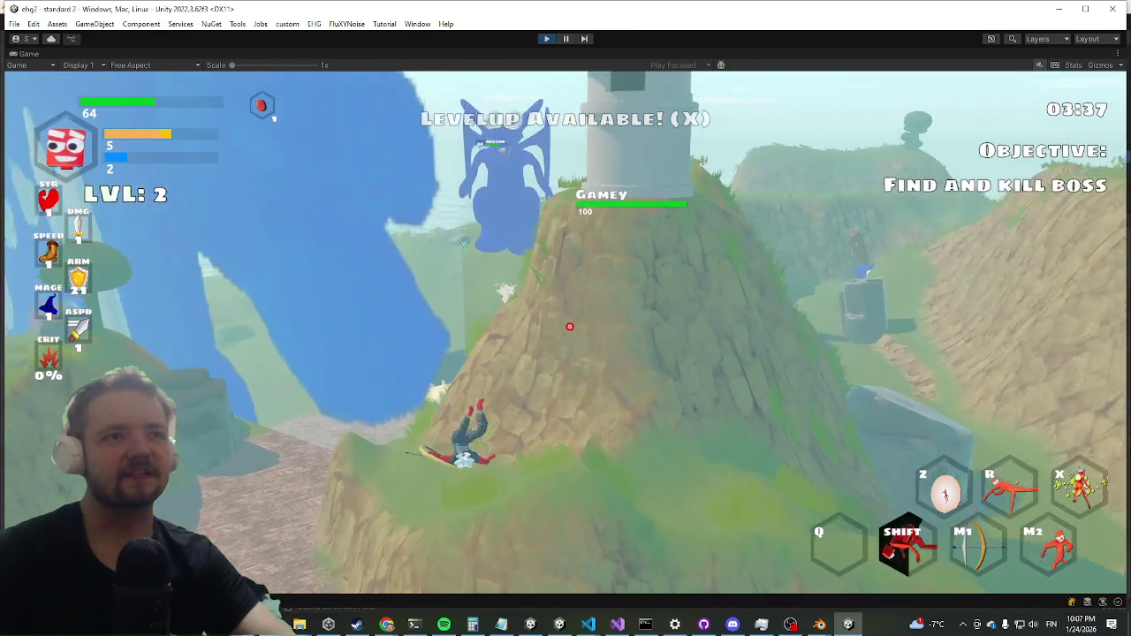
Climb the tower, leap off the cliff and fire an arrow at the Dragon.
key(w)
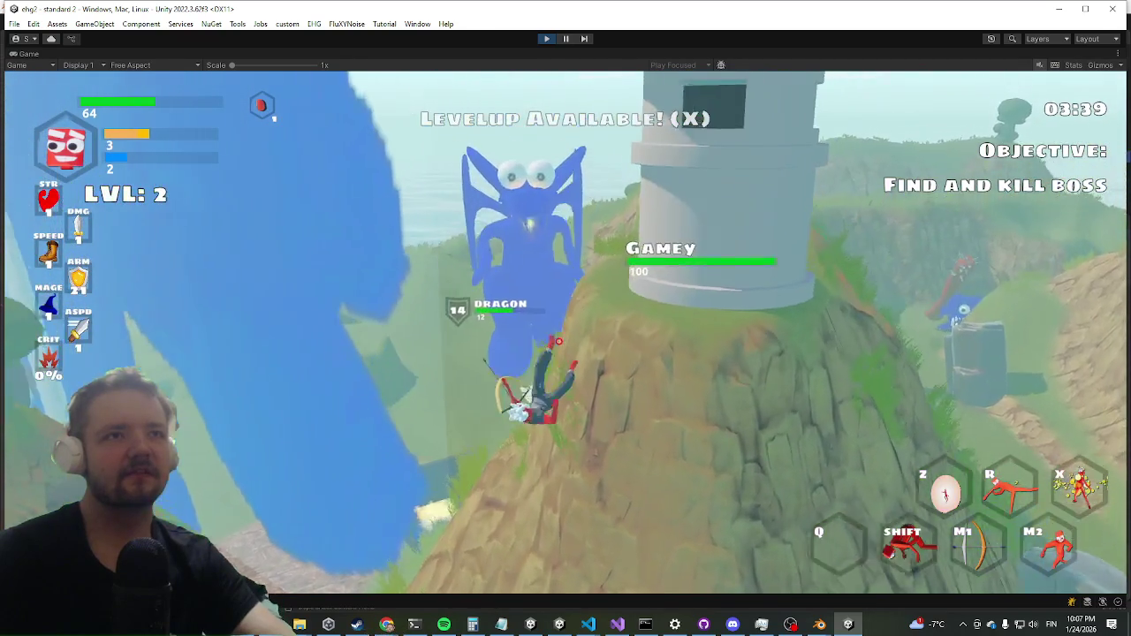
key(w)
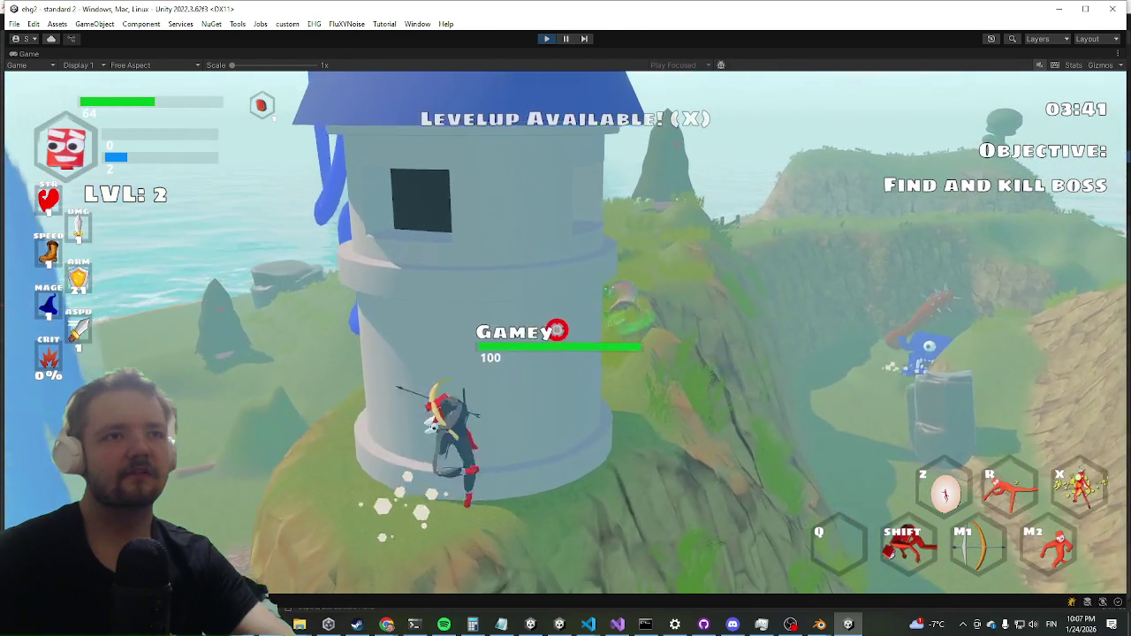
key(w)
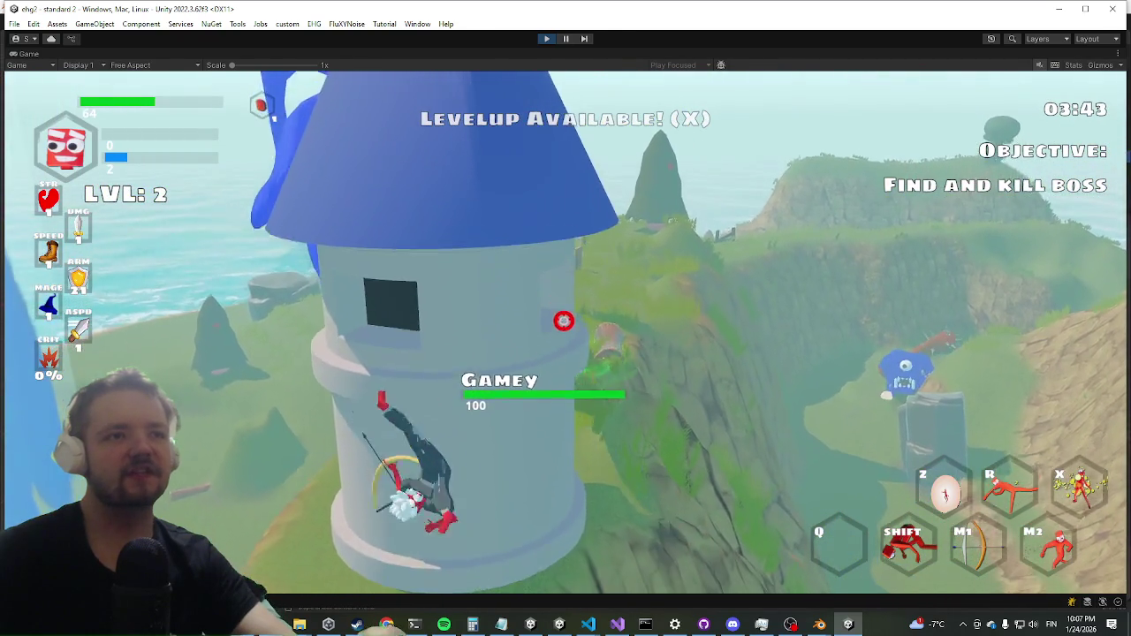
key(w)
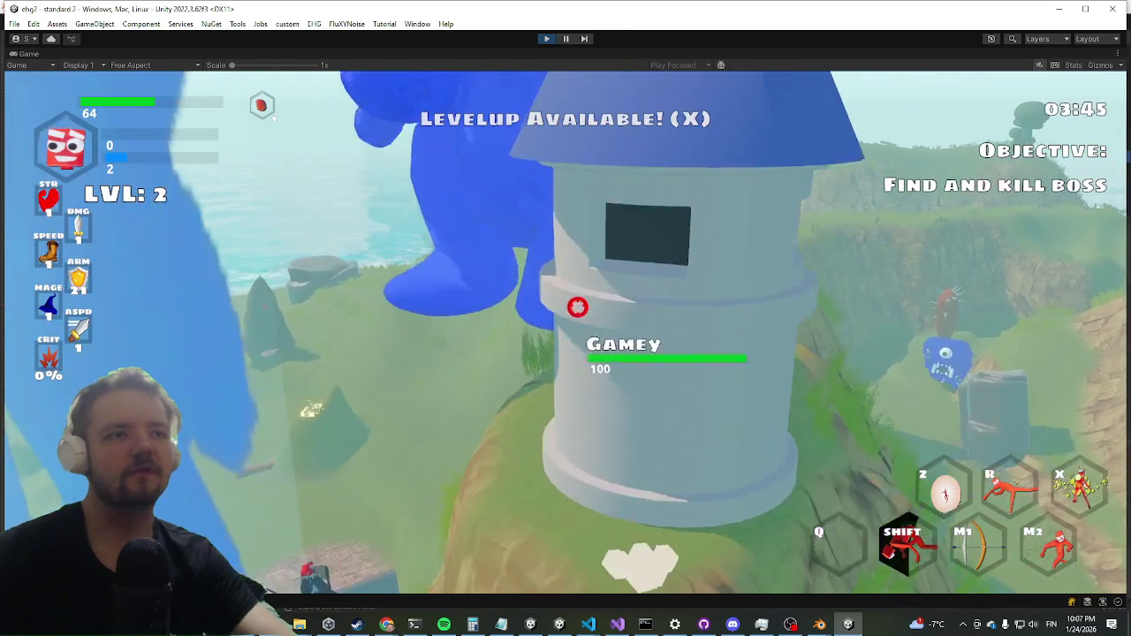
key(space)
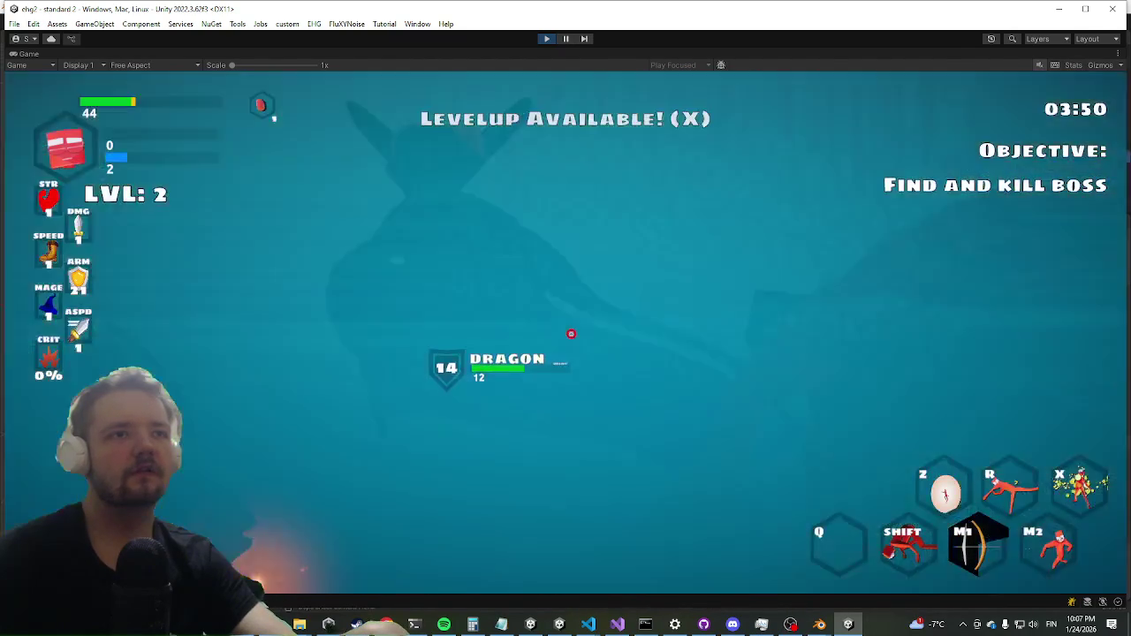
click(568, 318)
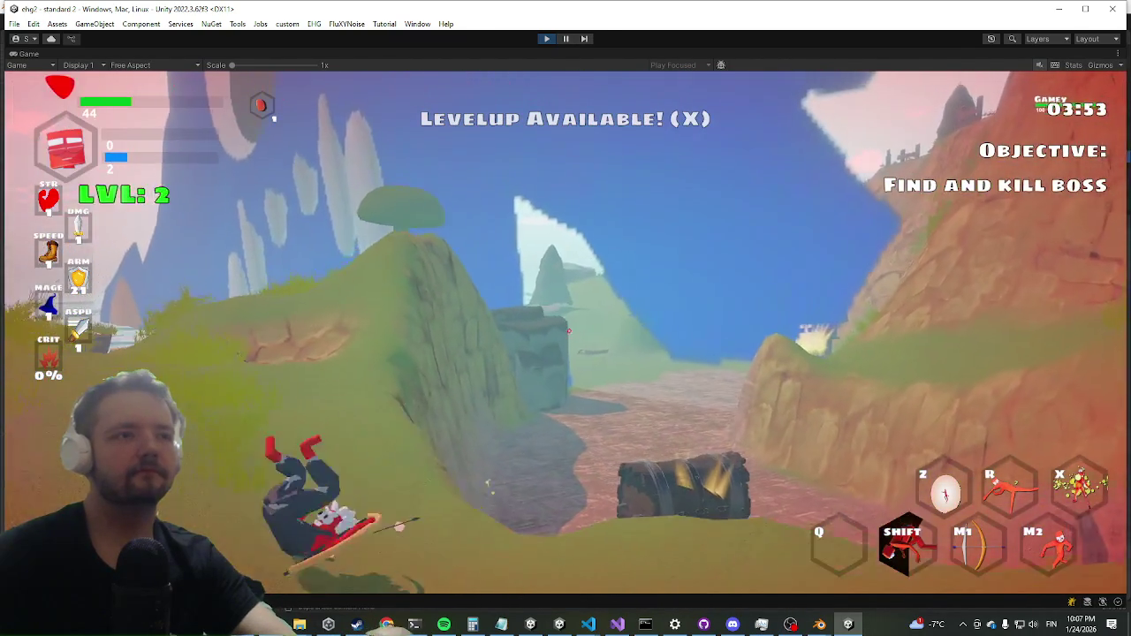
Recover, shoot arrows at the two spawned Dragons, and stop the play-test.
key(w)
key(w)
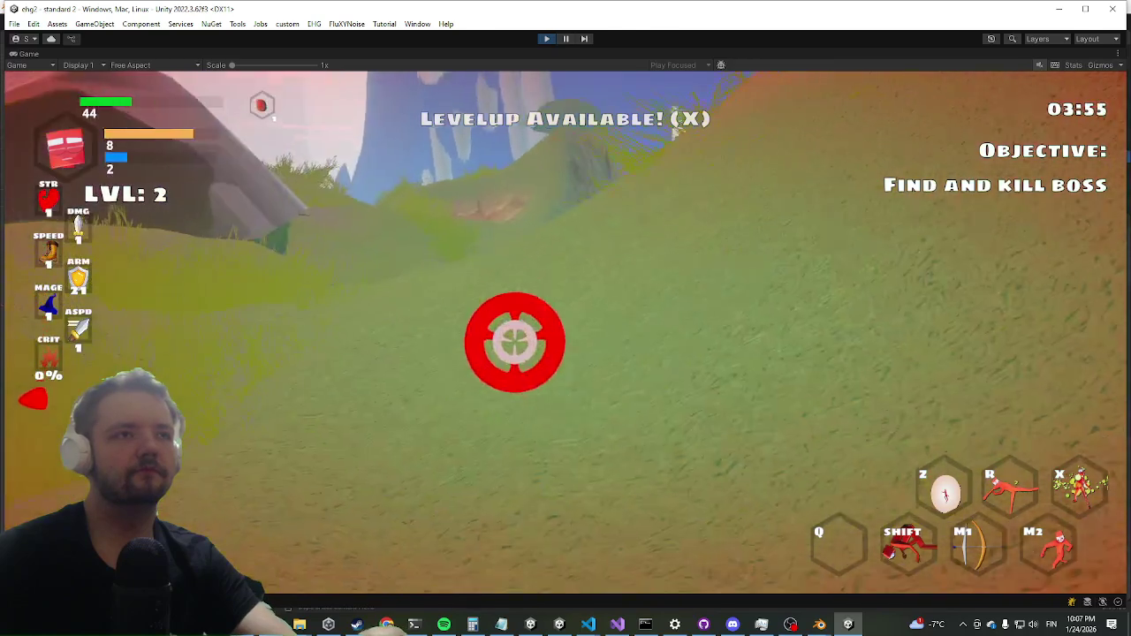
key(w)
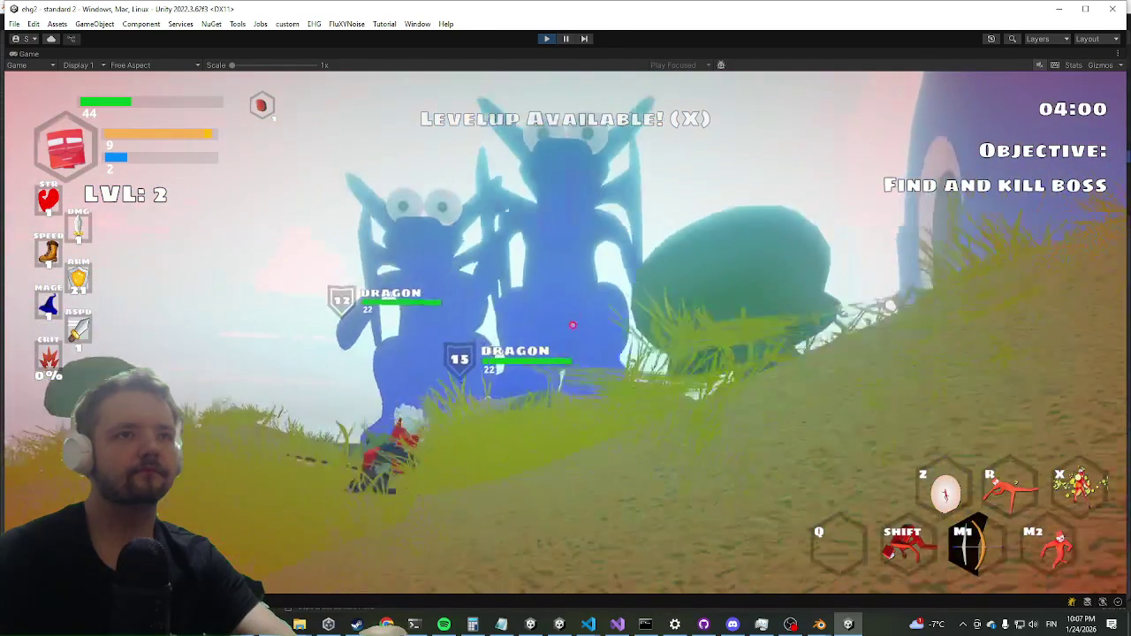
click(562, 346)
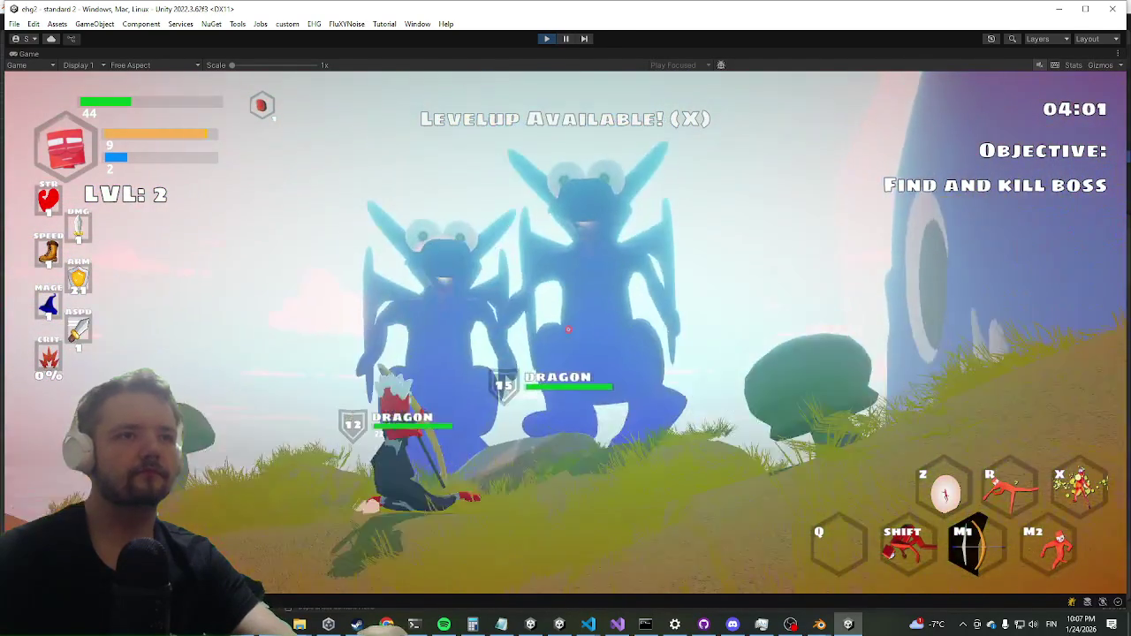
click(564, 336)
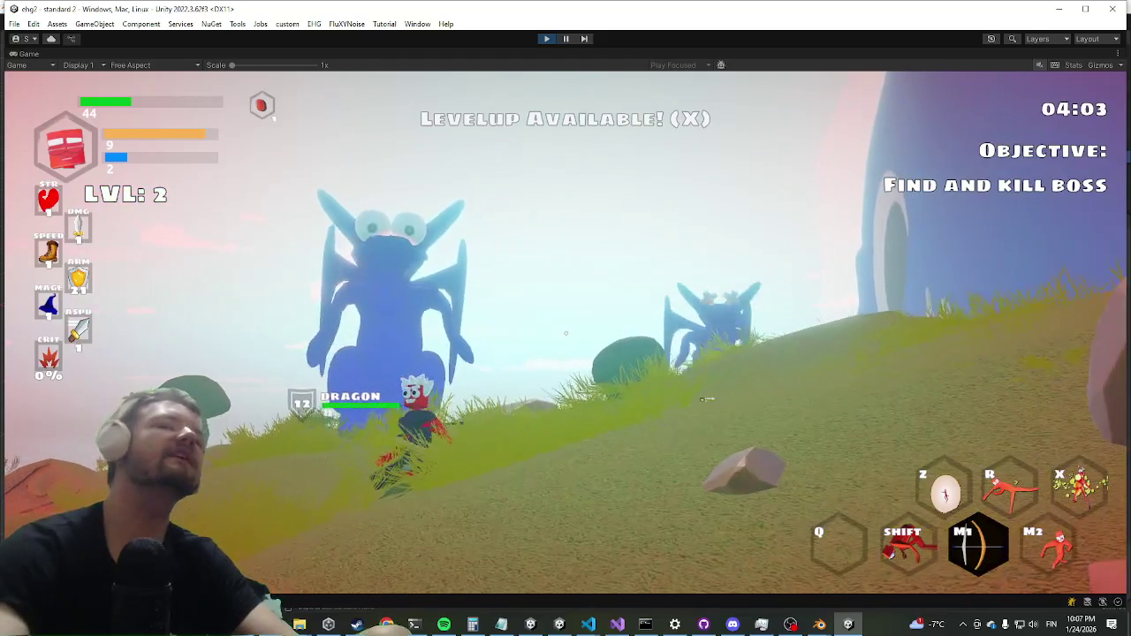
key(ctrl+p)
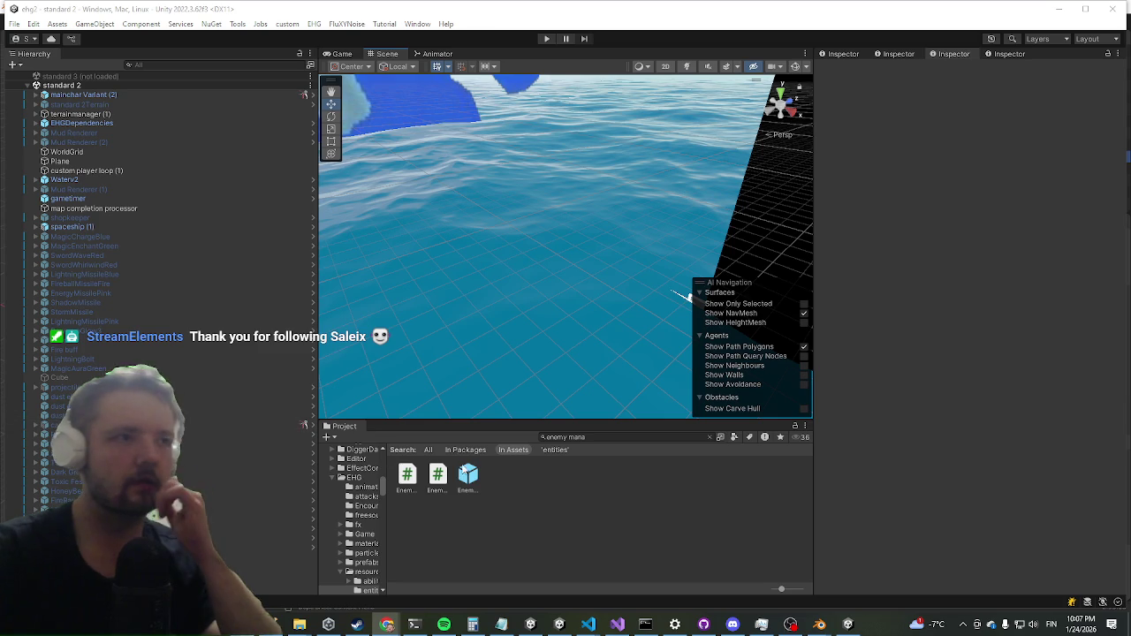
Reopen EnemyManager, select the dragon object, and expand its Entity (Script) settings showing Mode AI.
click(471, 477)
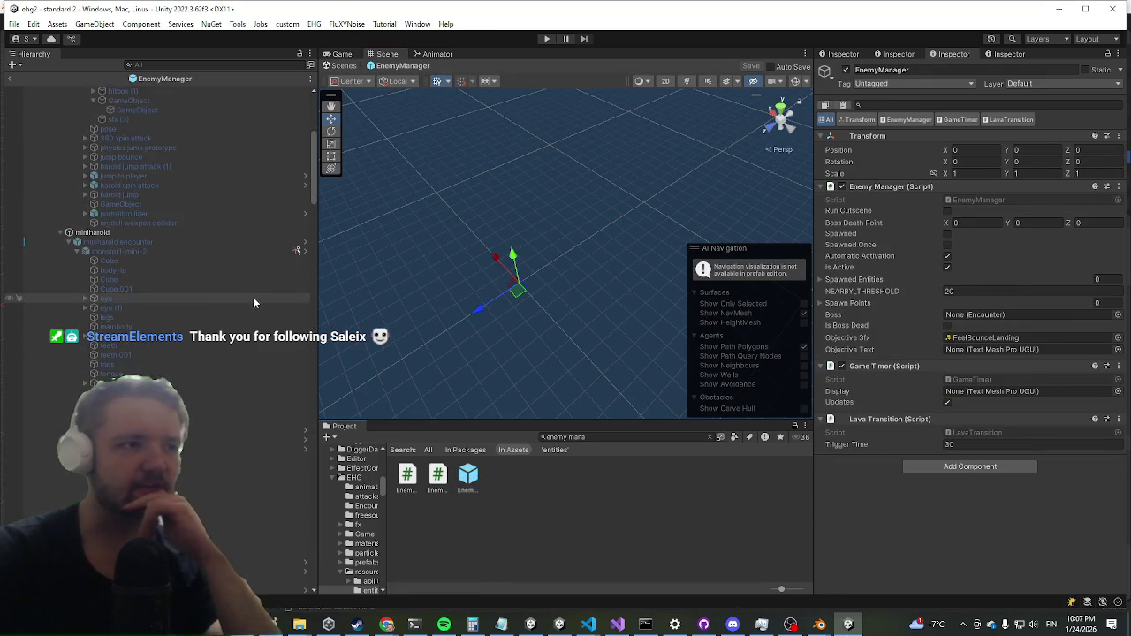
scroll(243, 309, down, 10)
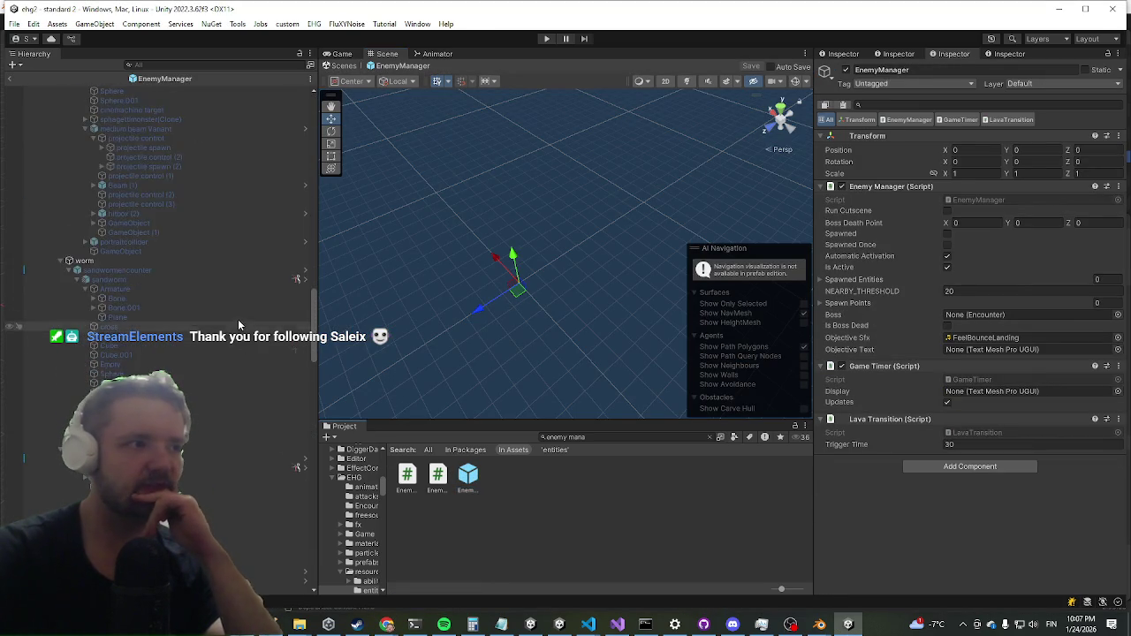
scroll(232, 349, down, 10)
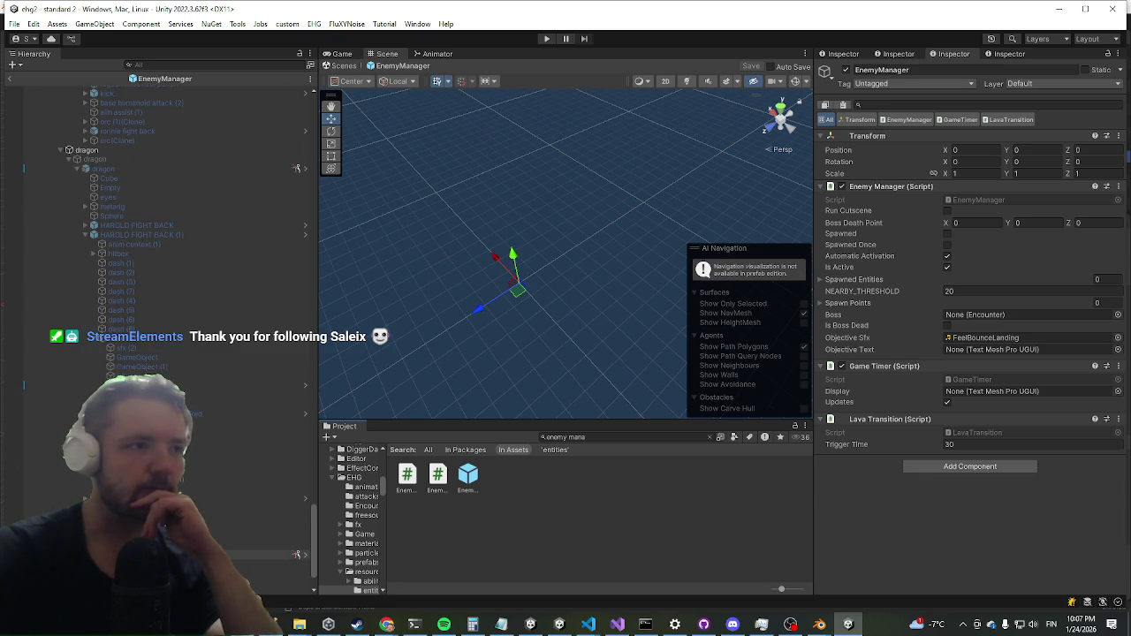
click(221, 439)
scroll(981, 256, down, 8)
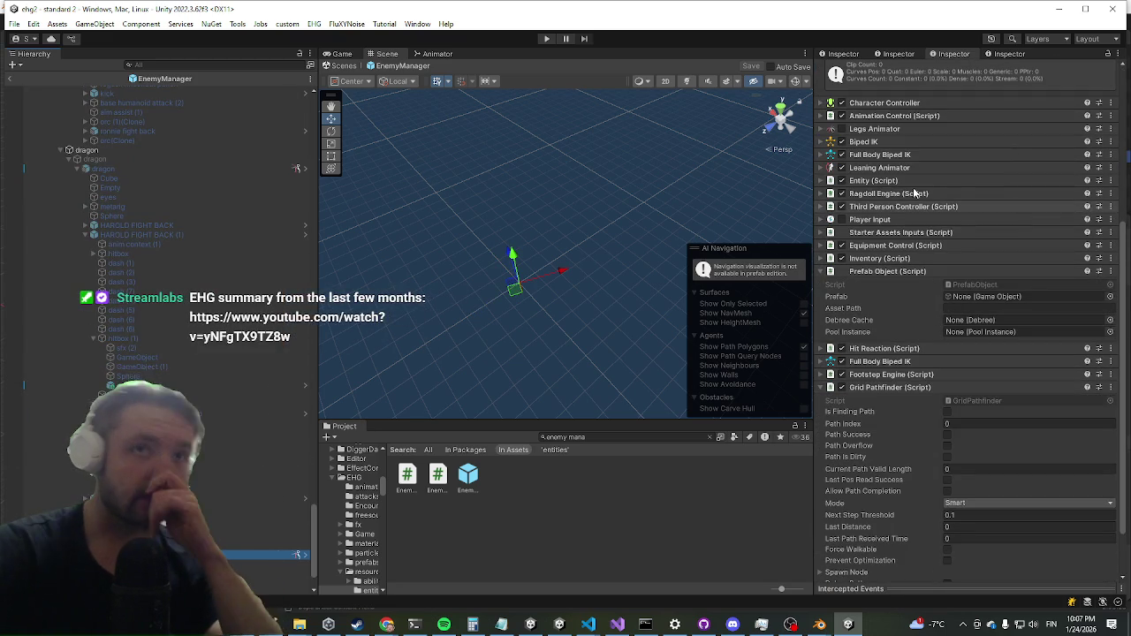
click(875, 180)
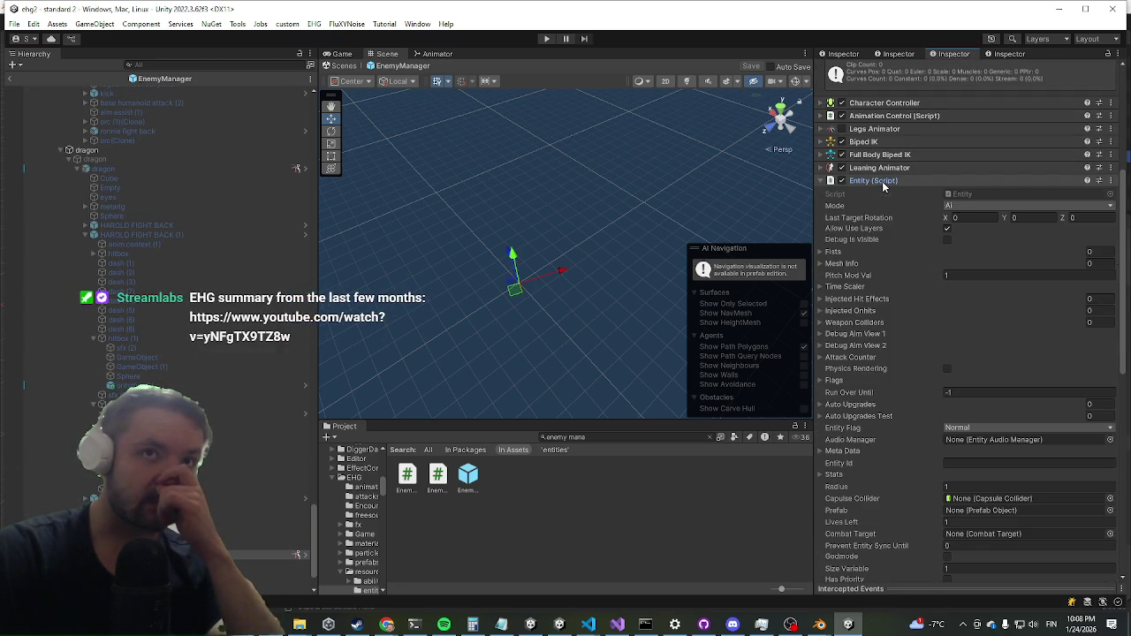
Type 'yolk' into the dragon's Entity Id field, reselect the dragon, and edit the field again.
scroll(963, 318, down, 3)
click(963, 368)
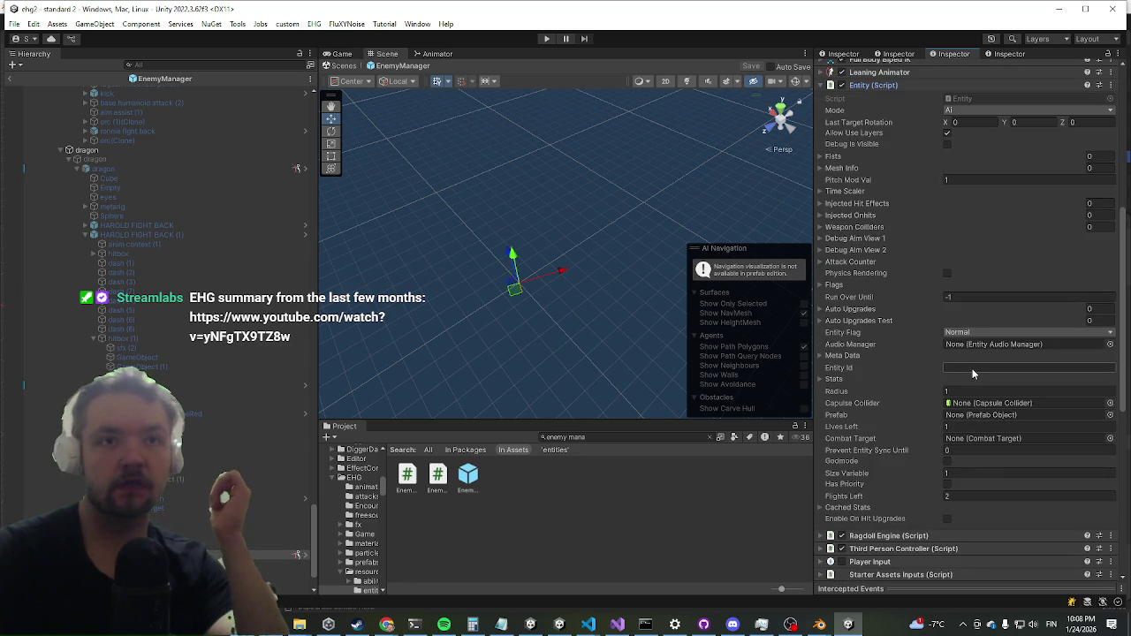
text(yolk)
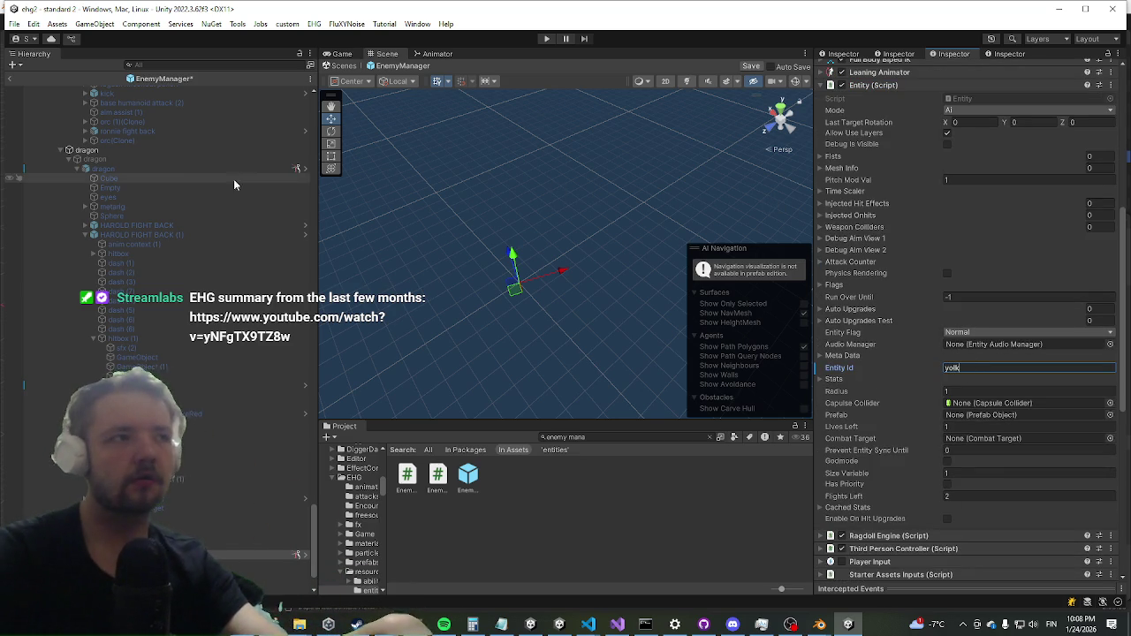
click(157, 168)
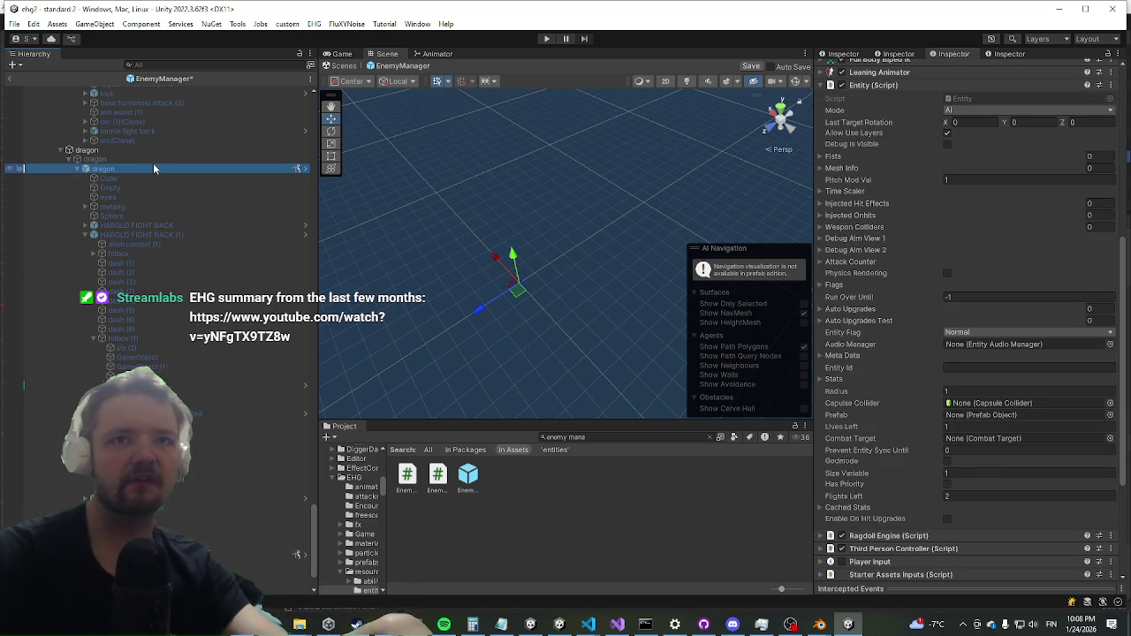
click(954, 369)
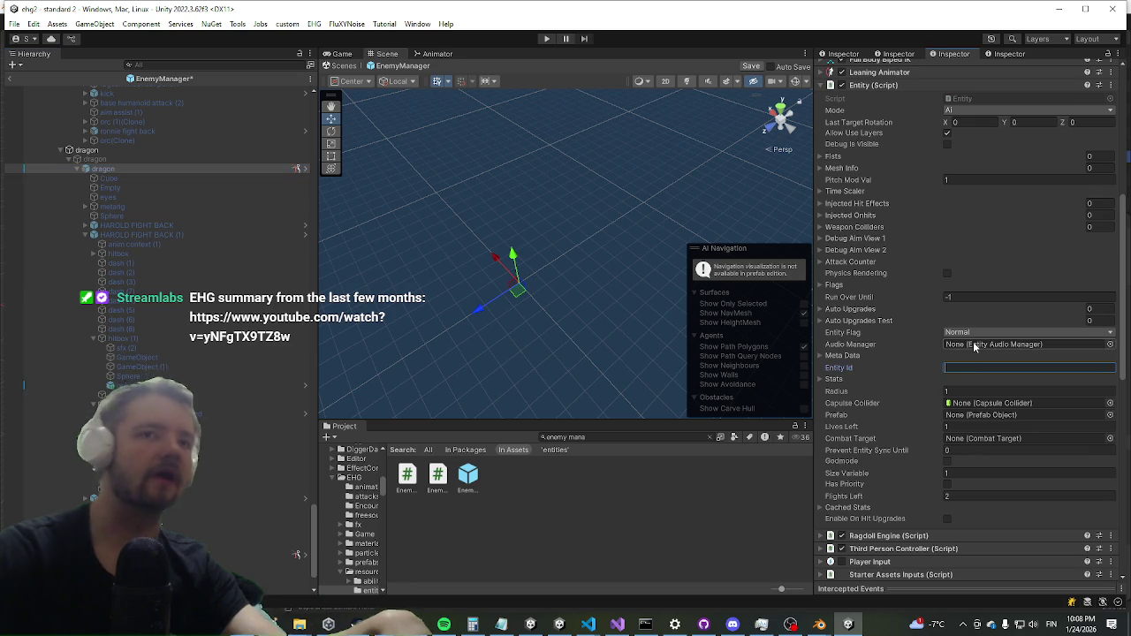